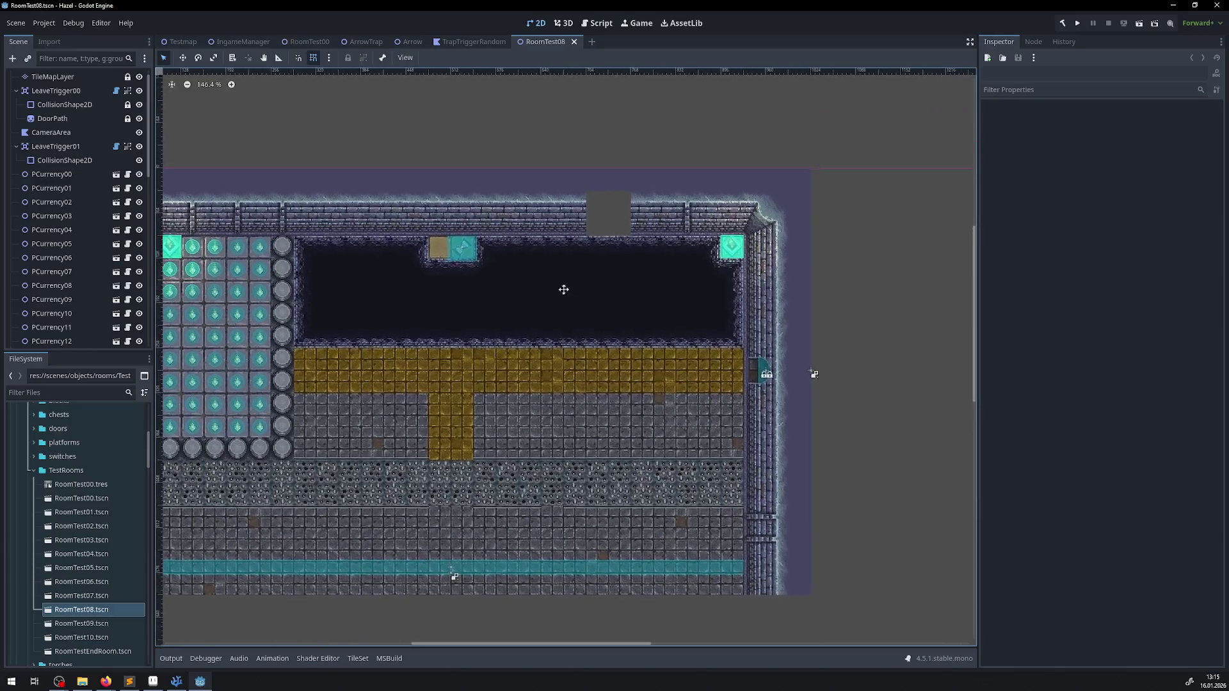
# - Pick the wall tile from RoomTest08's top wall, paint it into the top wall, and save
pyautogui.click(57, 77)
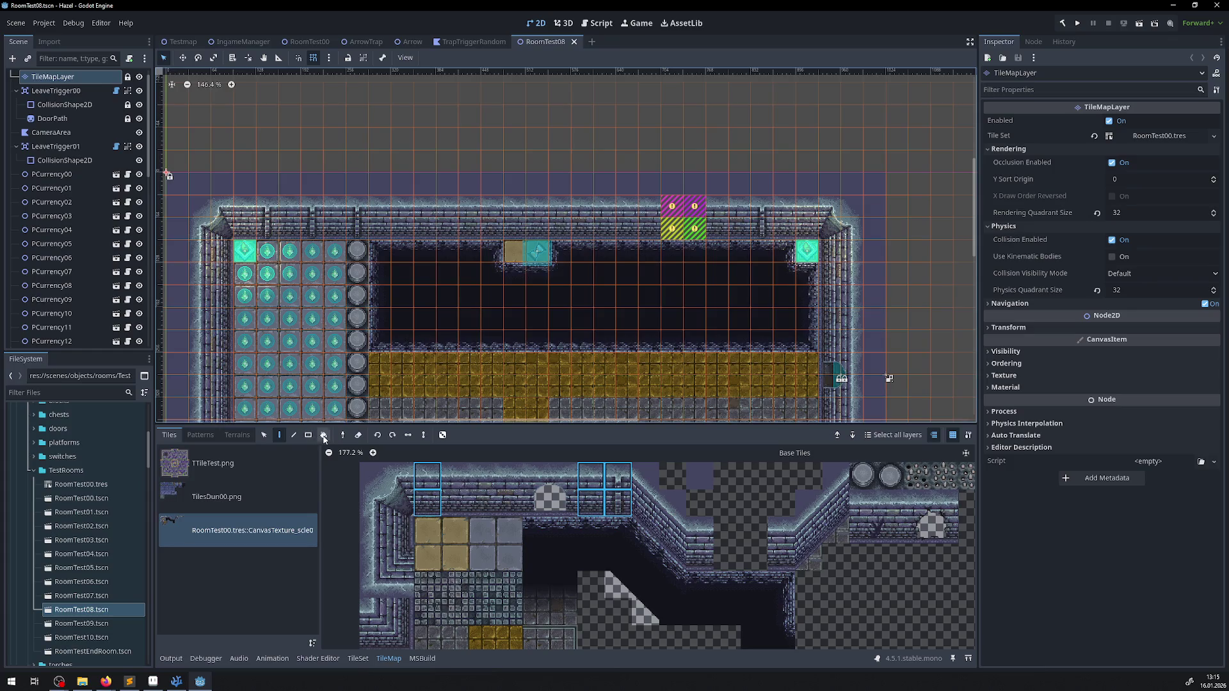
pyautogui.click(345, 437)
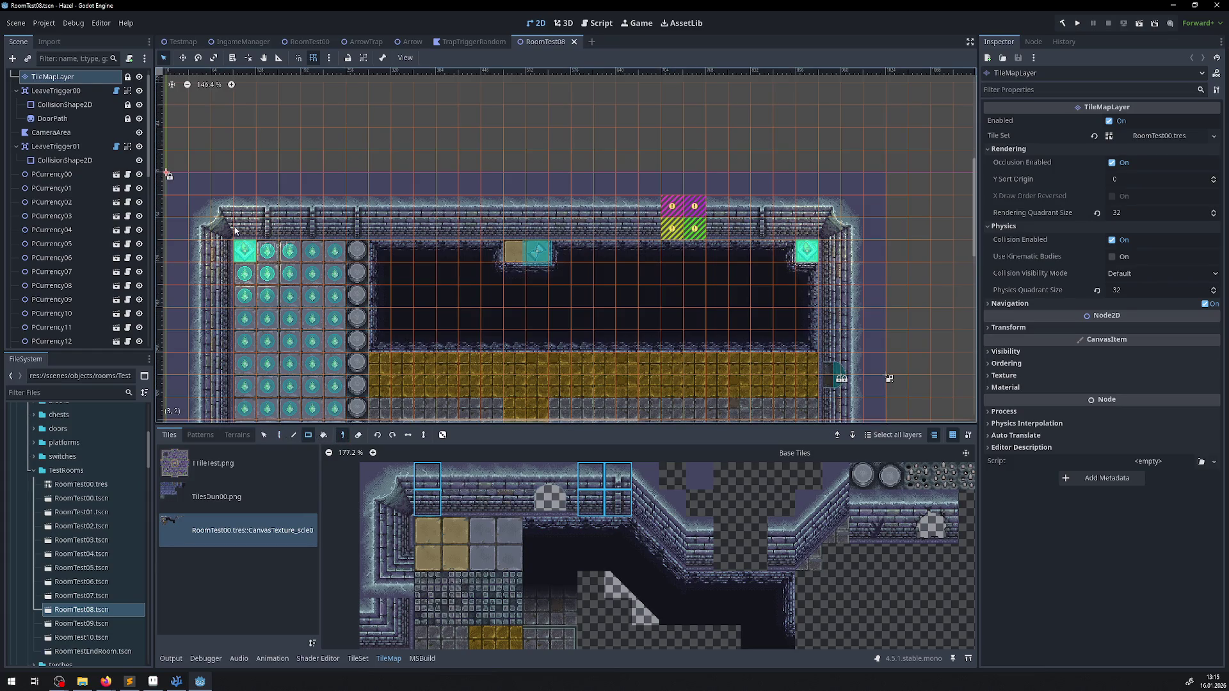
pyautogui.click(254, 230)
pyautogui.press('d')
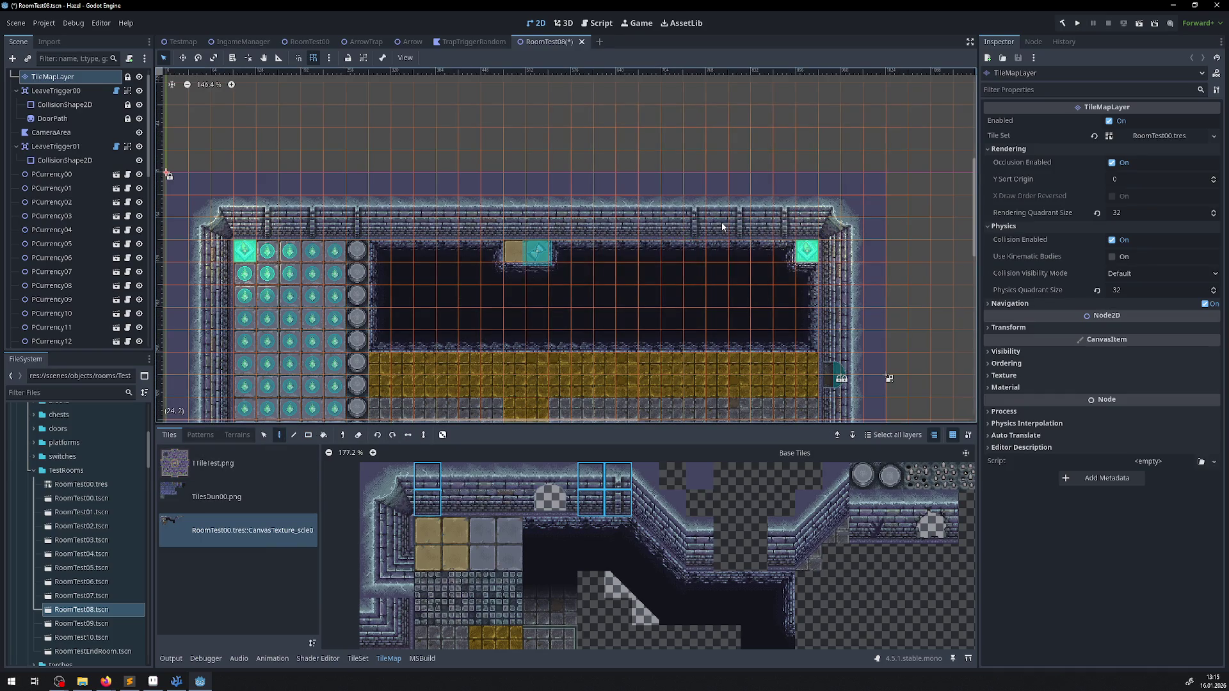
pyautogui.click(679, 336)
pyautogui.moveTo(678, 331)
pyautogui.mouseDown()
pyautogui.moveTo(617, 294)
pyautogui.moveTo(619, 270)
pyautogui.mouseUp()
pyautogui.hotkey('ctrl', 's')
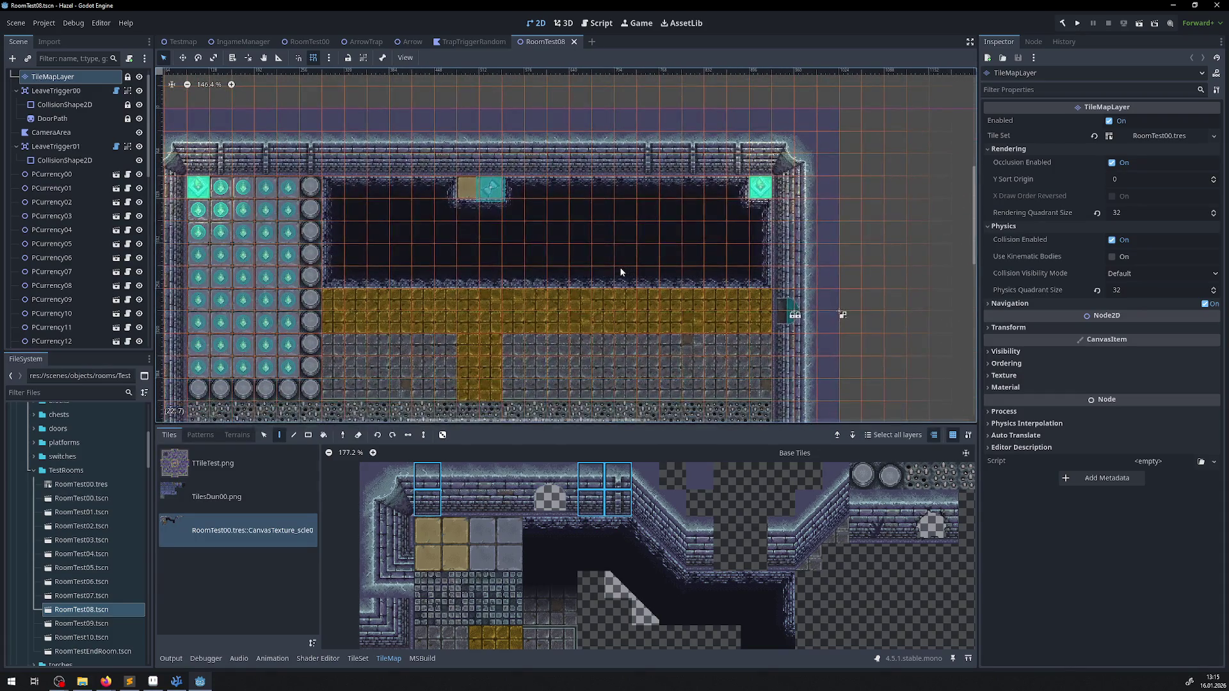
# - Switch to the TrapTriggerRandom scene, briefly open and close RoomTest07, and run the project
pyautogui.scroll(-3, 618, 262)
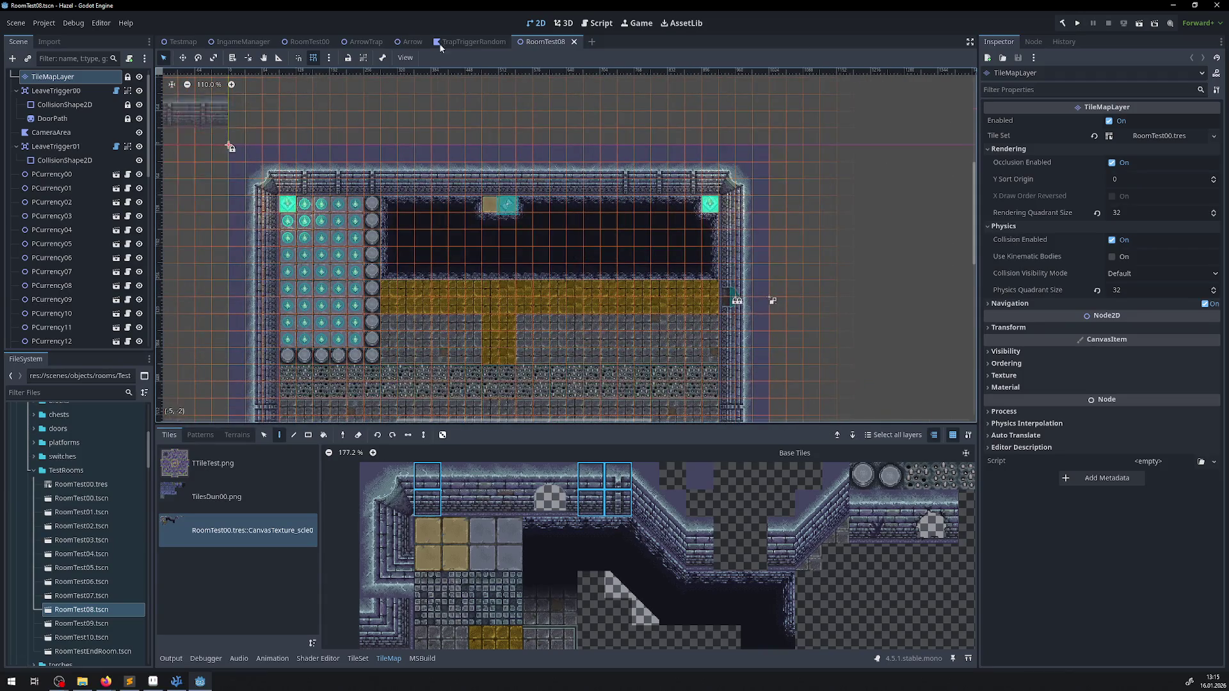
pyautogui.click(470, 41)
pyautogui.doubleClick(82, 595)
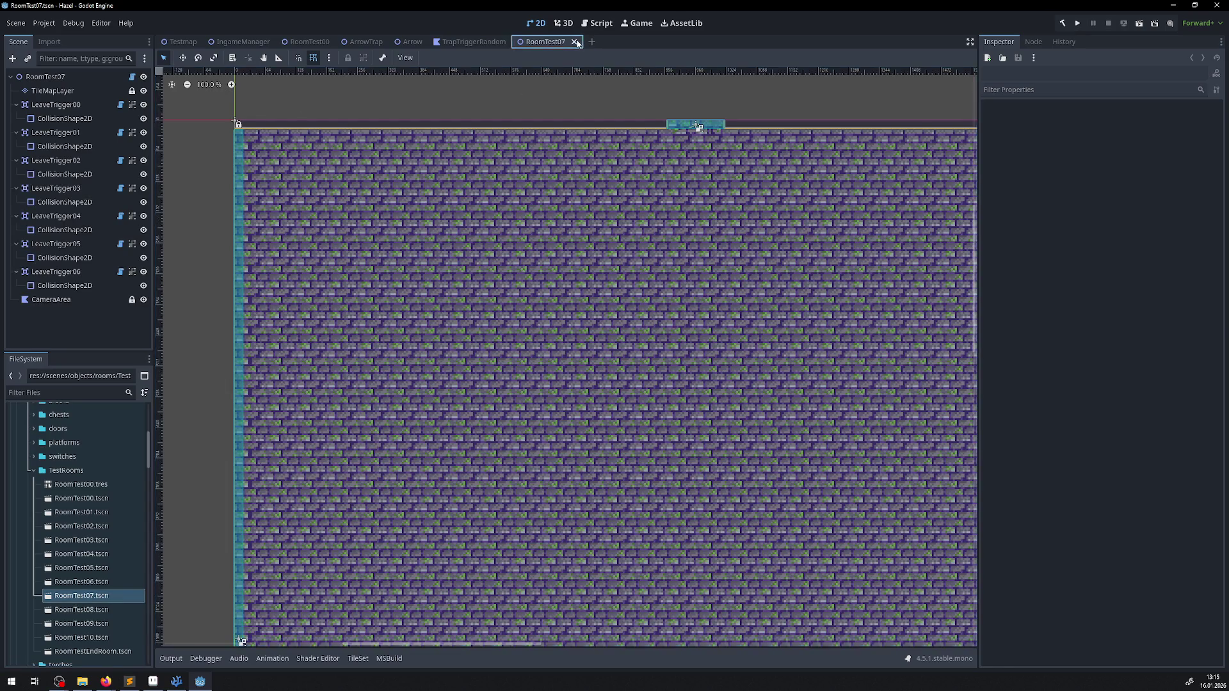
pyautogui.click(574, 42)
pyautogui.click(1076, 27)
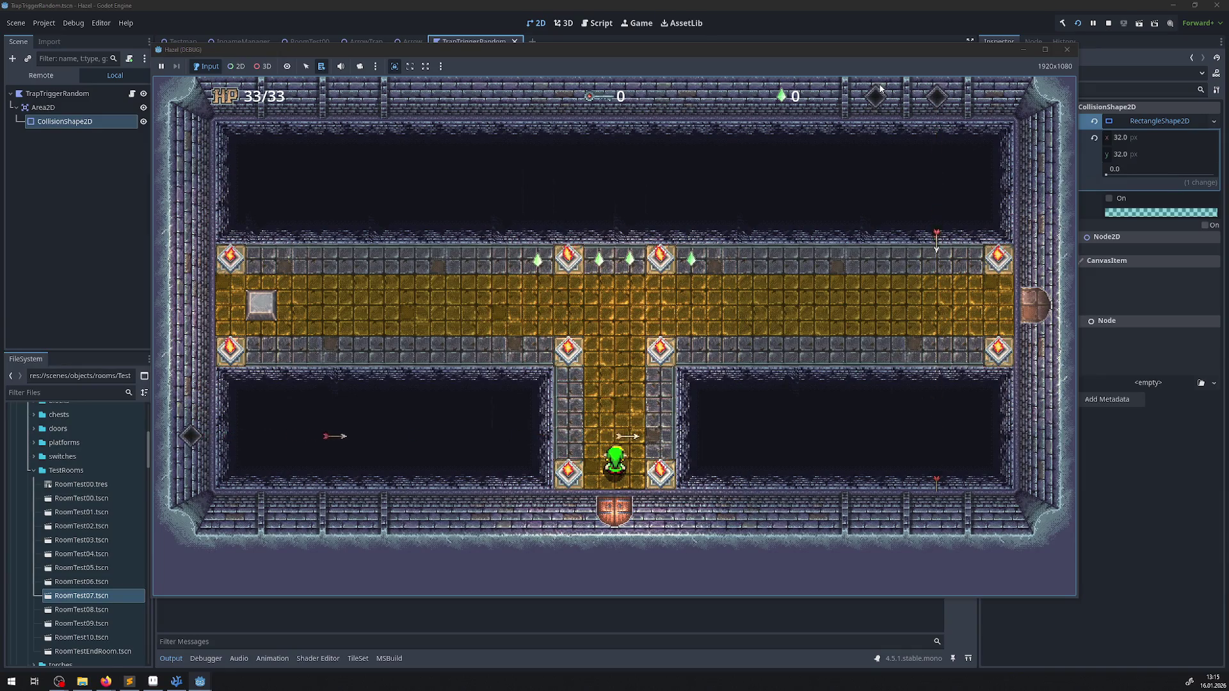
# - Walk the player up the corridor and back and forth along the hallway, then stop with F8
pyautogui.press('Up')
pyautogui.press('Up')
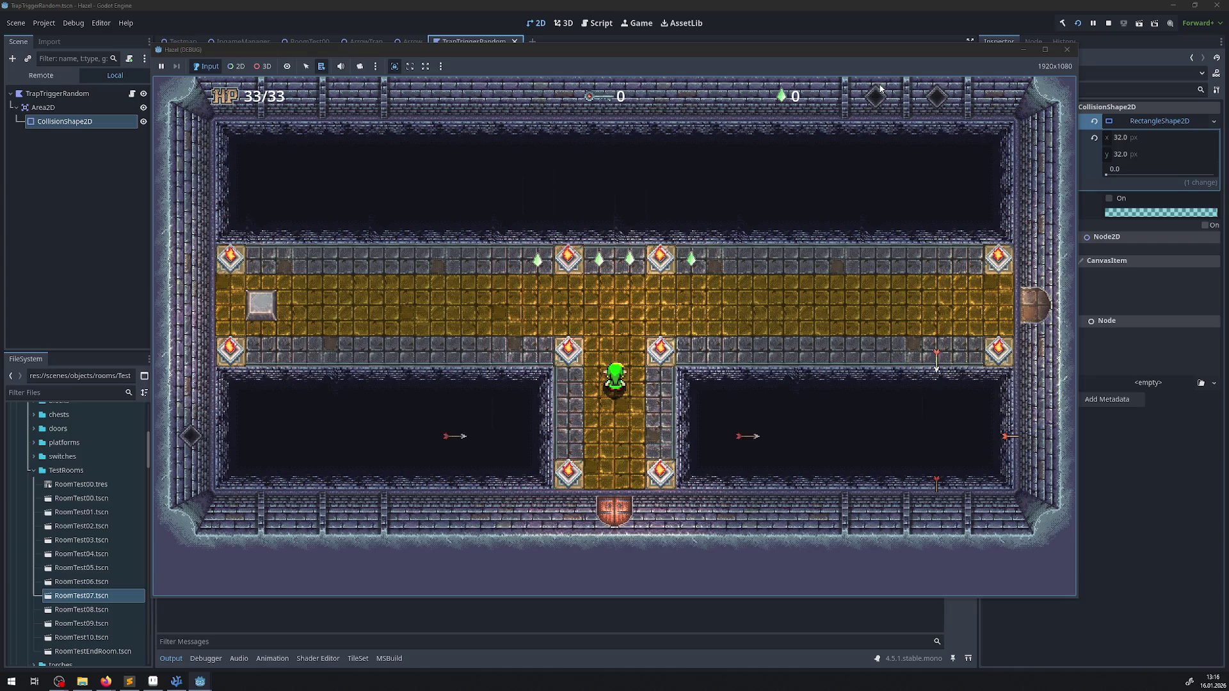
pyautogui.press('Up')
pyautogui.press('Right')
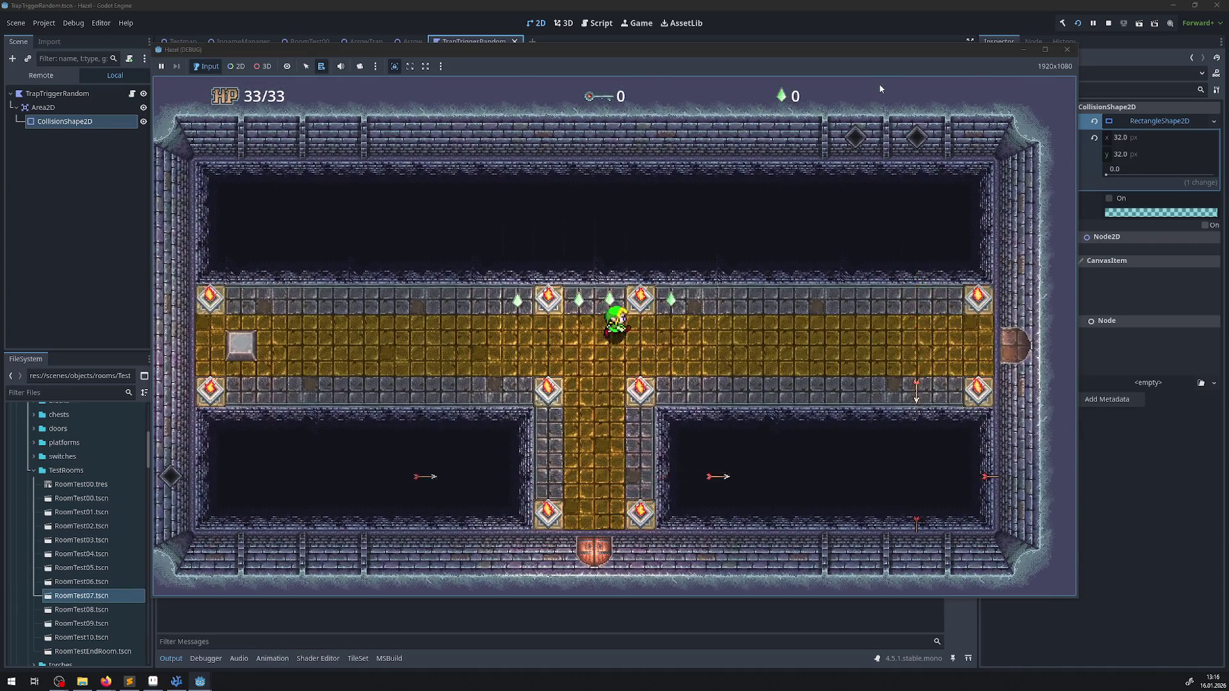
pyautogui.press('Right')
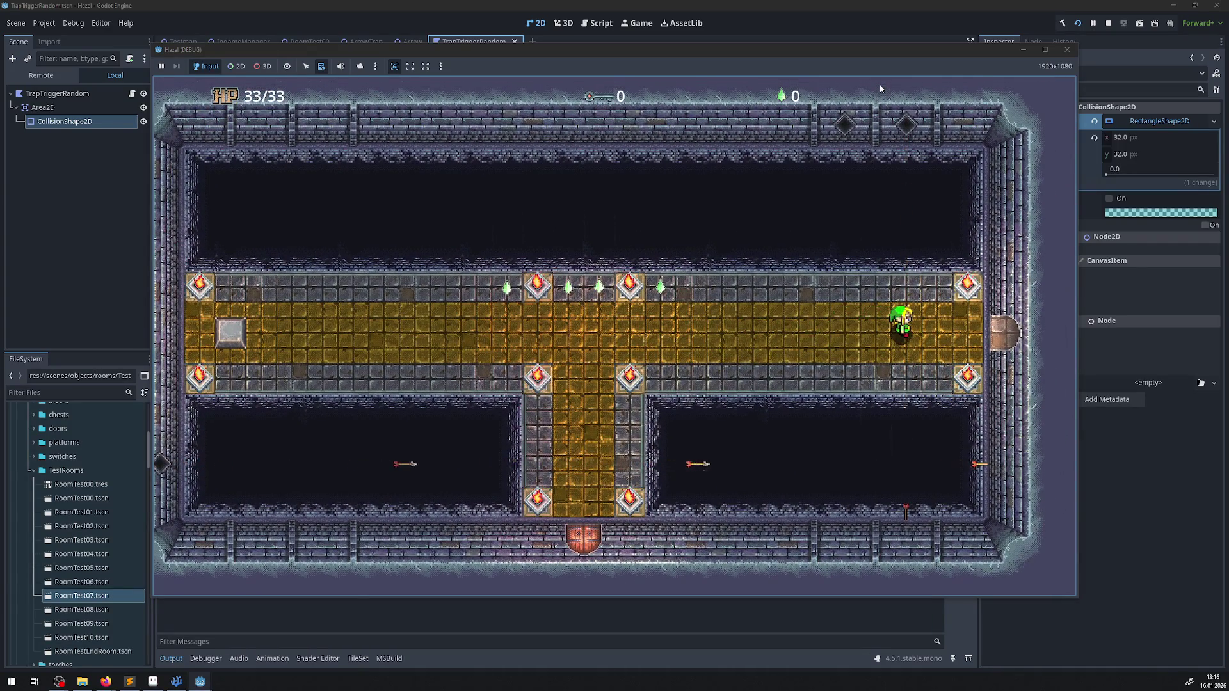
pyautogui.press('Left')
pyautogui.press('Up')
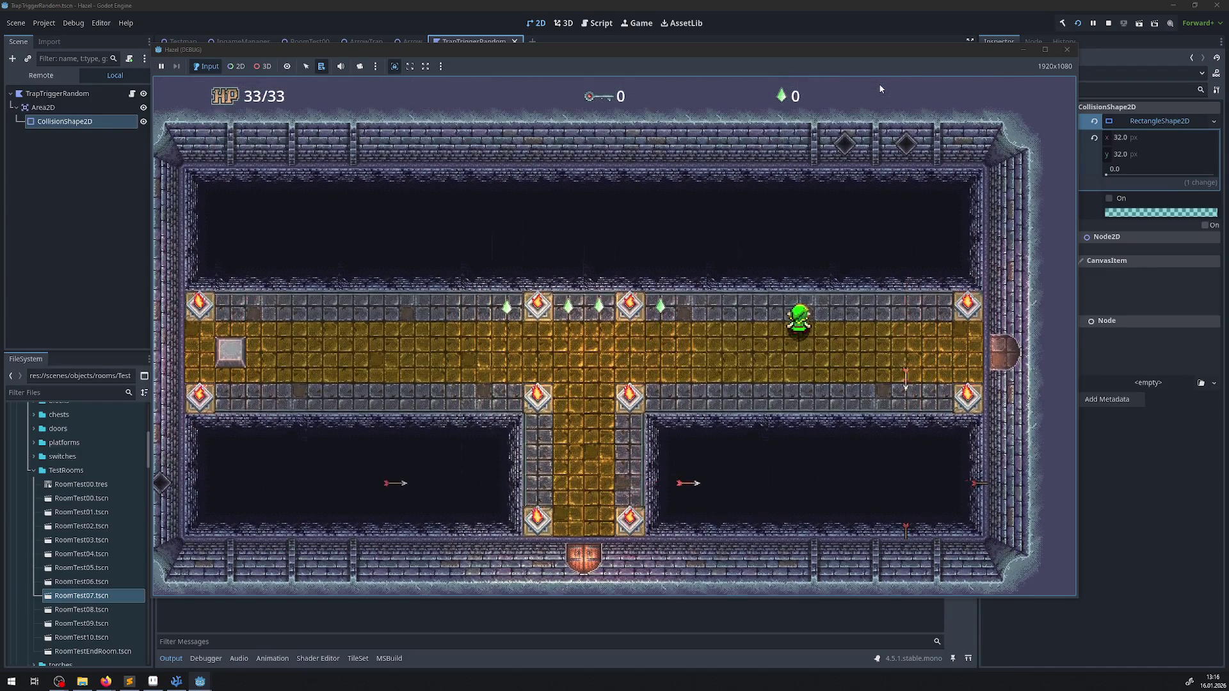
pyautogui.press('Right')
pyautogui.press('Left')
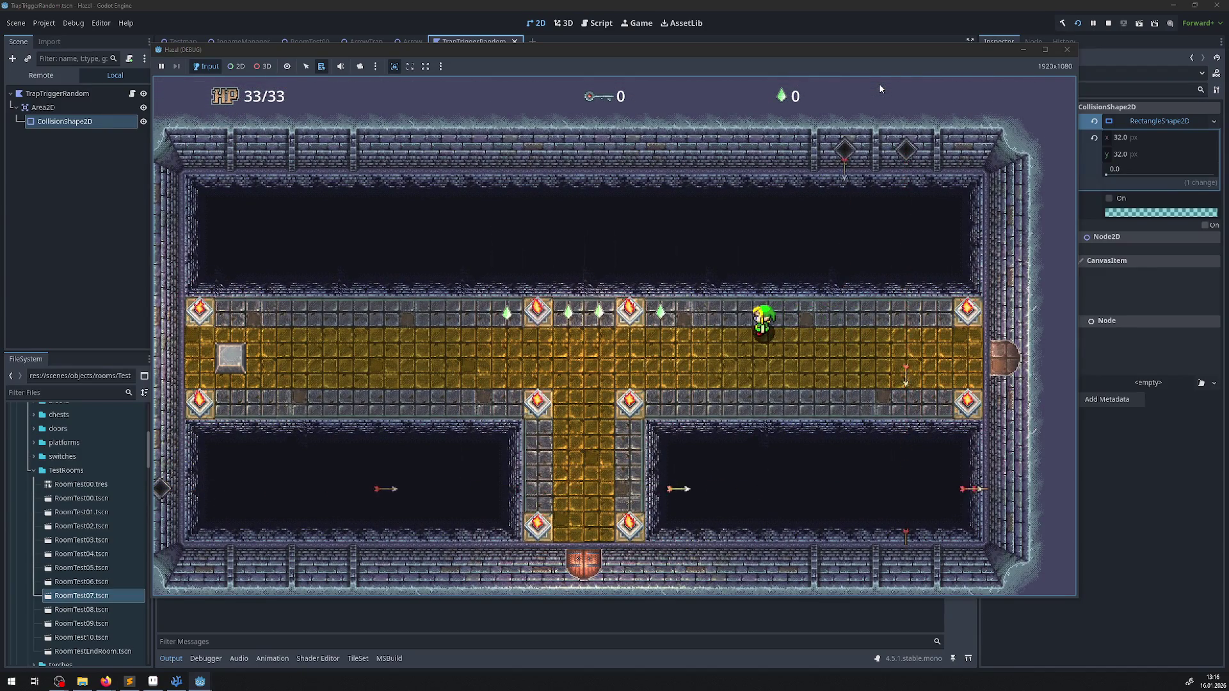
pyautogui.press('Down')
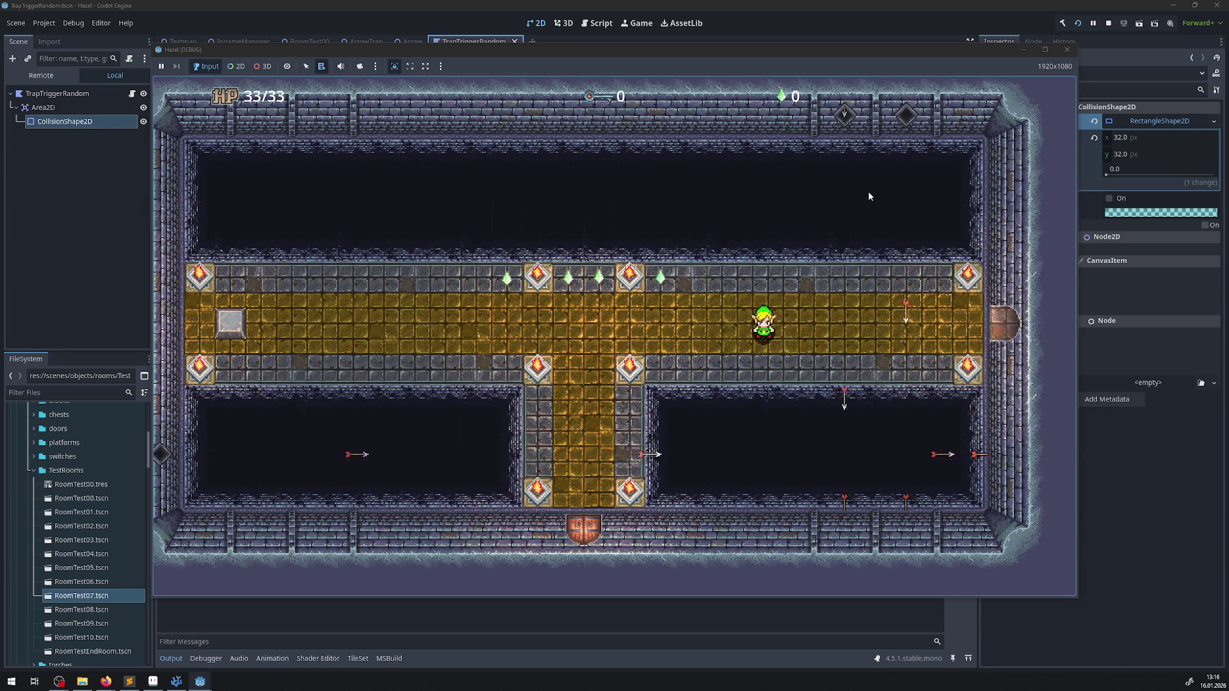
pyautogui.press('Right')
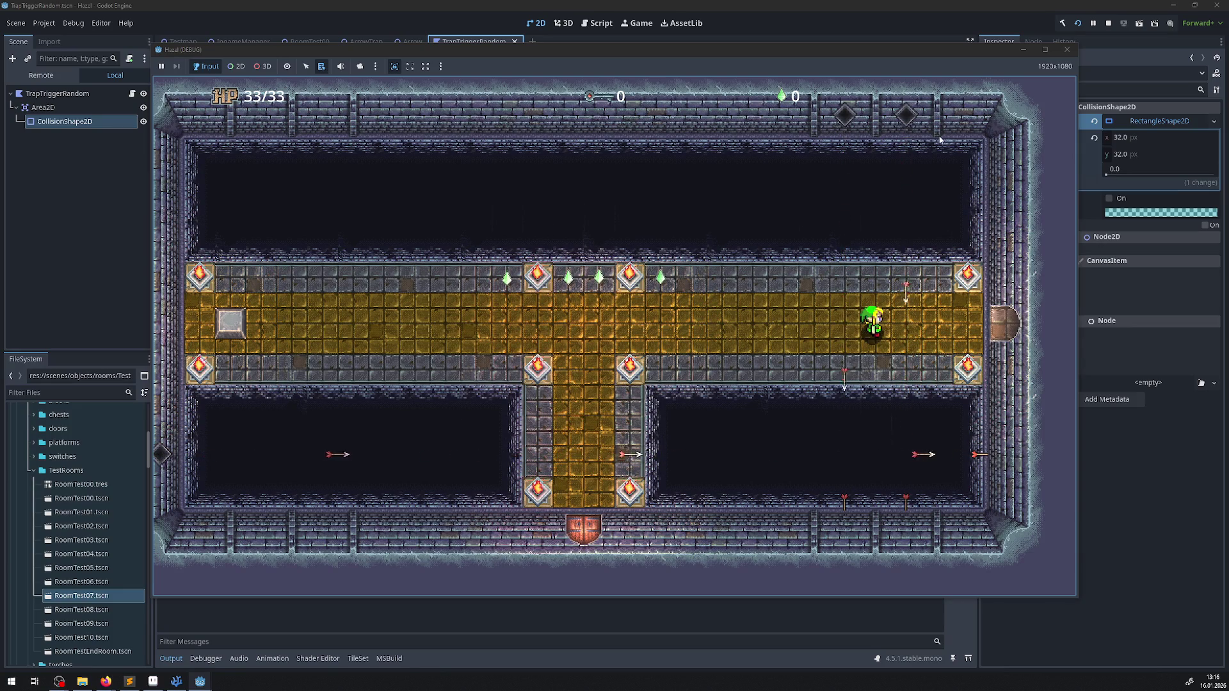
pyautogui.press('F8')
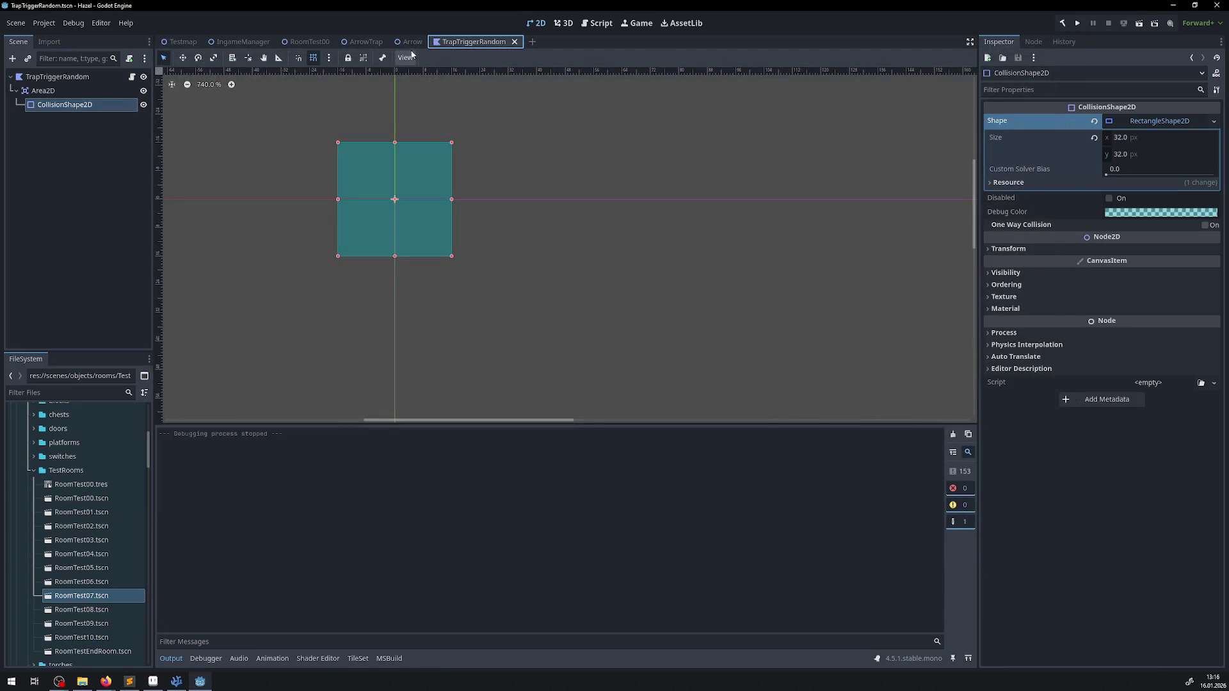
# - Set the Arrow scene's PProjectile Speed to 400.0, save it, and launch the game again
pyautogui.click(409, 43)
pyautogui.click(1124, 122)
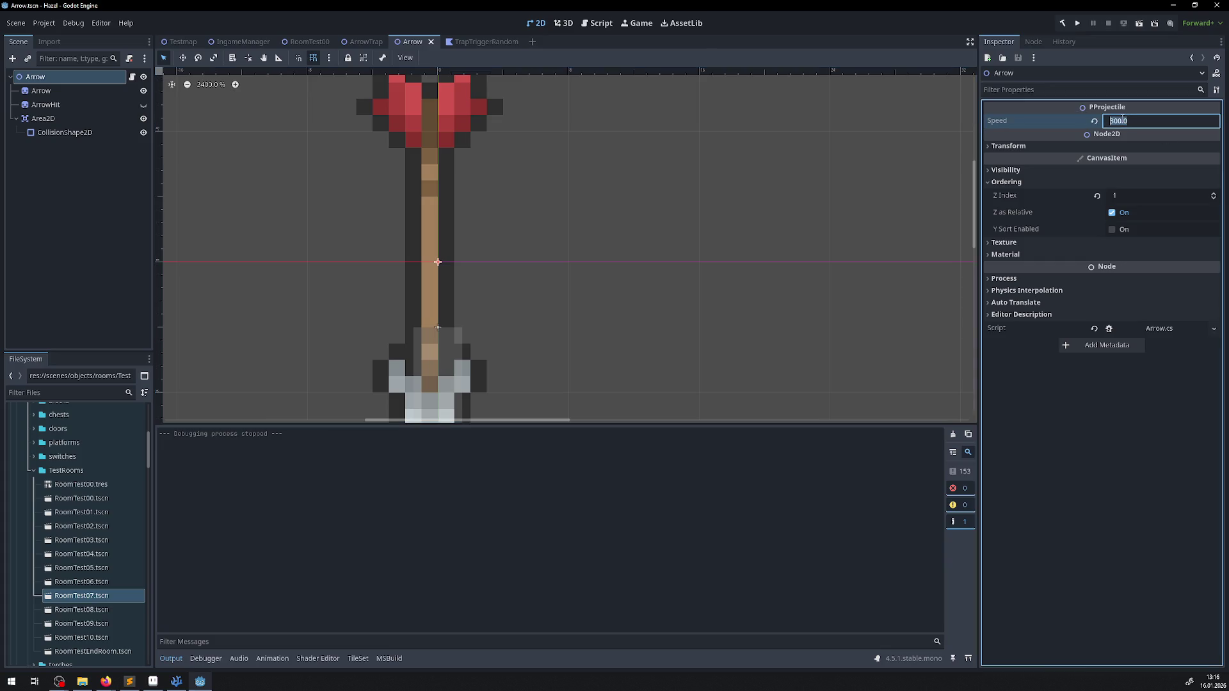
pyautogui.write('0')
pyautogui.hotkey('ctrl', 's')
pyautogui.click(1078, 24)
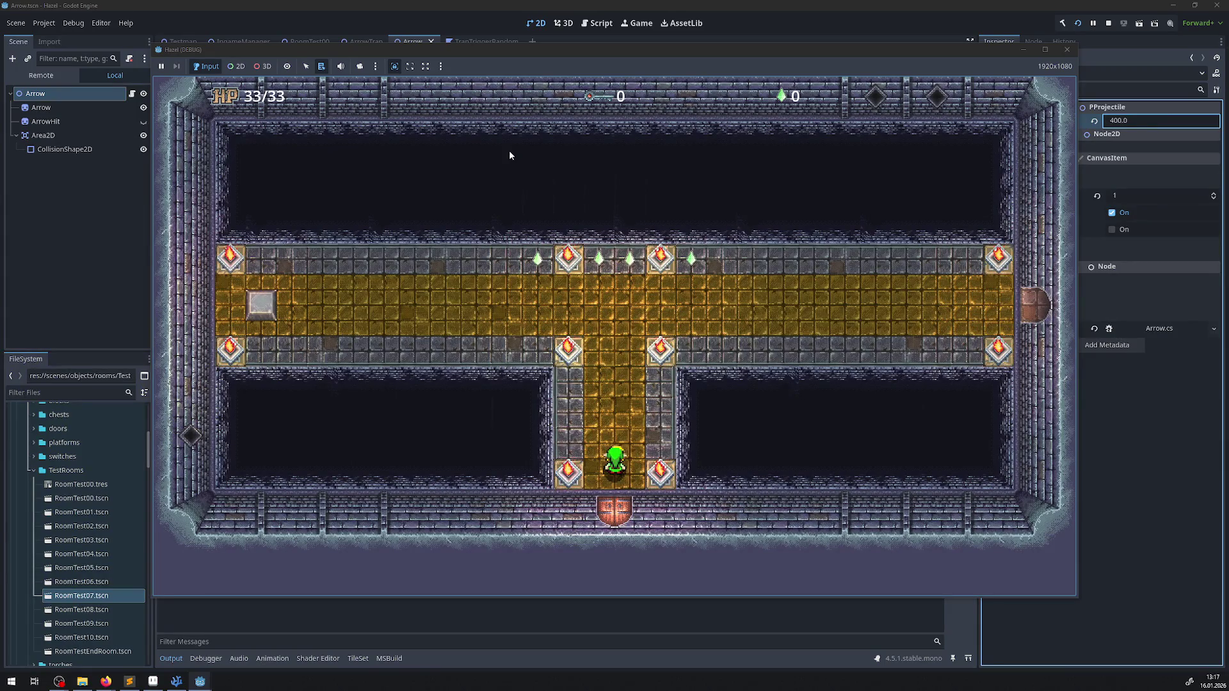
# - Walk the player up into the main hall, collect three gems, and reach the top torch row
pyautogui.press('Up')
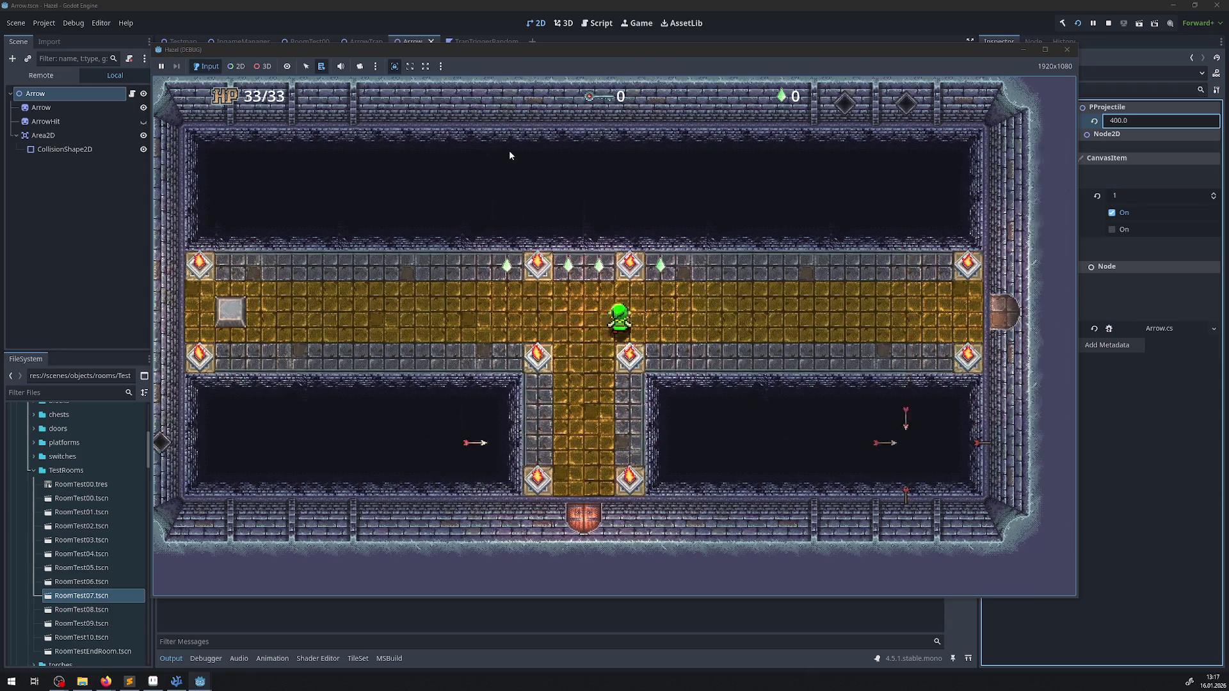
pyautogui.press('Up')
pyautogui.press('Left')
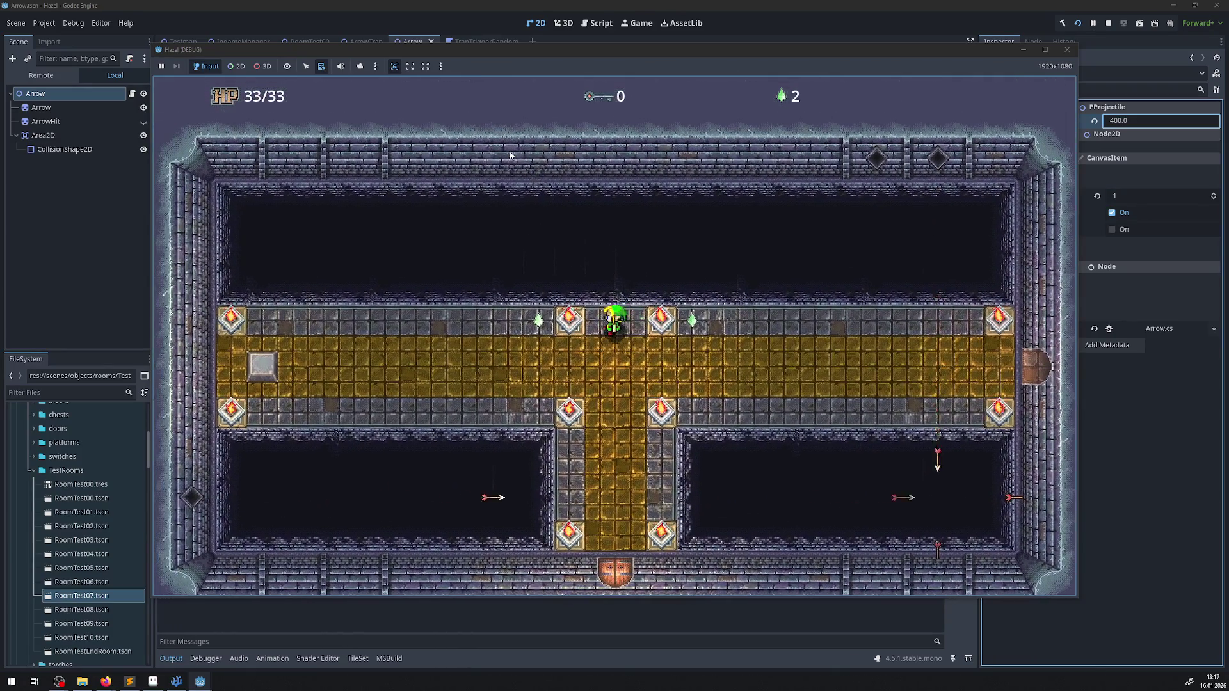
pyautogui.press('Right')
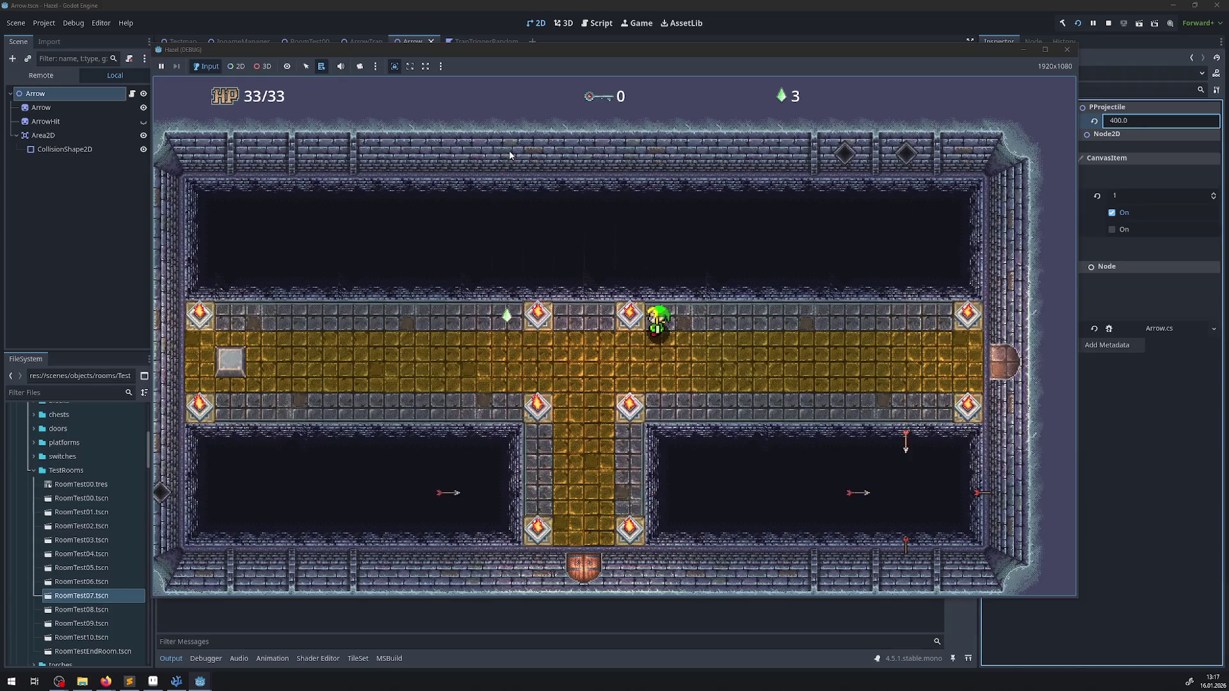
pyautogui.press('Right')
pyautogui.press('Down')
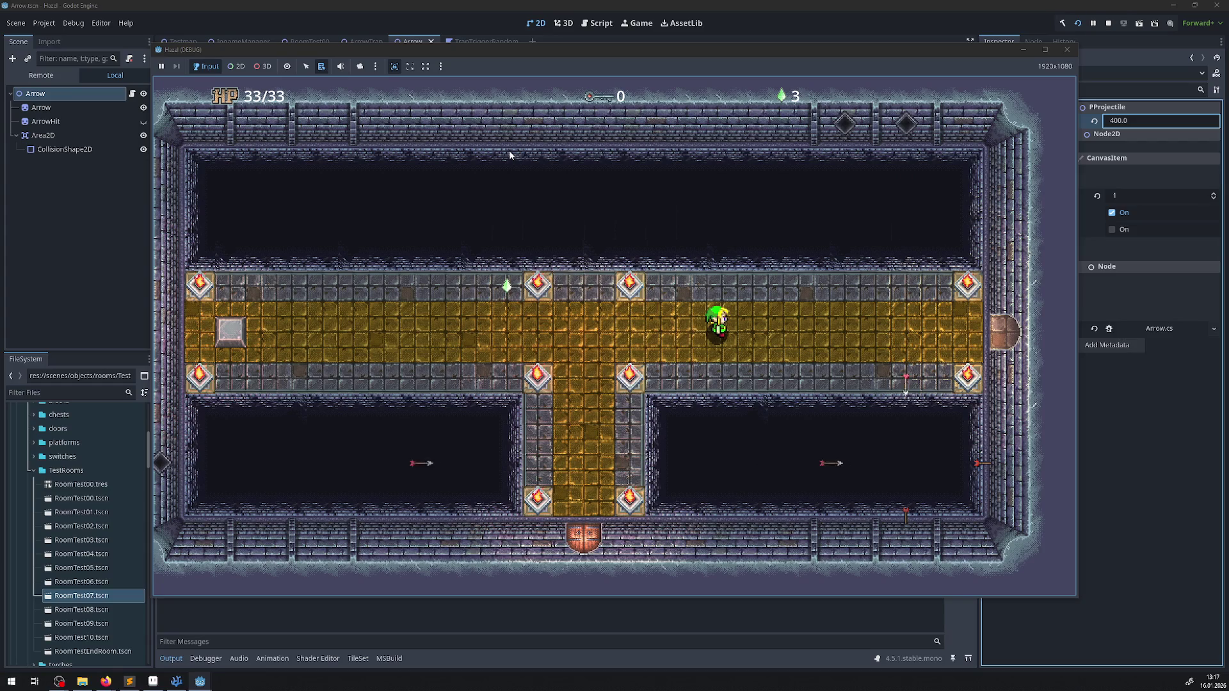
pyautogui.press('Right')
pyautogui.press('Down')
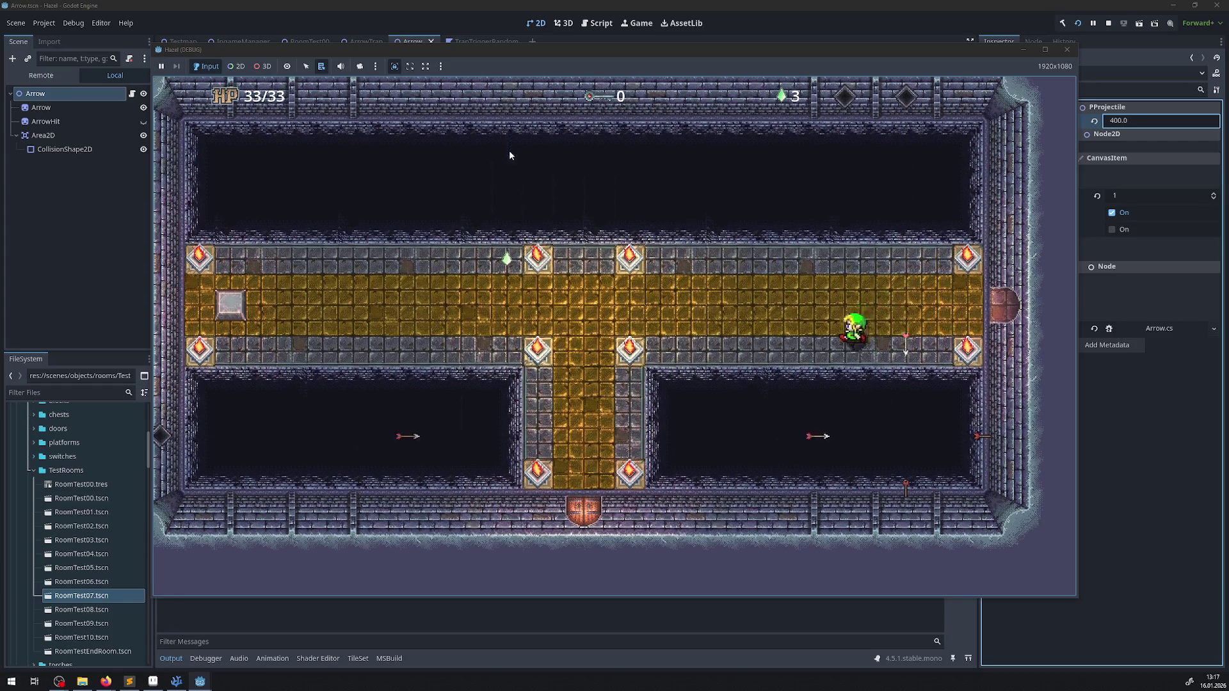
pyautogui.press('Left')
pyautogui.press('Up')
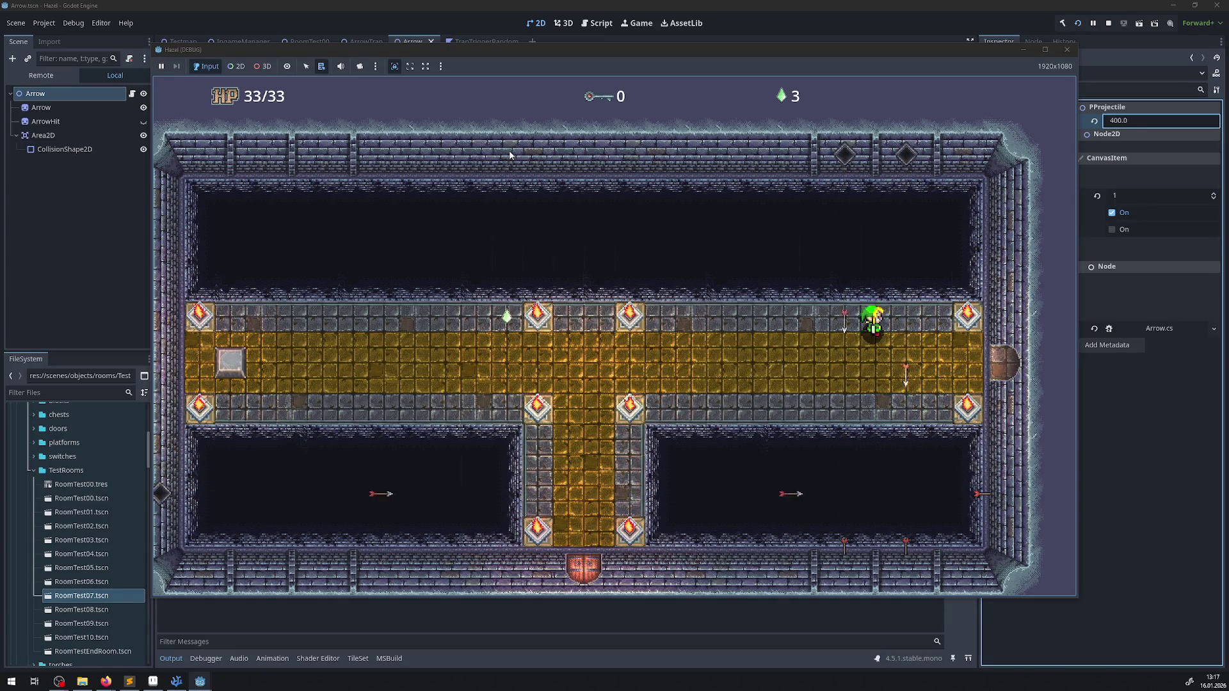
pyautogui.press('Left')
# - Dodge the 400-speed arrows by stepping left and right, then walk left along the corridor
pyautogui.press('Right')
pyautogui.press('Left')
pyautogui.press('Right')
pyautogui.press('Left')
pyautogui.press('Right')
pyautogui.press('Left')
pyautogui.press('Right')
pyautogui.press('Right')
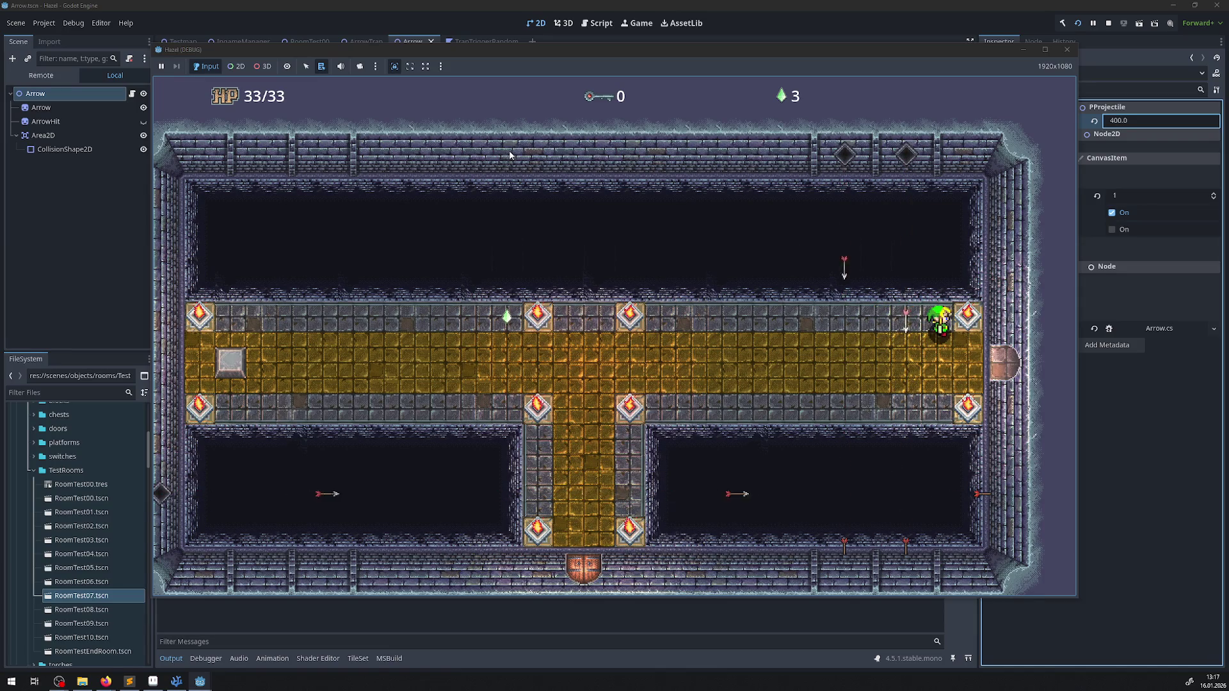
pyautogui.press('Left')
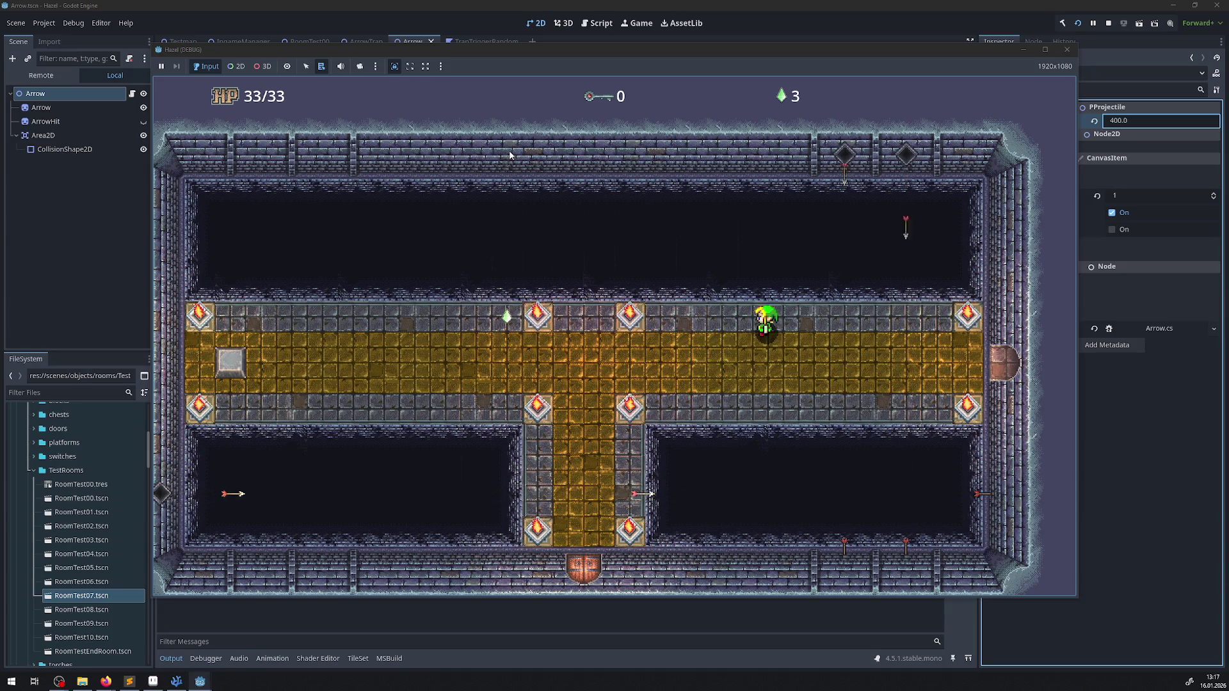
pyautogui.press('Left')
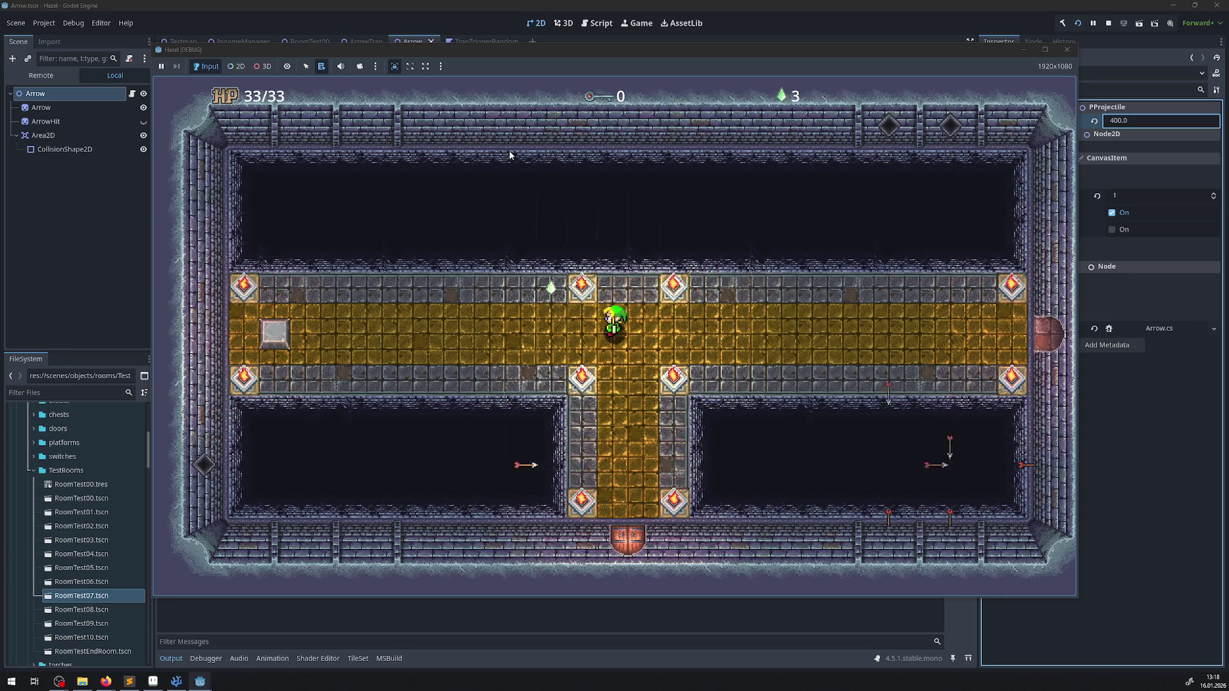
# - Walk the player left and right along the corridor to the east door, staying at 33/33 HP
pyautogui.press('Left')
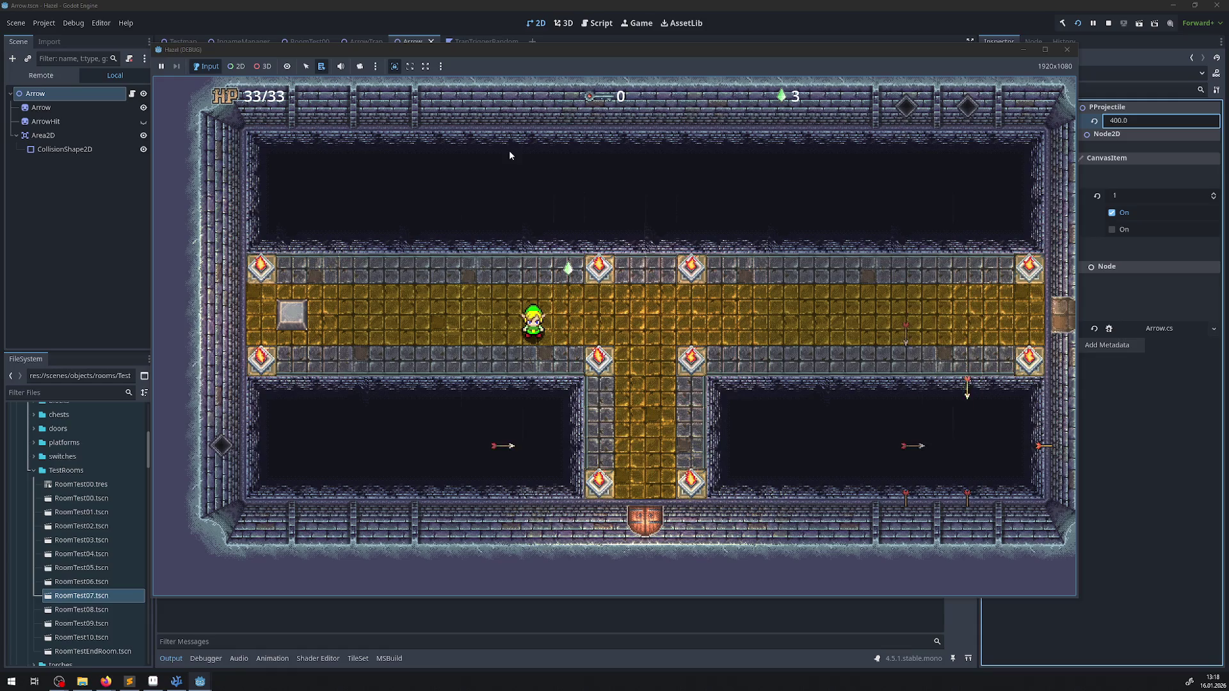
pyautogui.press('Right')
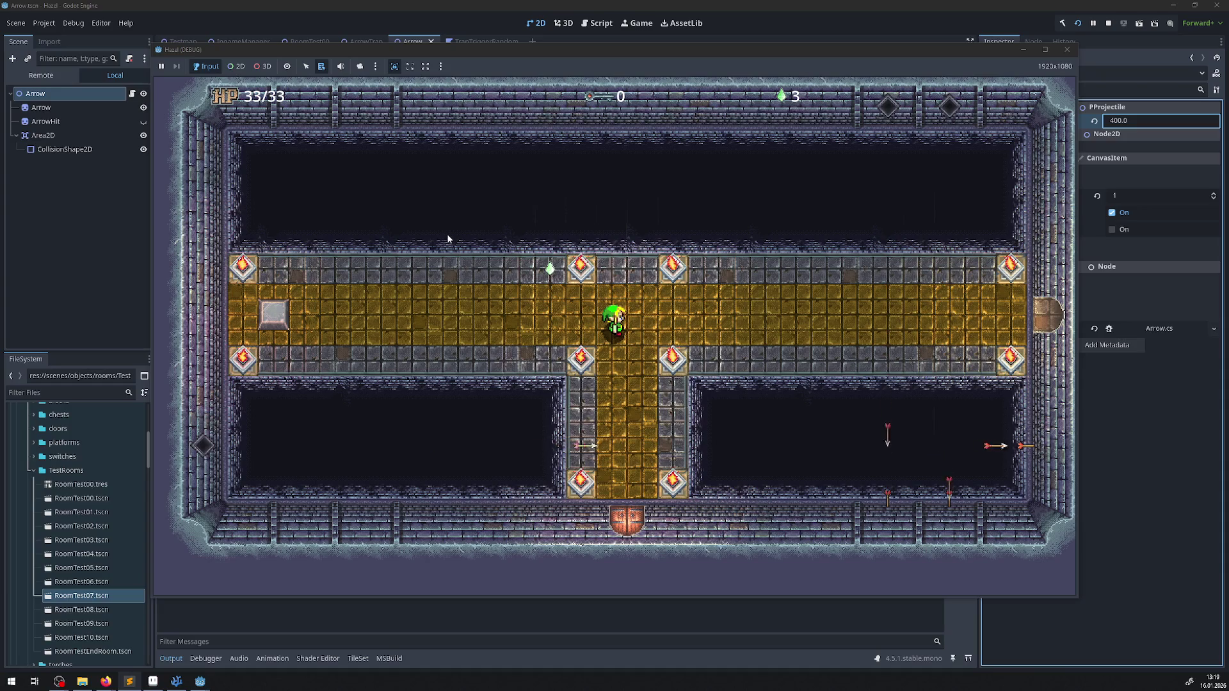
pyautogui.press('Right')
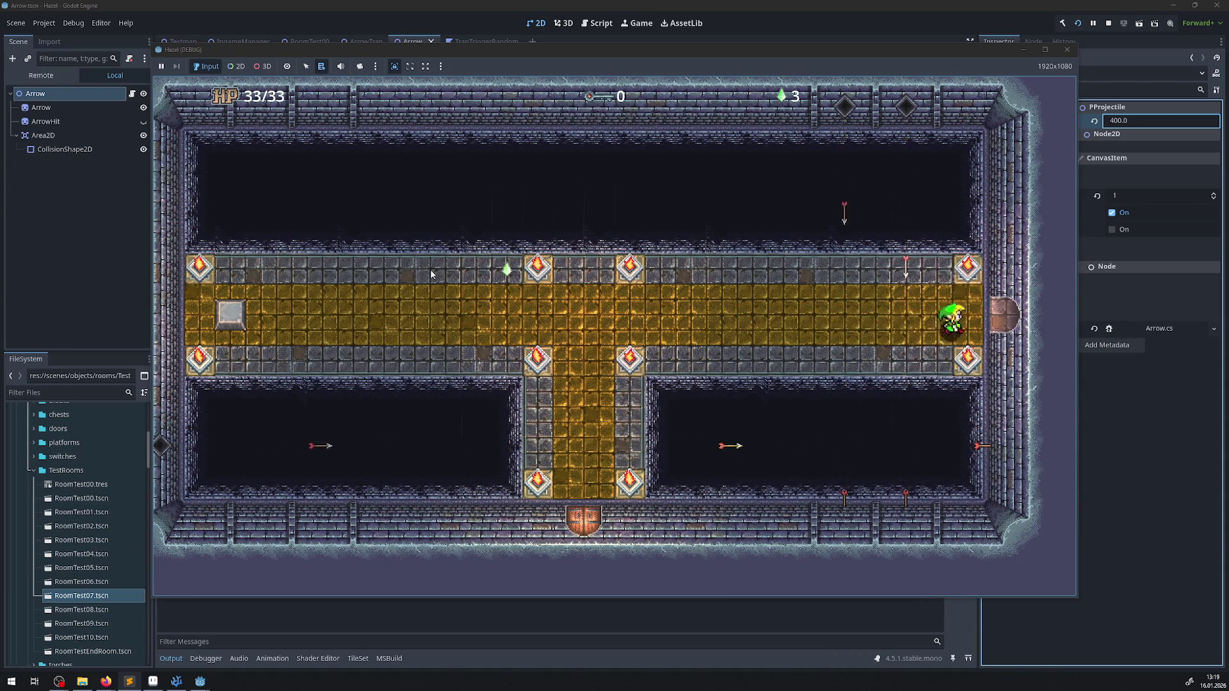
# - Walk the hero repeatedly through the right door between the golden corridor and next room, then stop the game
pyautogui.press('Right')
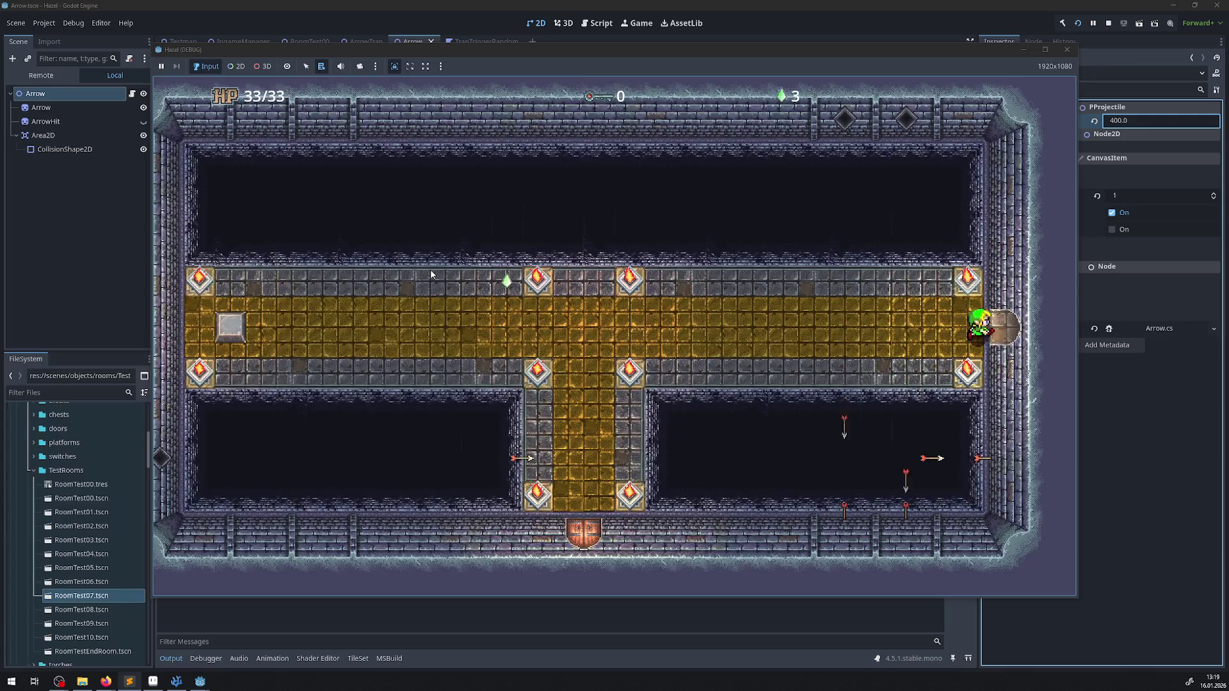
pyautogui.press('Left')
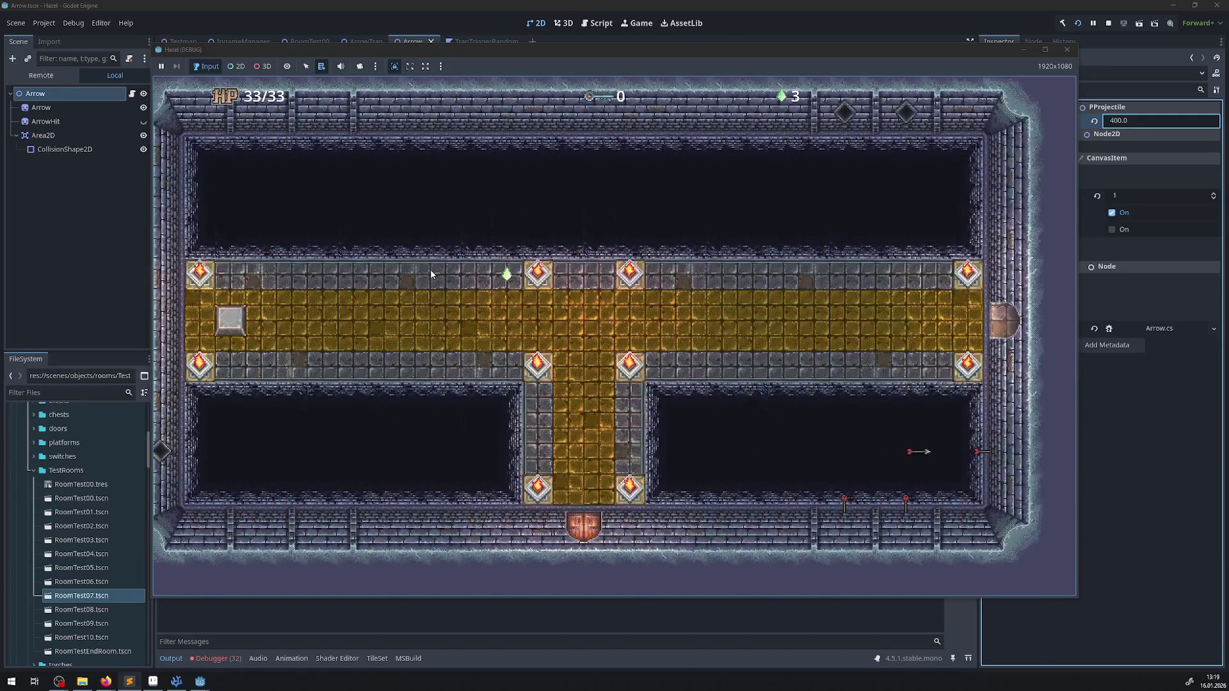
pyautogui.press('Right')
pyautogui.press('Left')
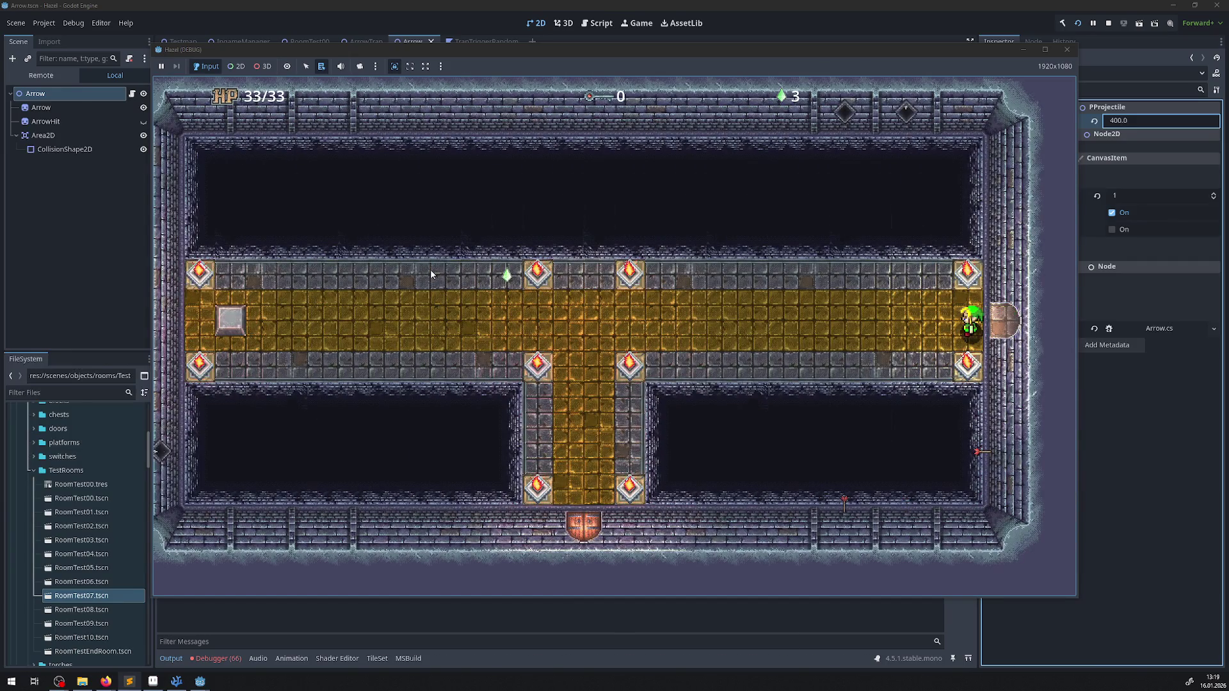
pyautogui.press('Right')
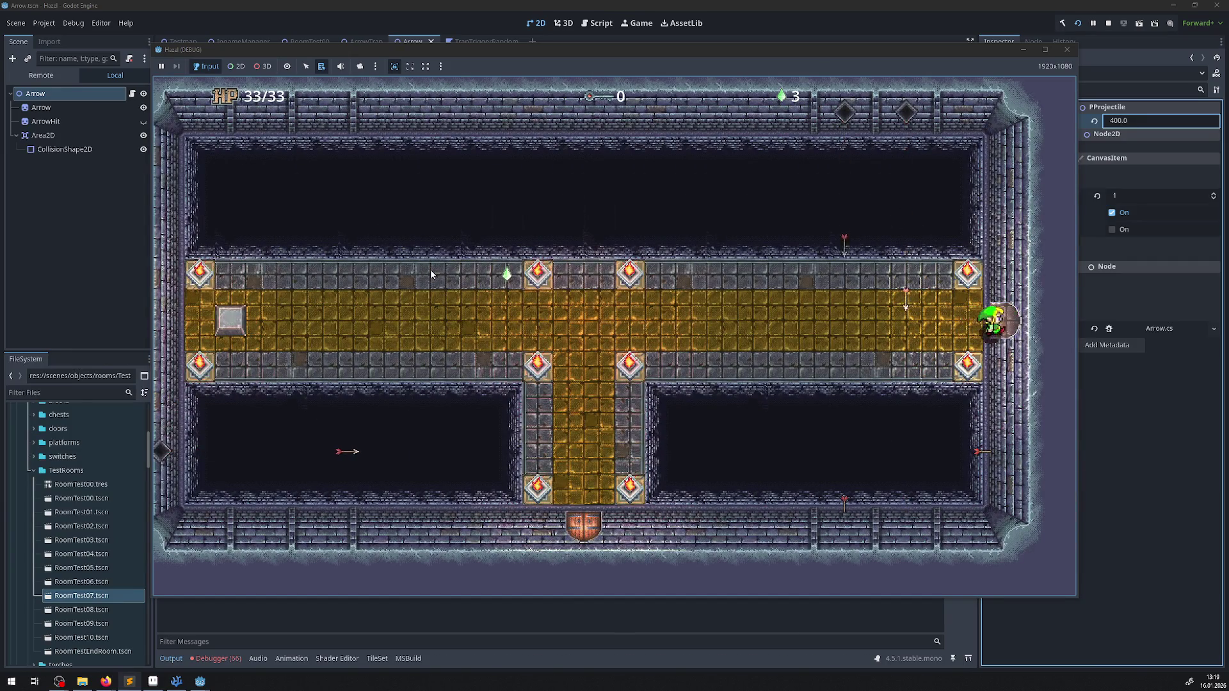
pyautogui.press('Left')
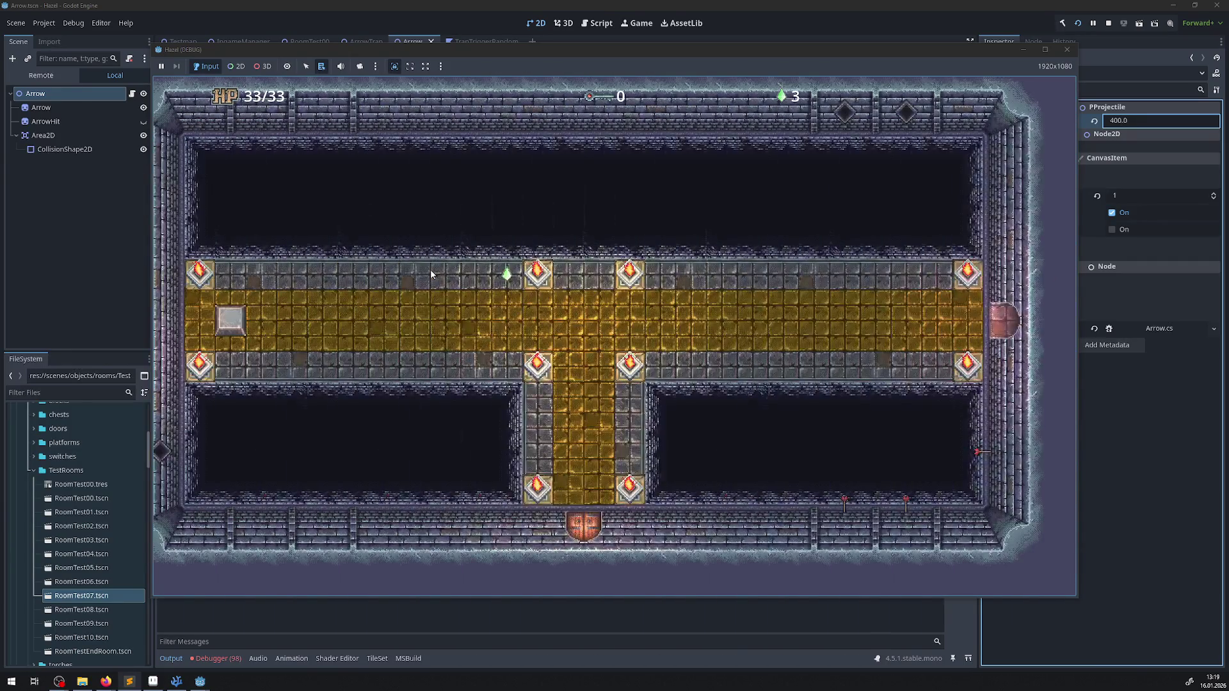
pyautogui.press('Right')
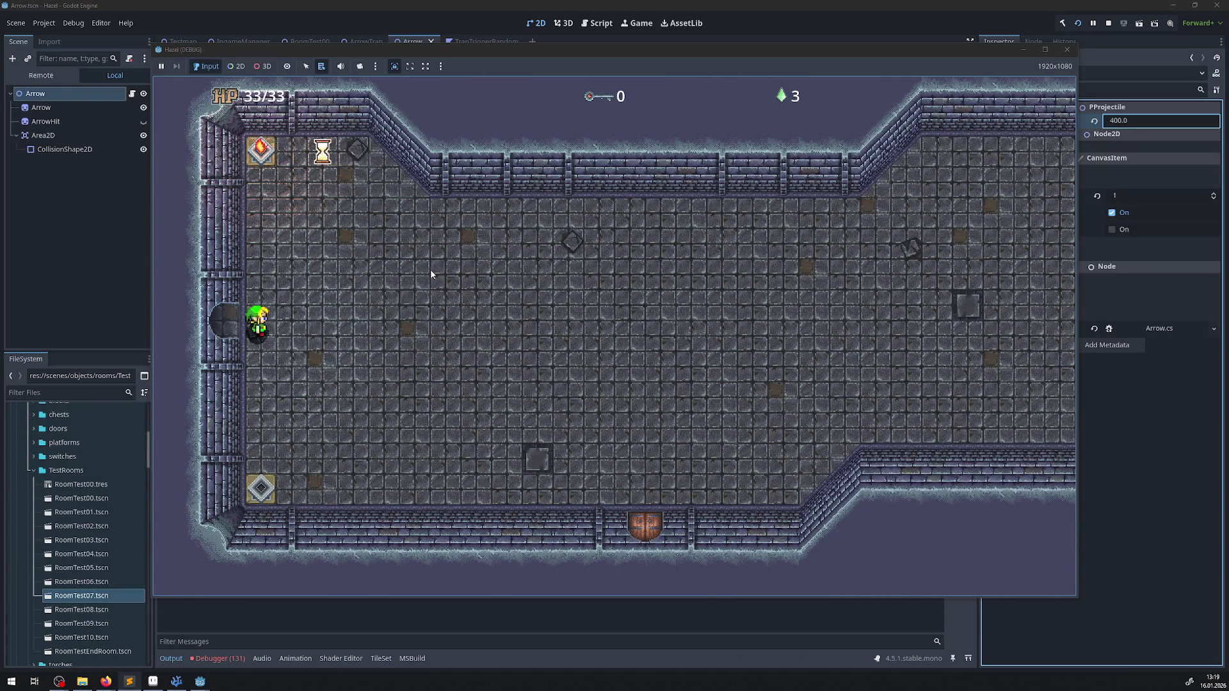
pyautogui.press('Left')
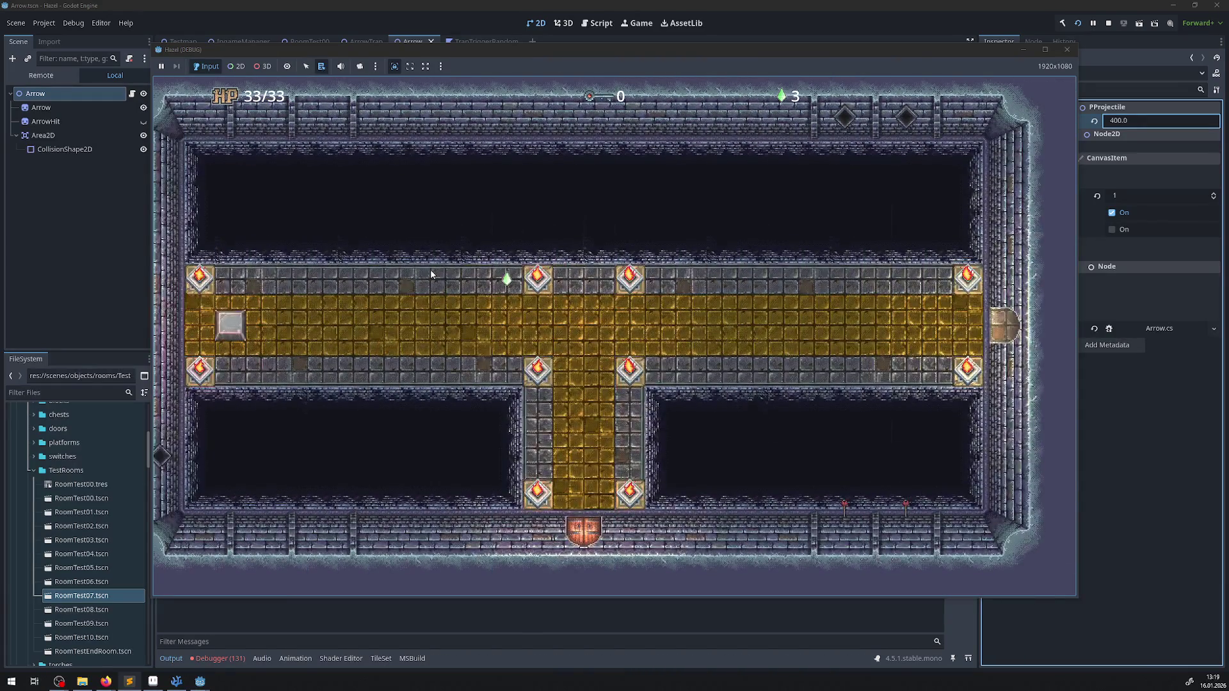
pyautogui.press('Right')
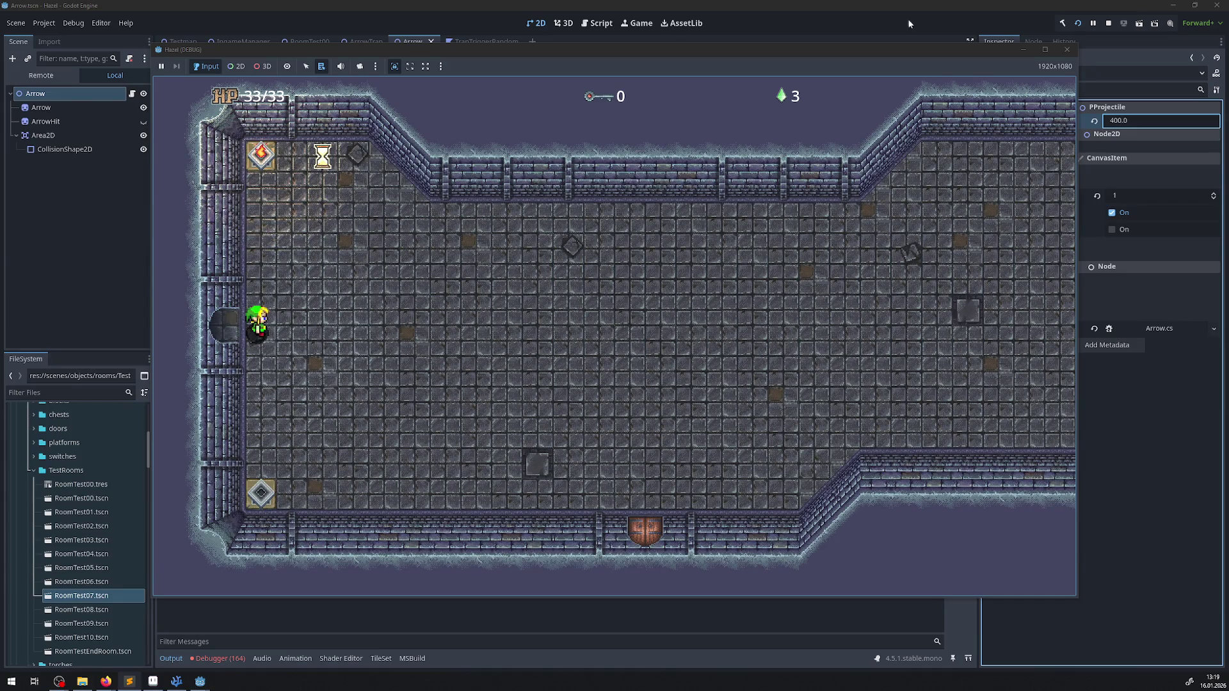
pyautogui.click(1066, 49)
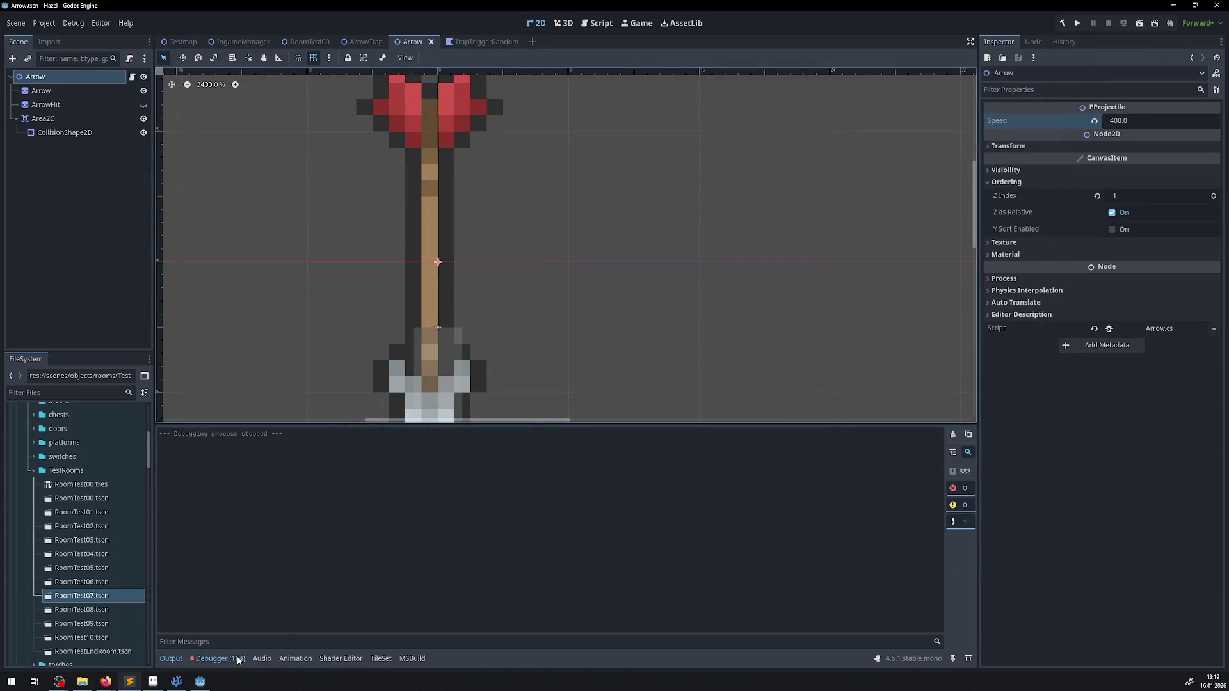
# - List the debugger's 164 errors, inspect the first disposed Area2D exception, and switch to VSCodium
pyautogui.click(238, 659)
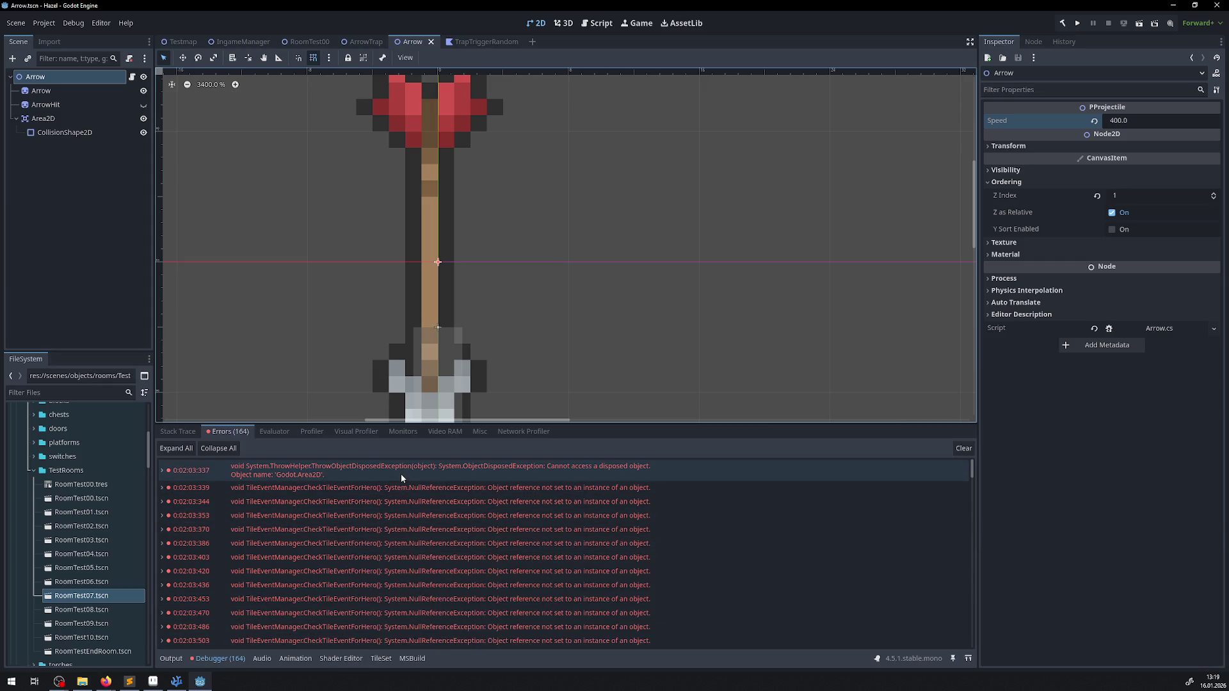
pyautogui.moveTo(403, 474)
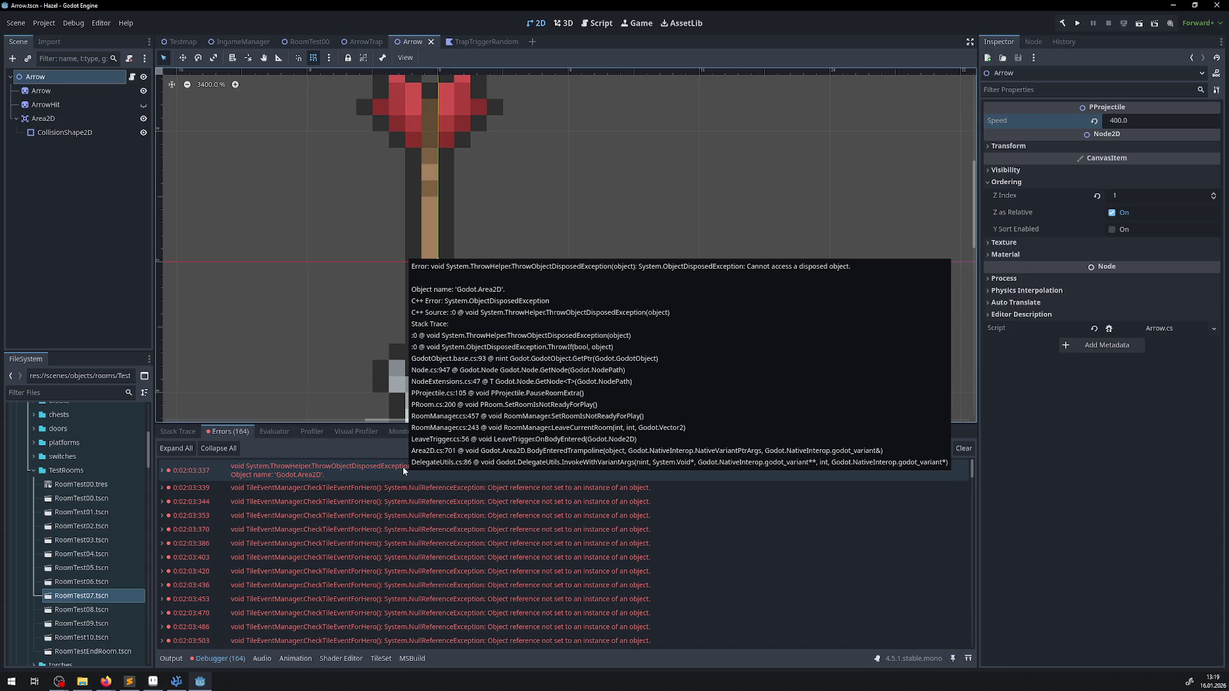
pyautogui.click(180, 678)
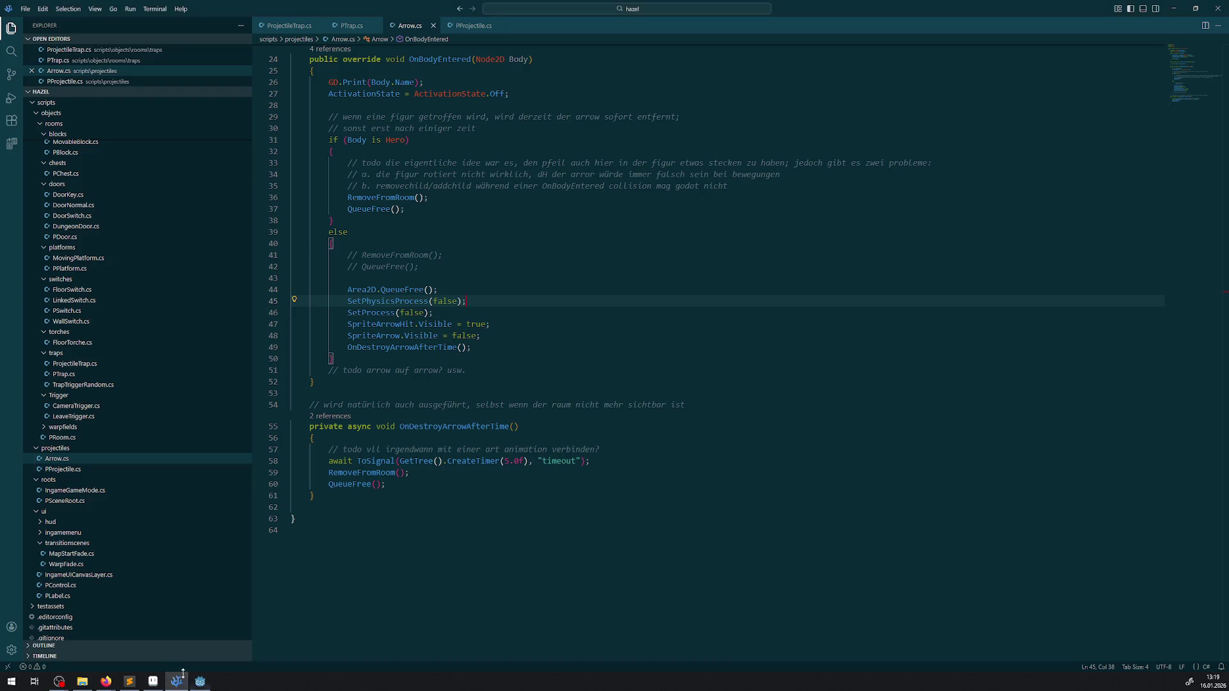
# - Review PProjectile.cs at its PauseRoomExtra and continue methods, then return to Godot
pyautogui.click(467, 26)
pyautogui.scroll(2, 398, 384)
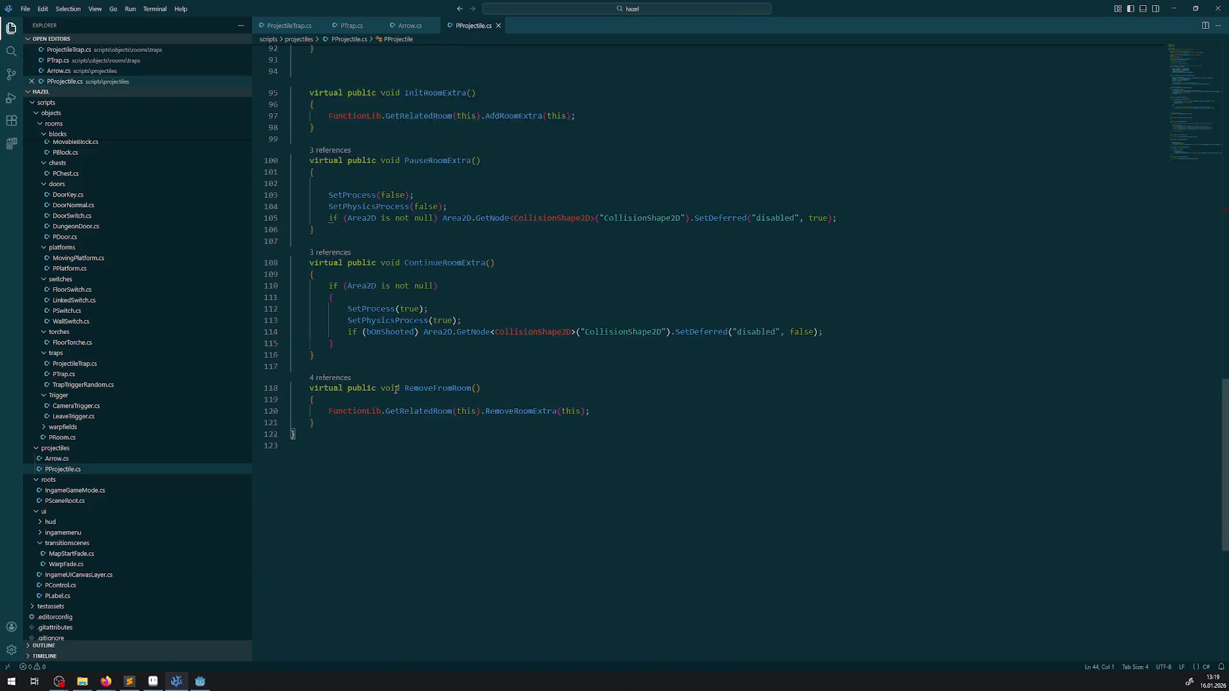
pyautogui.moveTo(409, 400)
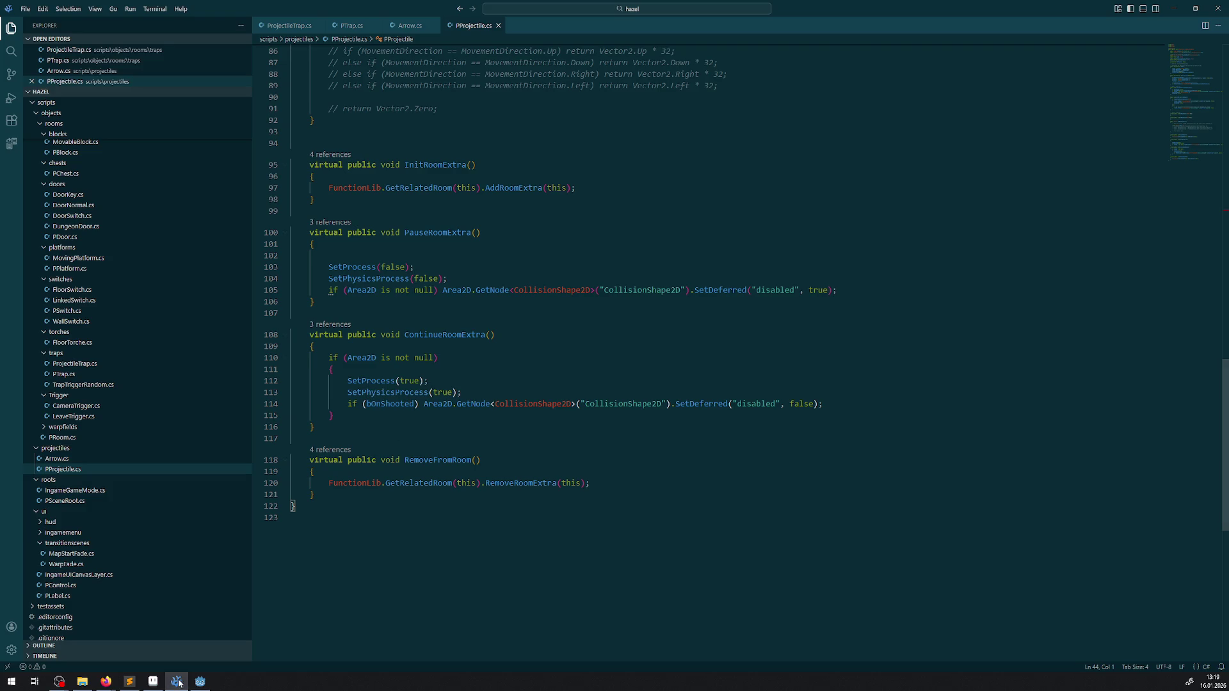
pyautogui.click(202, 683)
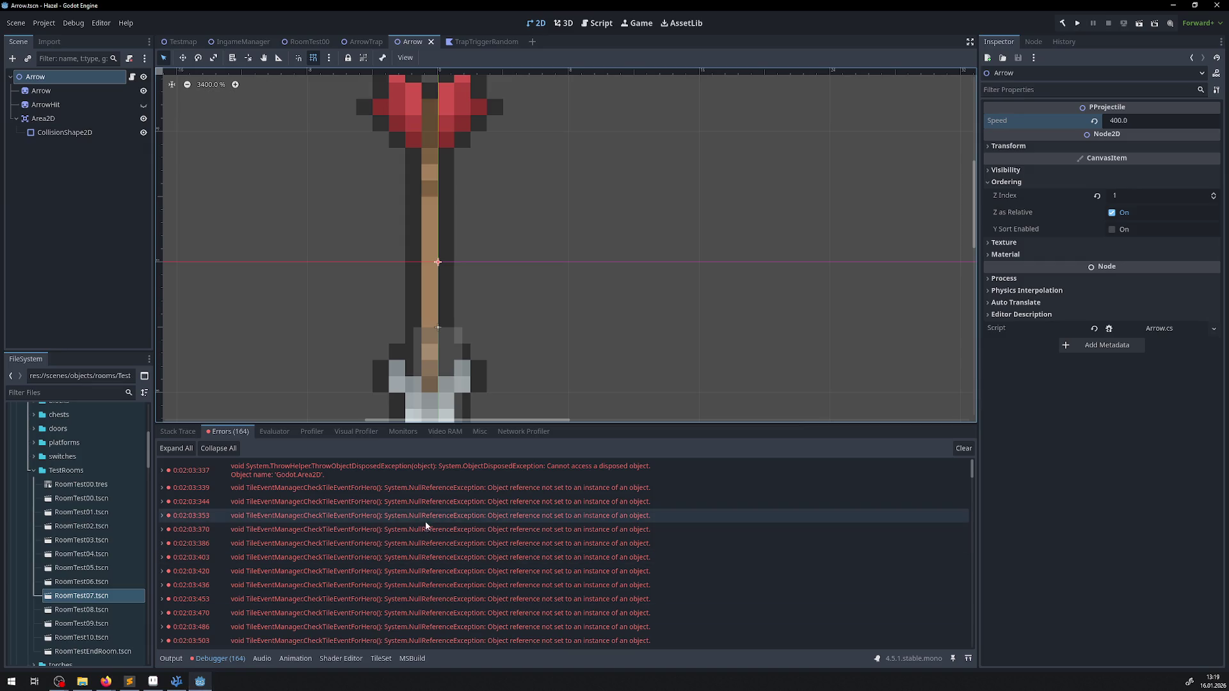
# - Expand the ObjectDisposedException's stack trace through PauseRoomExtra, then return to PProjectile.cs in VSCodium
pyautogui.click(163, 473)
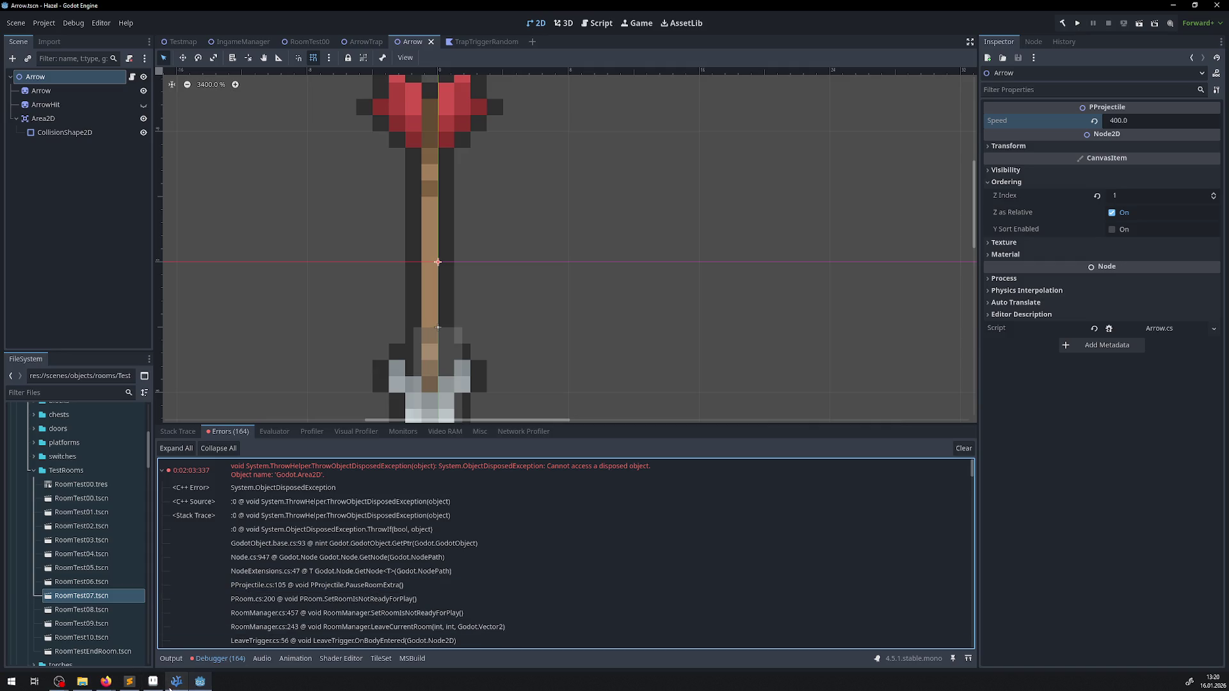
pyautogui.moveTo(178, 687)
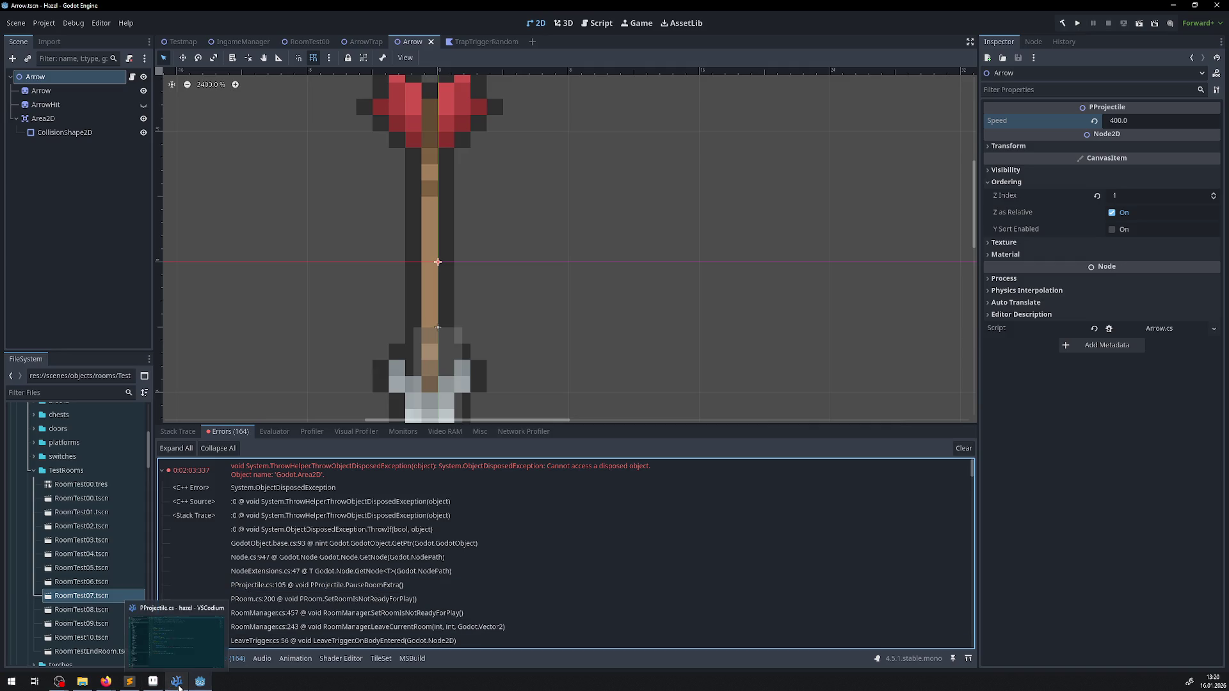
pyautogui.click(179, 687)
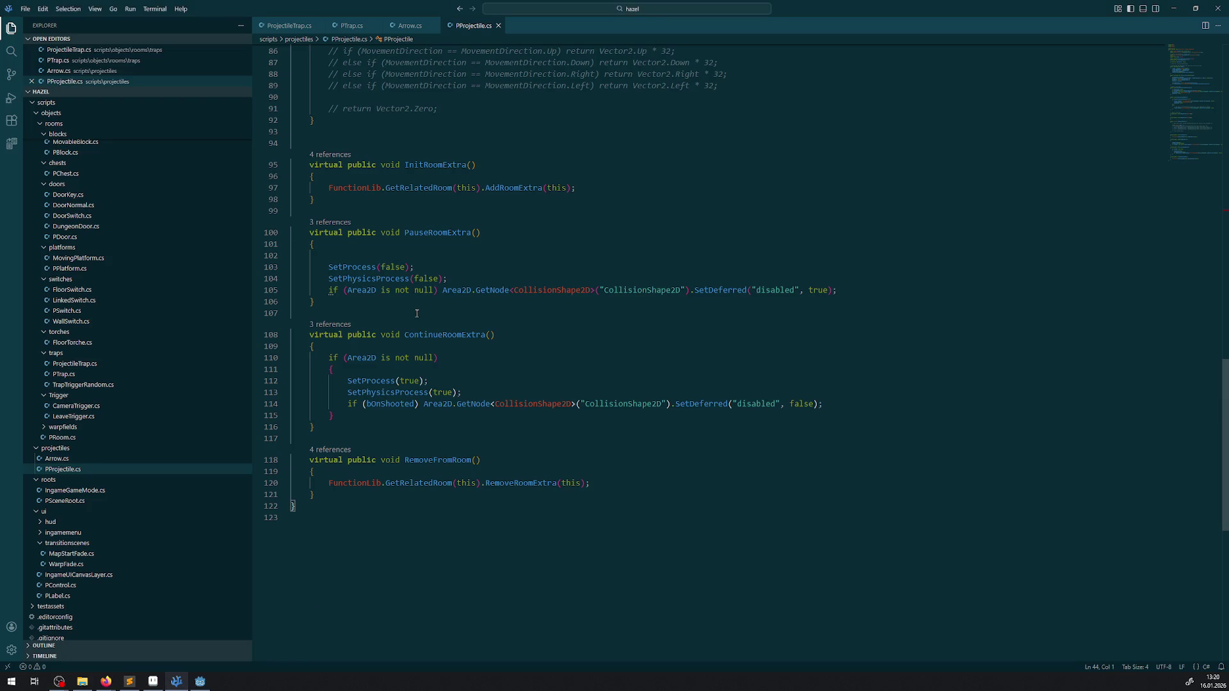
# - Inspect Area2D and select the 'is not null' check on PProjectile.cs line 105
pyautogui.moveTo(370, 292)
pyautogui.hotkey('alt', 'Tab')
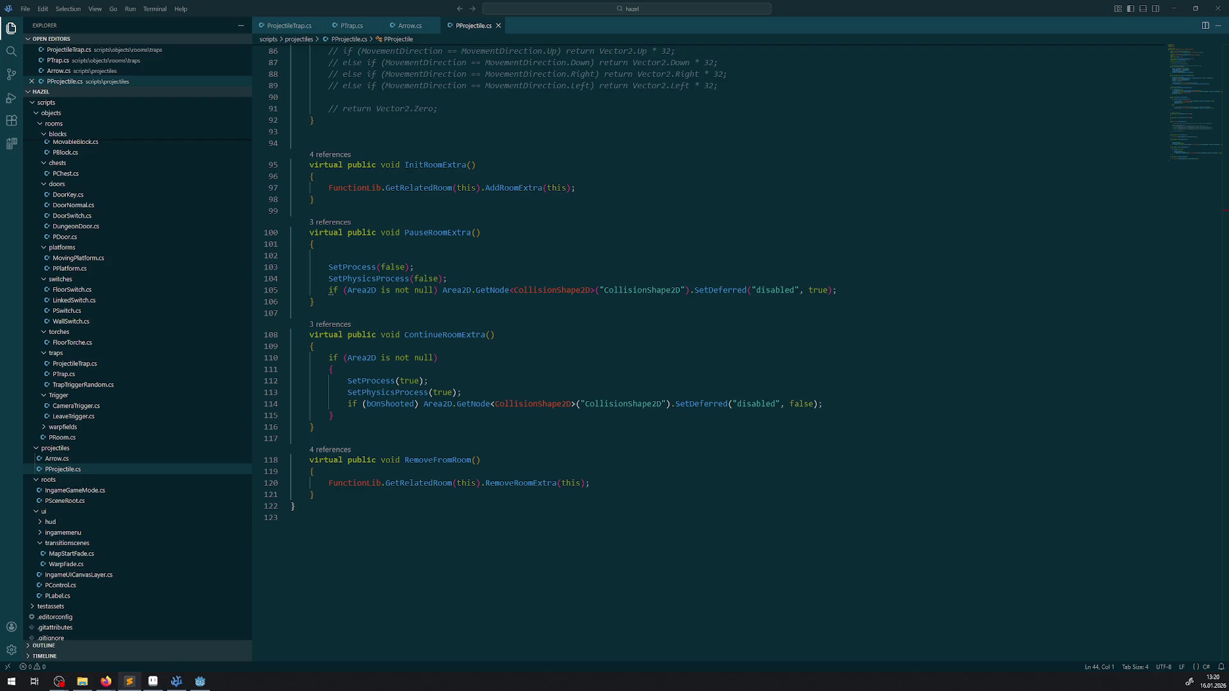
pyautogui.moveTo(425, 290)
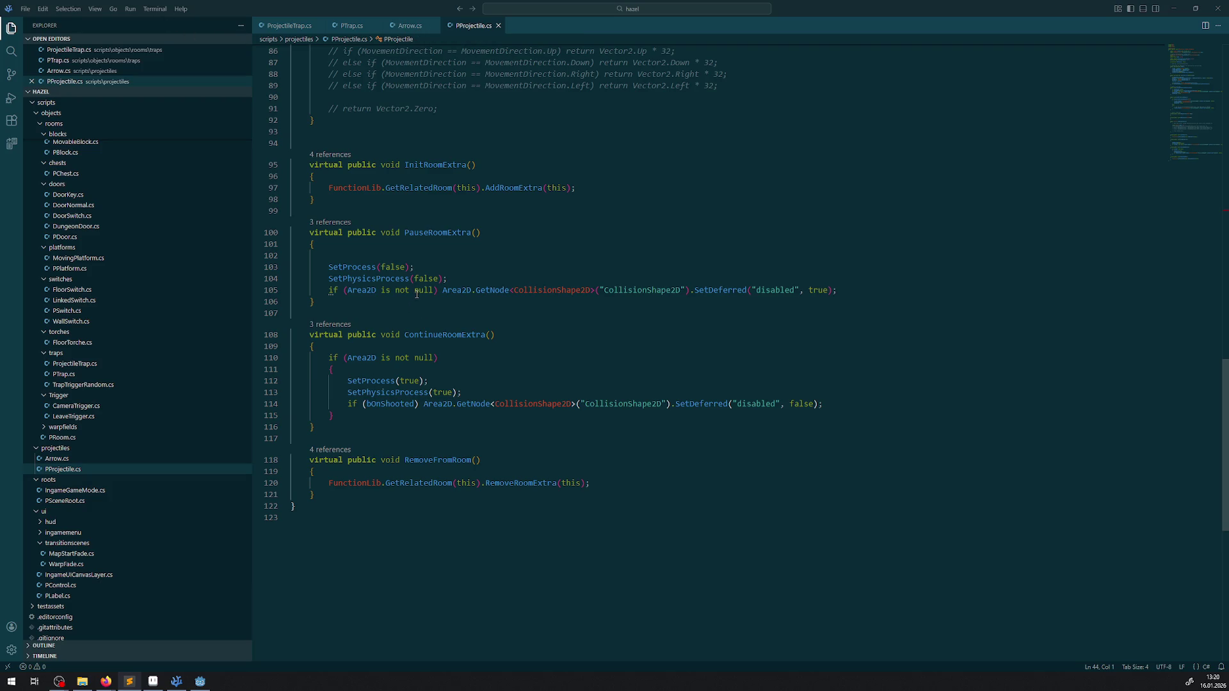
pyautogui.moveTo(381, 290); pyautogui.dragTo(434, 291)
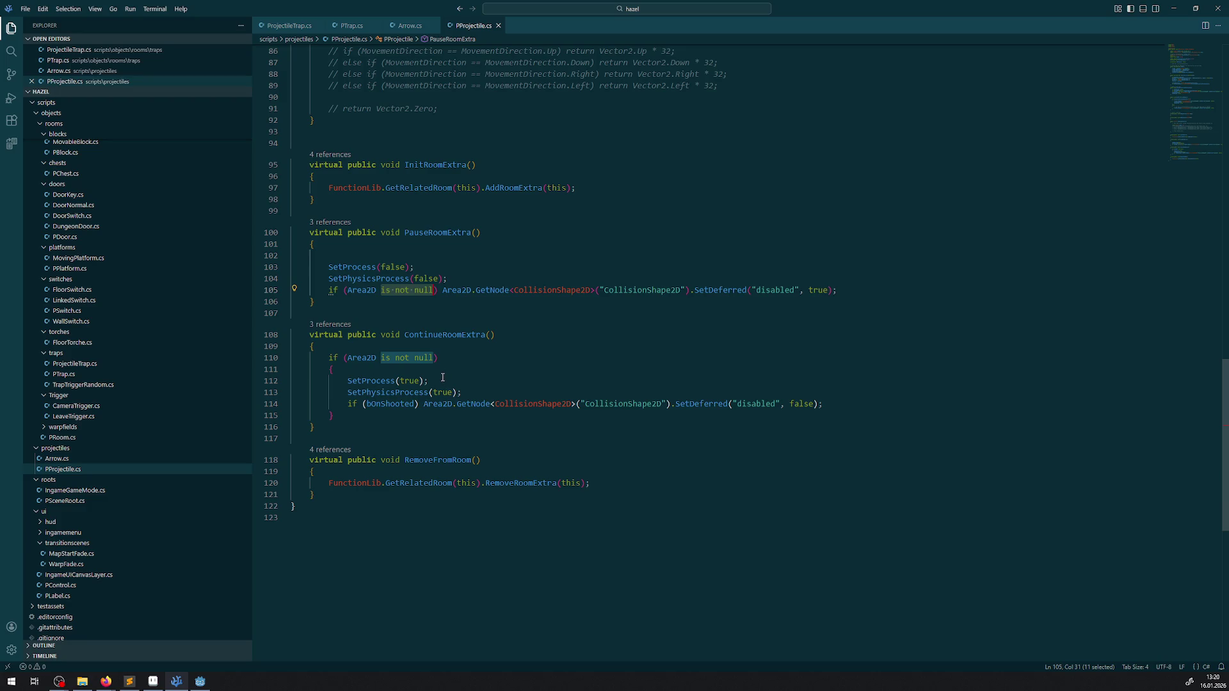
pyautogui.scroll(7, 442, 378)
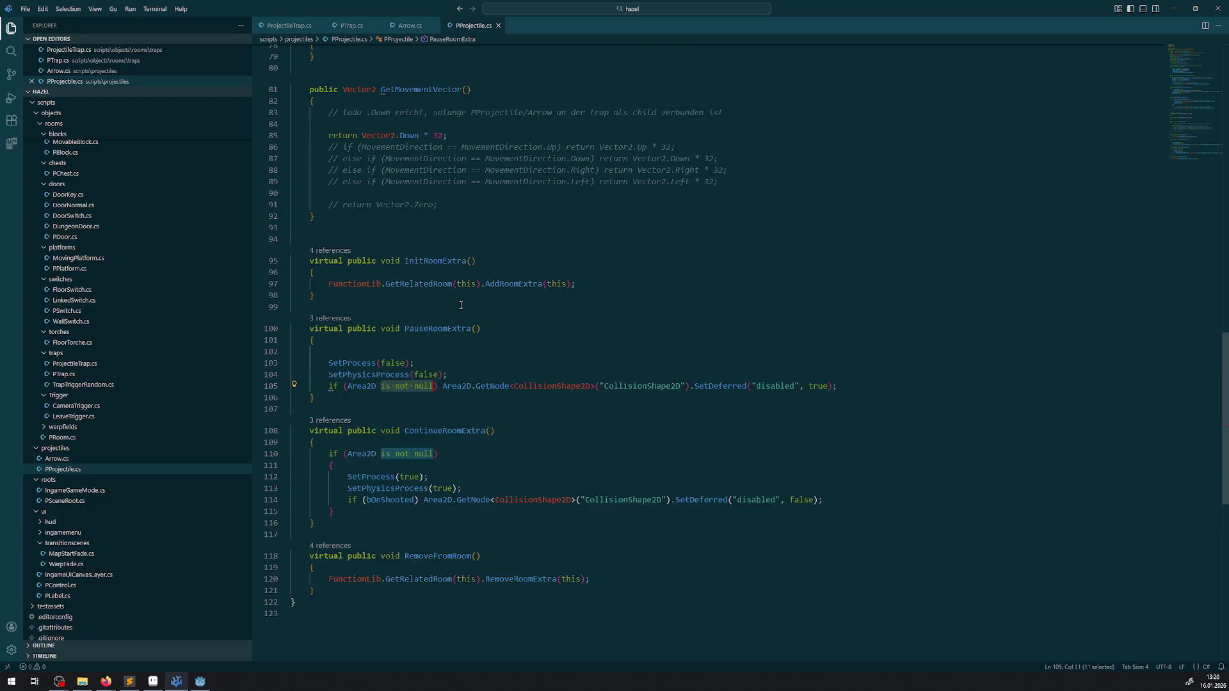
# - Compare Arrow.cs's OnBodyEntered handler with PProjectile.cs, ending on Arrow.cs
pyautogui.click(410, 25)
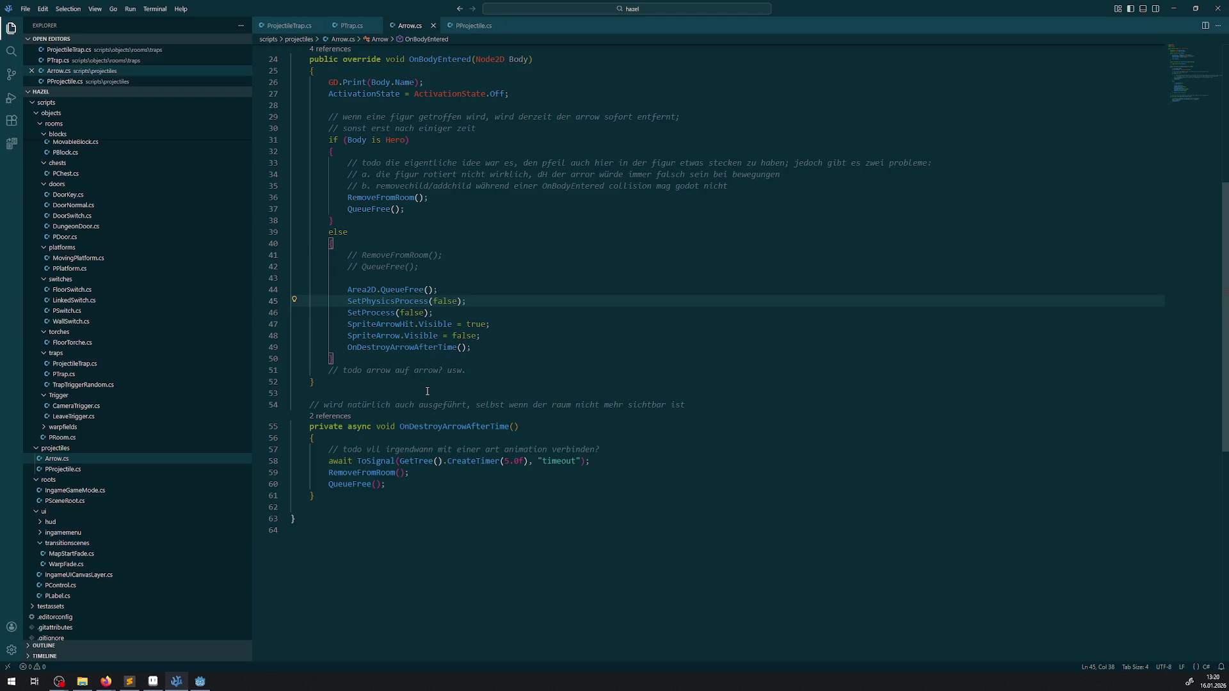
pyautogui.moveTo(423, 335)
pyautogui.click(461, 29)
pyautogui.scroll(-5, 391, 323)
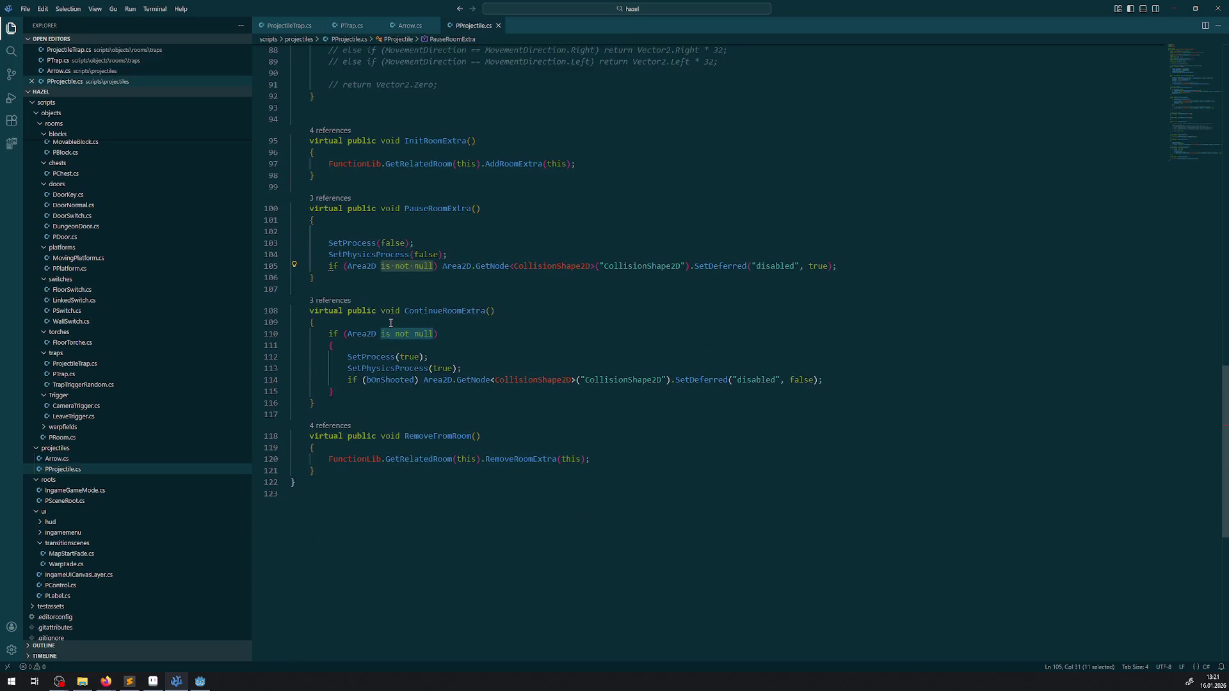
pyautogui.click(402, 26)
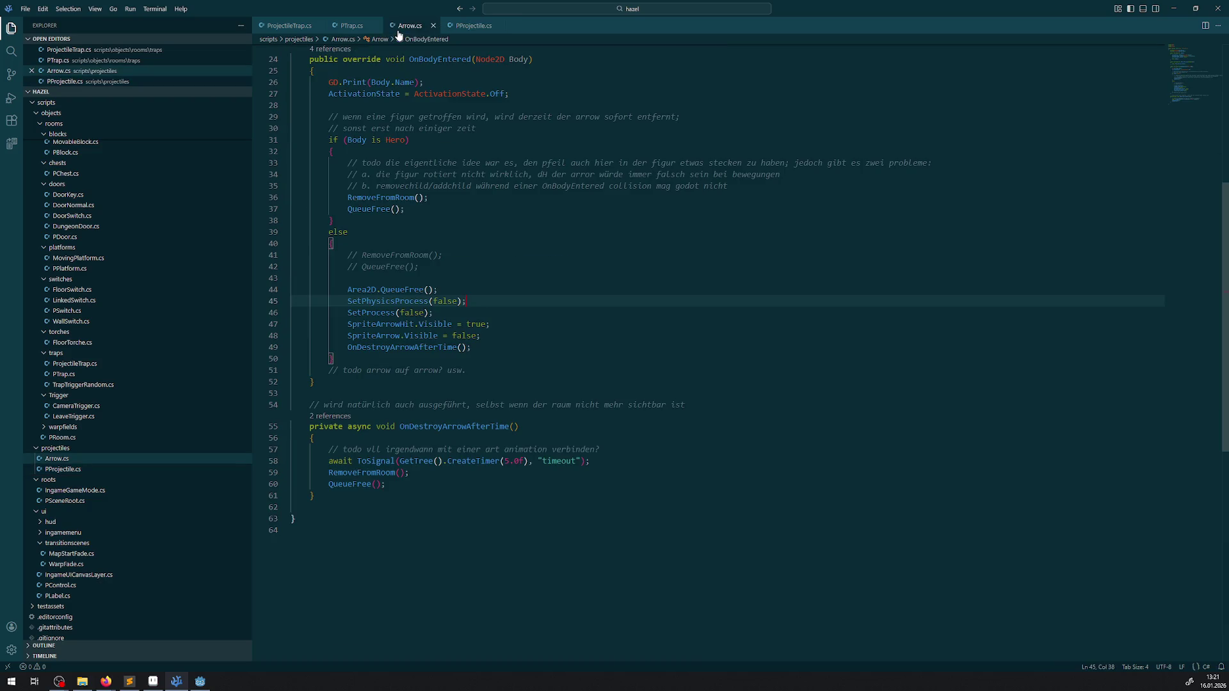
# - Read the QueueFree documentation in Arrow.cs, then return to Godot's disposed-Area2D error trace
pyautogui.moveTo(401, 289)
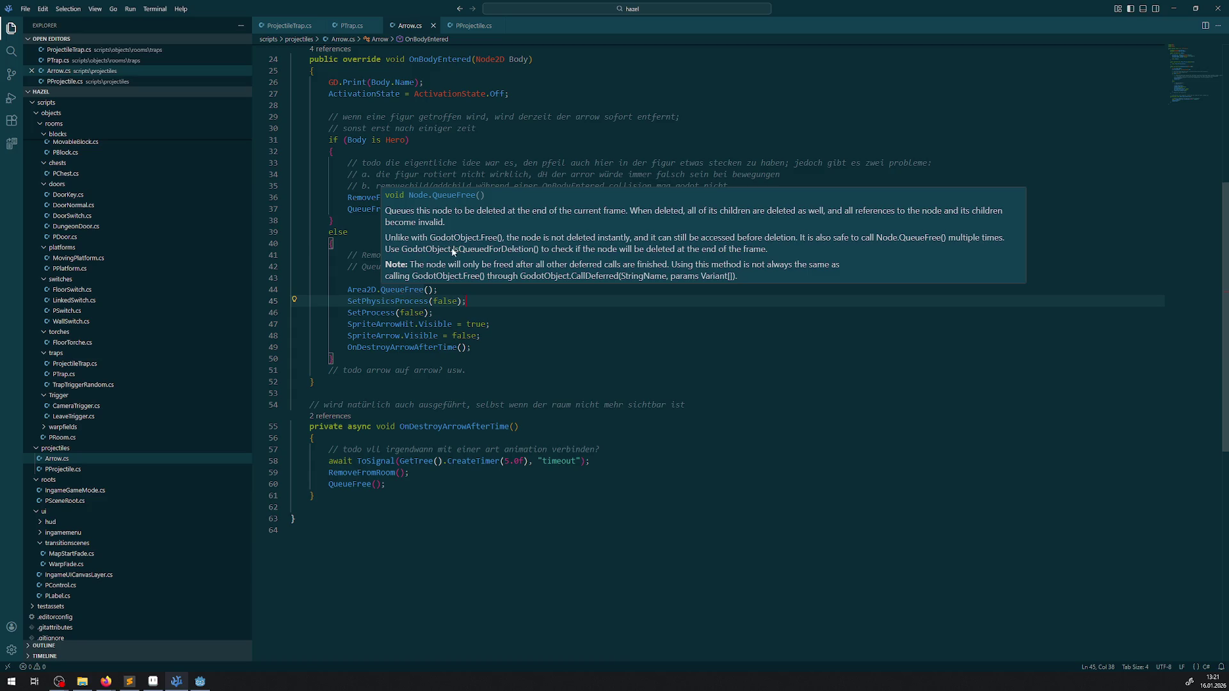
pyautogui.scroll(-1, 452, 252)
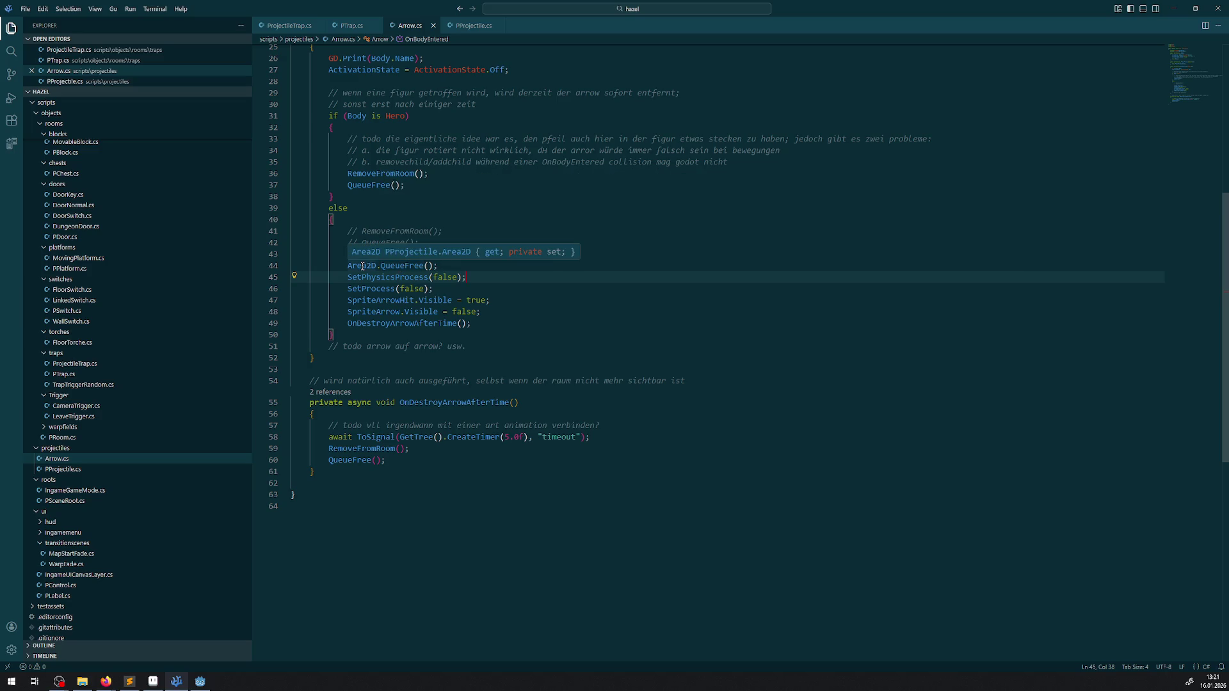
pyautogui.click(471, 25)
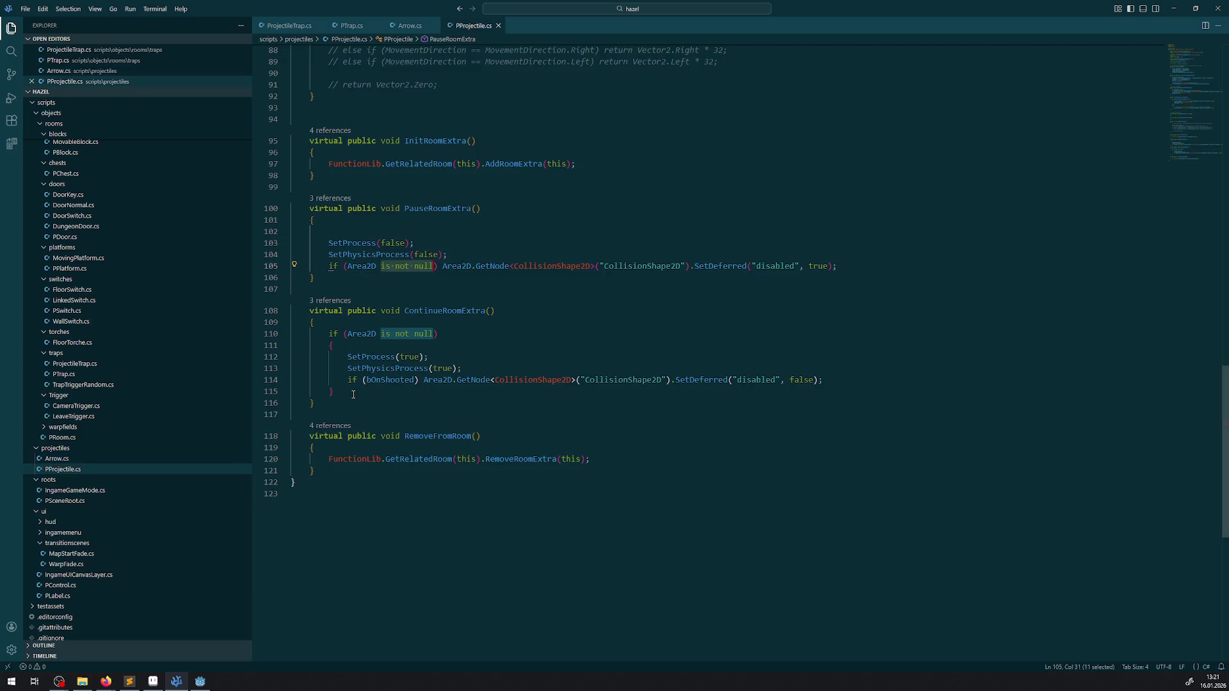
pyautogui.click(201, 682)
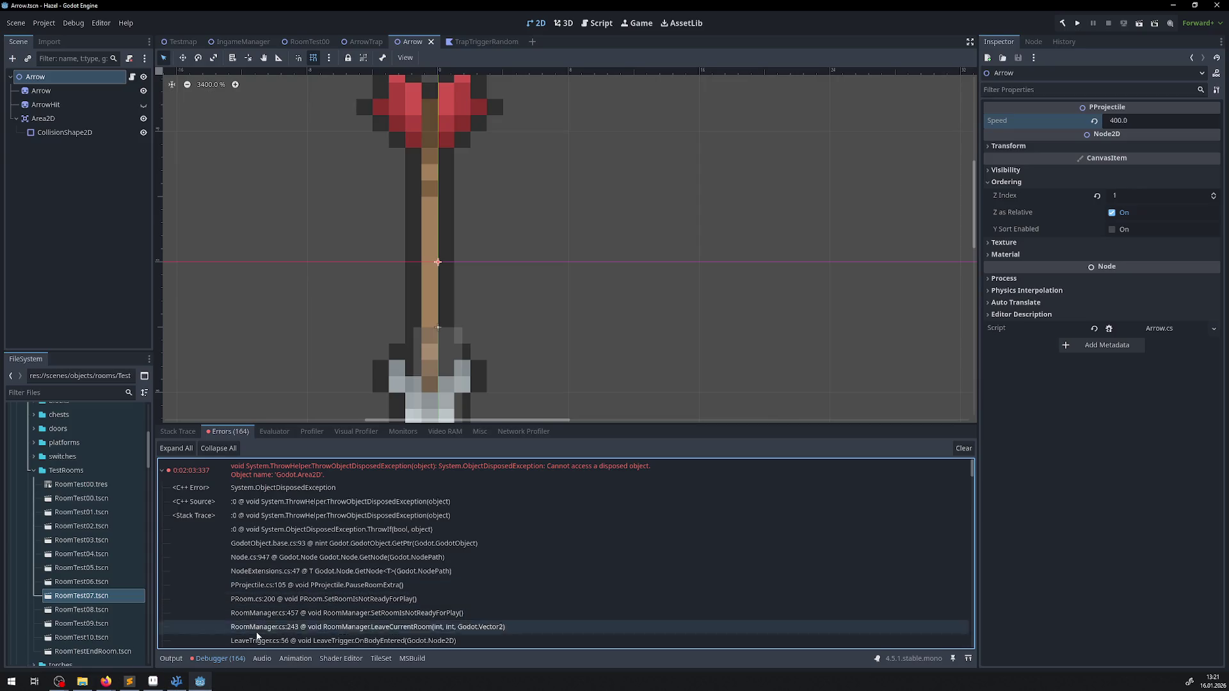
# - Switch back to VSCodium showing PProjectile.cs at PauseRoomExtra's Area2D null check on line 105
pyautogui.click(176, 682)
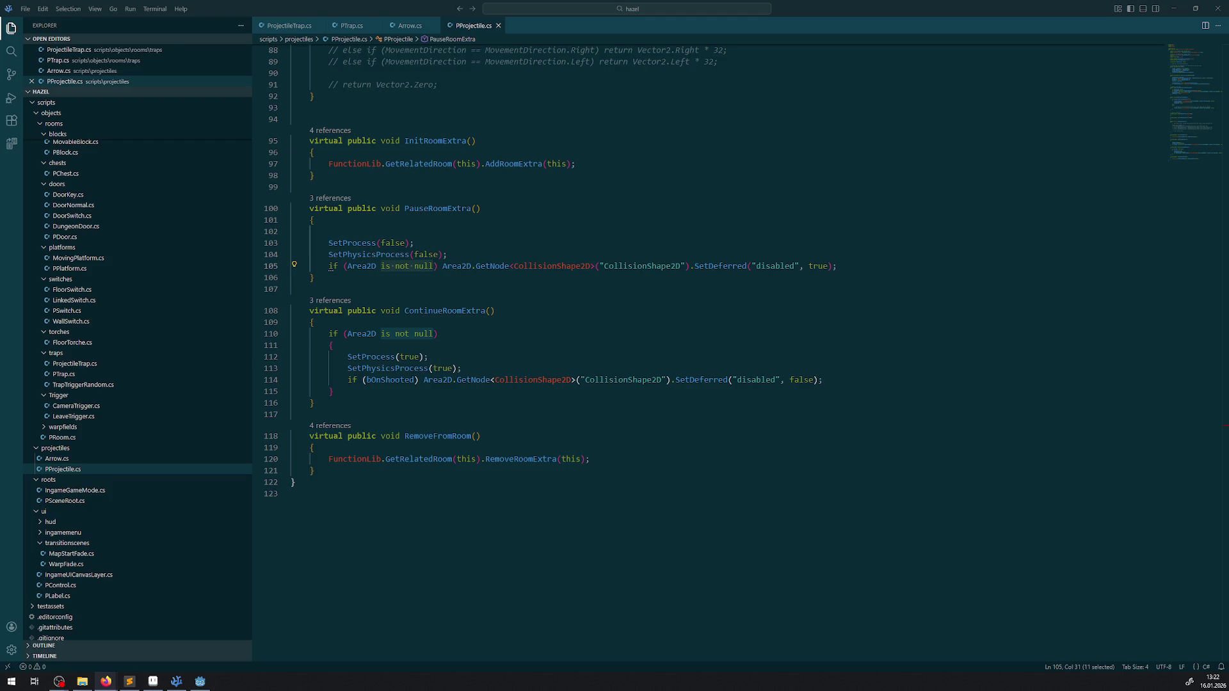
# - Inspect the QueueFree and Area2D usages on line 44 of Arrow.cs, glancing at PTrap.cs and PProjectile.cs
pyautogui.click(409, 25)
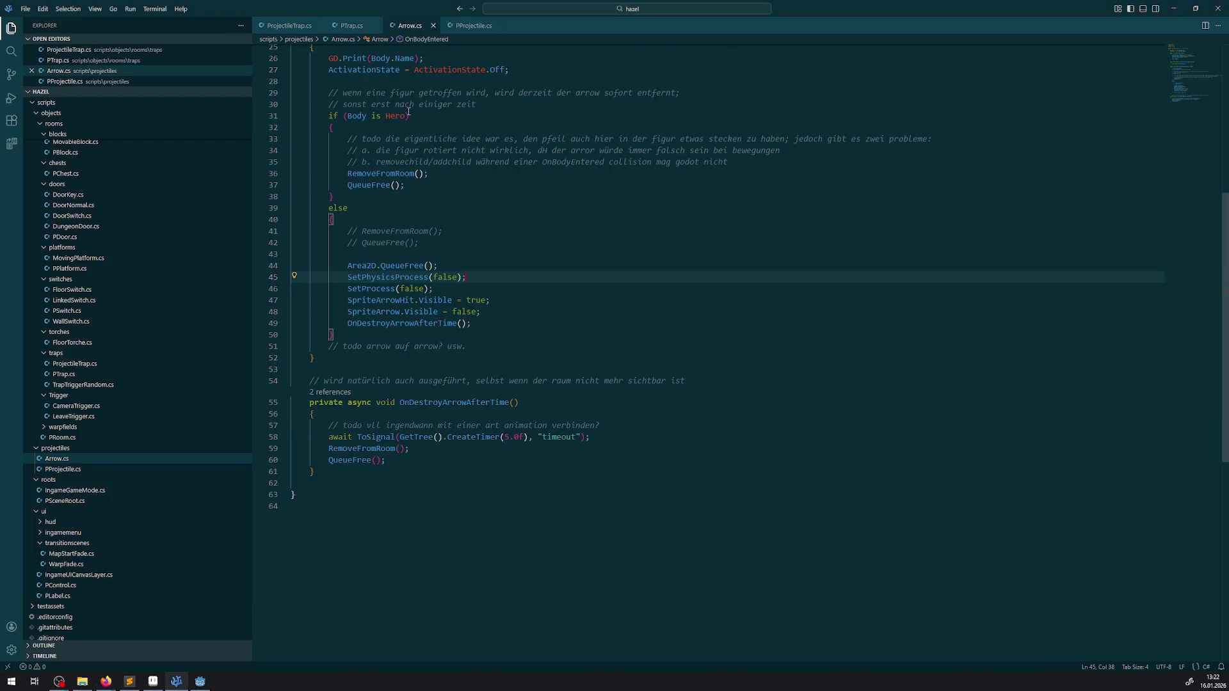
pyautogui.doubleClick(391, 265)
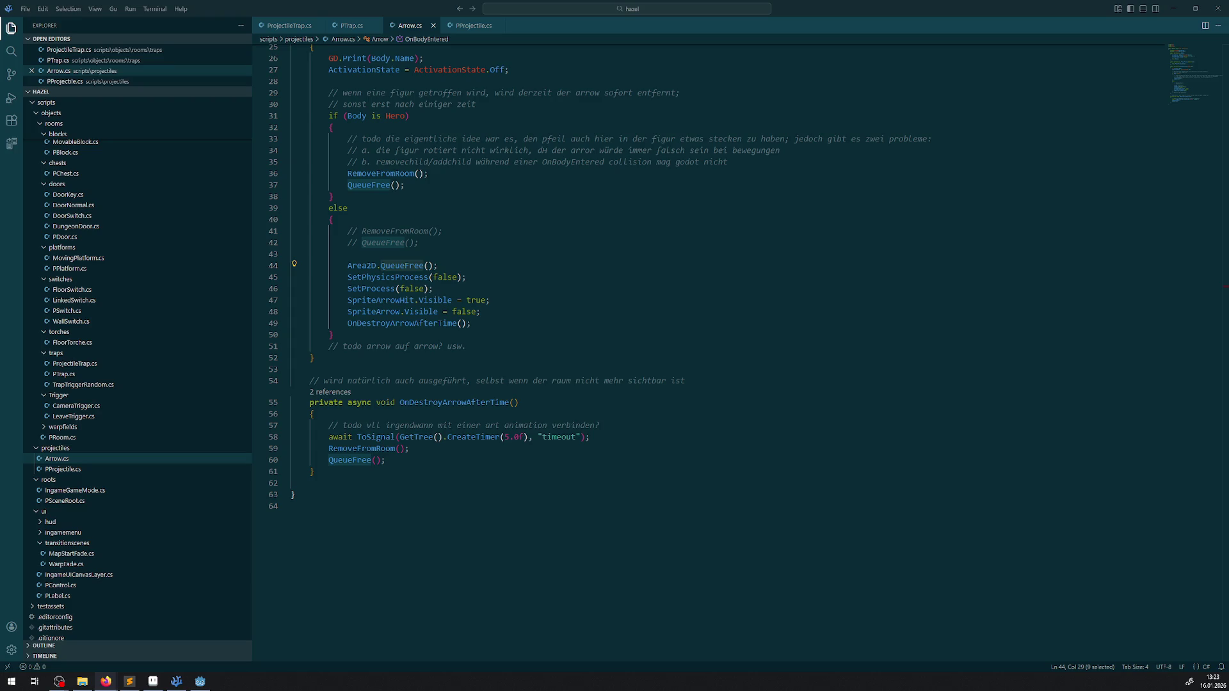
pyautogui.click(358, 26)
pyautogui.click(473, 26)
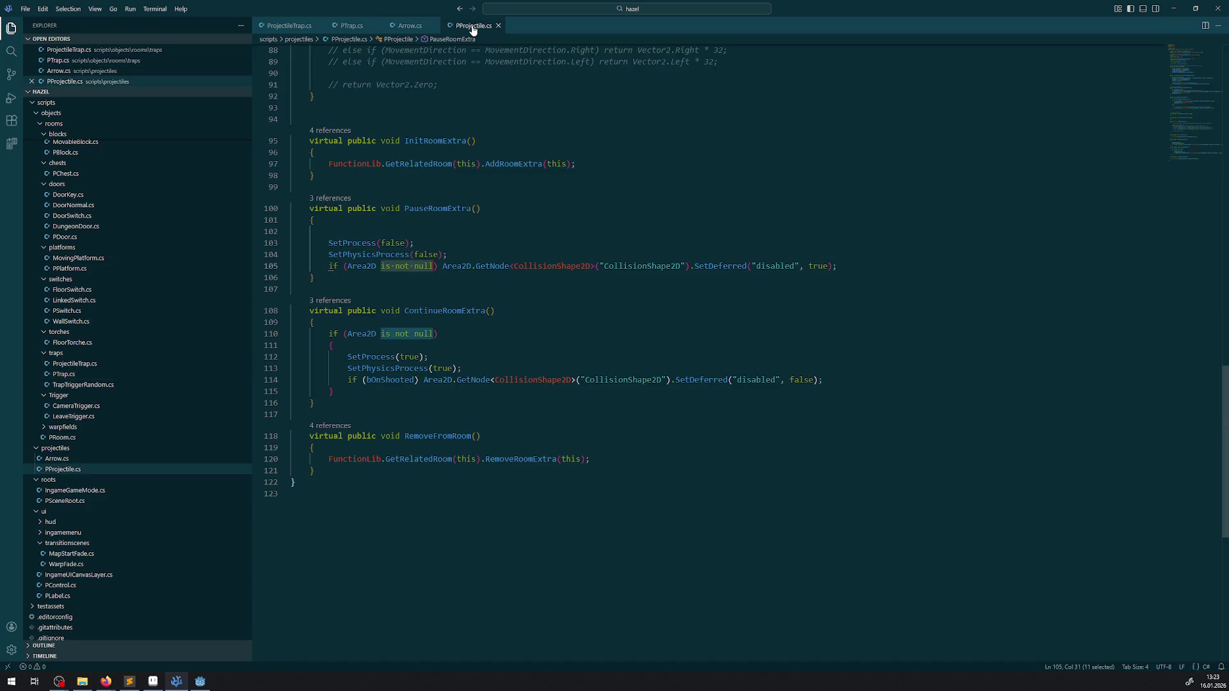
pyautogui.moveTo(436, 384)
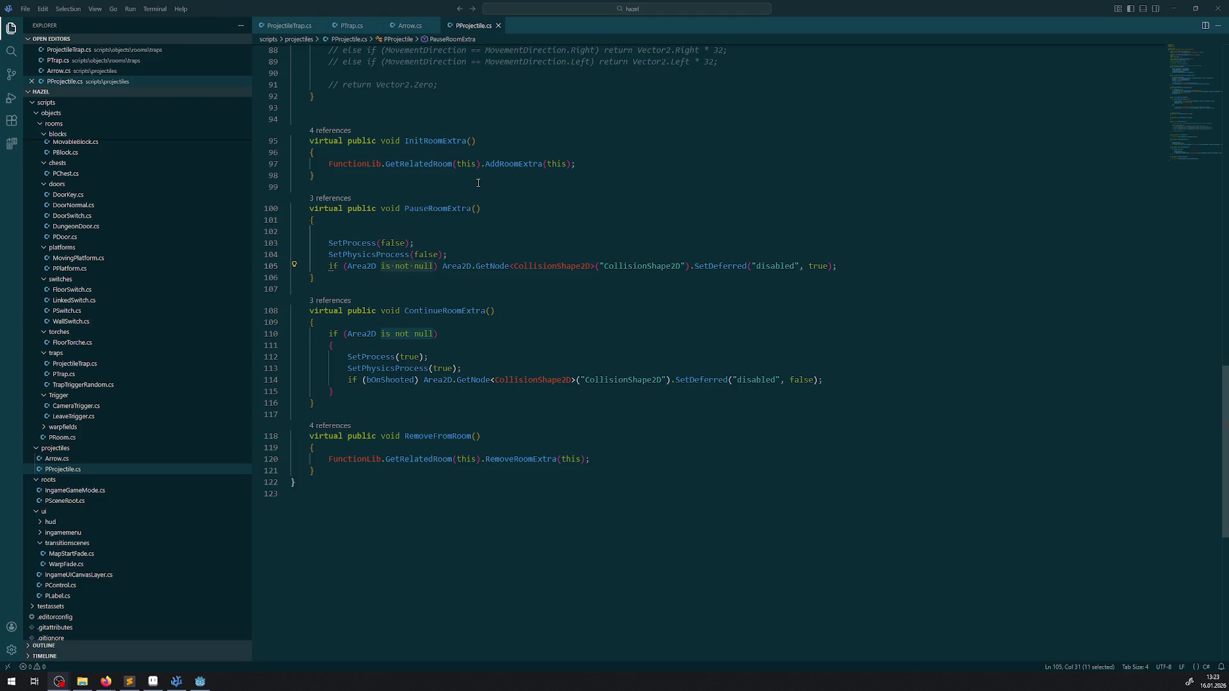
pyautogui.click(395, 27)
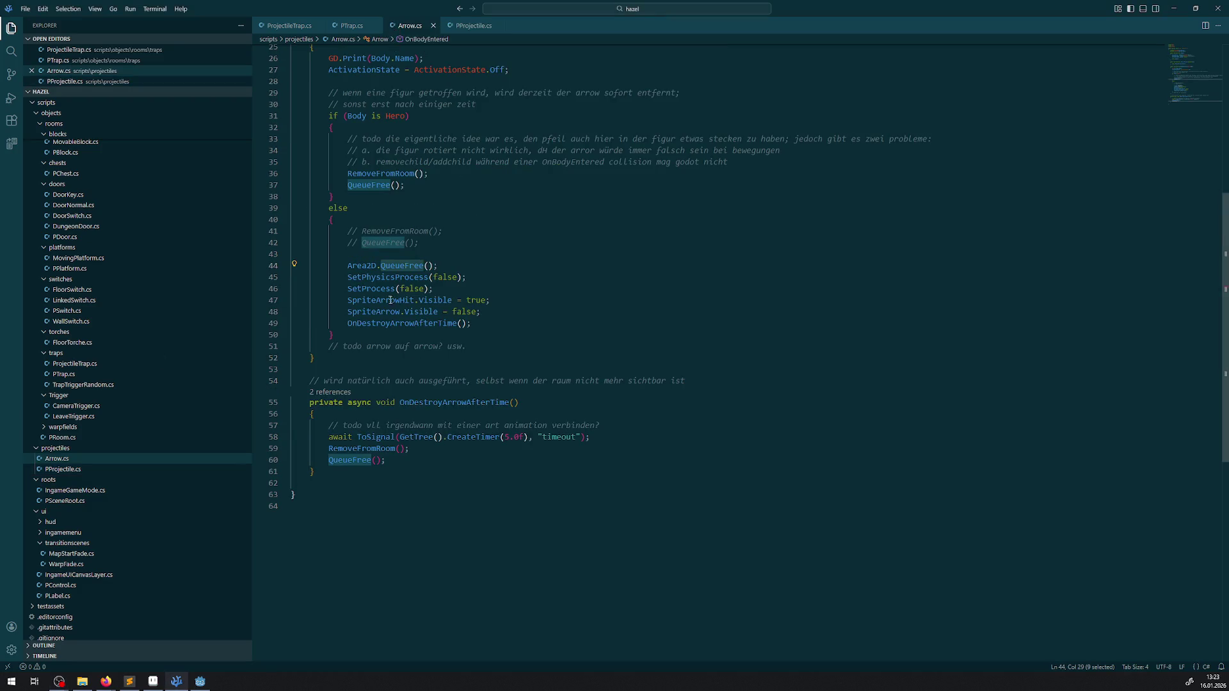
pyautogui.doubleClick(361, 266)
# - Add an 'Area2D = null;' line below Area2D.QueueFree() and save Arrow.cs
pyautogui.click(474, 274)
pyautogui.press('Up')
pyautogui.press('Return')
pyautogui.write('Area2D = null;')
pyautogui.hotkey('ctrl', 's')
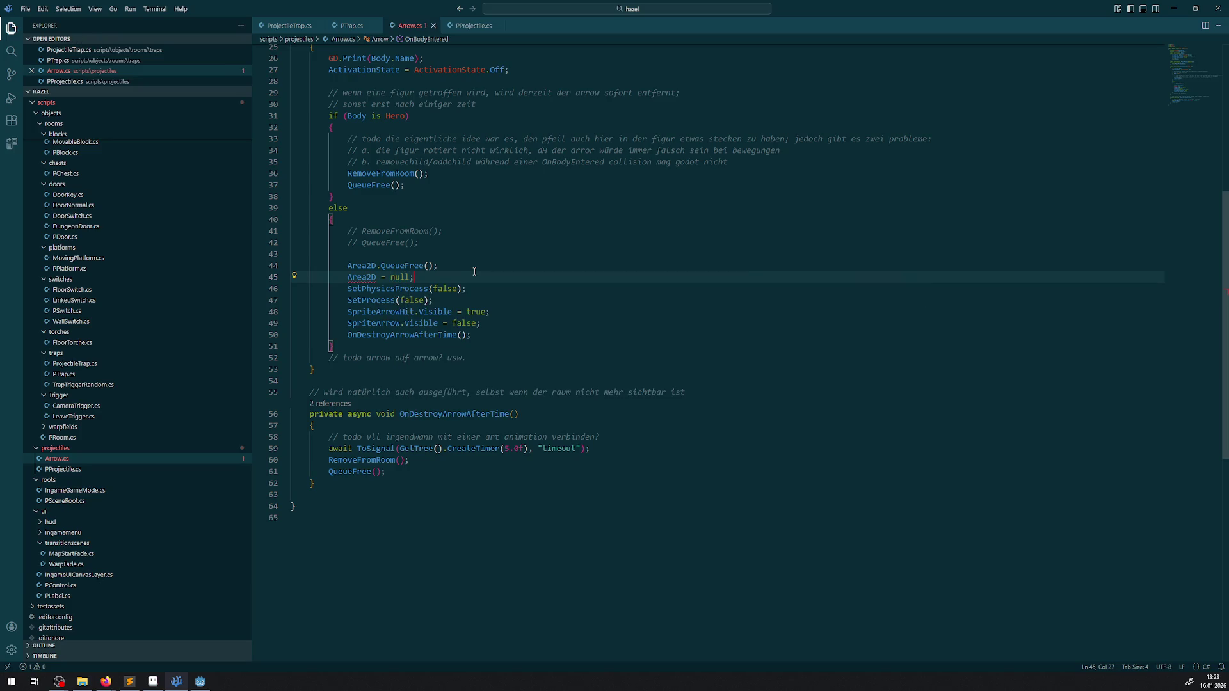
pyautogui.moveTo(367, 278)
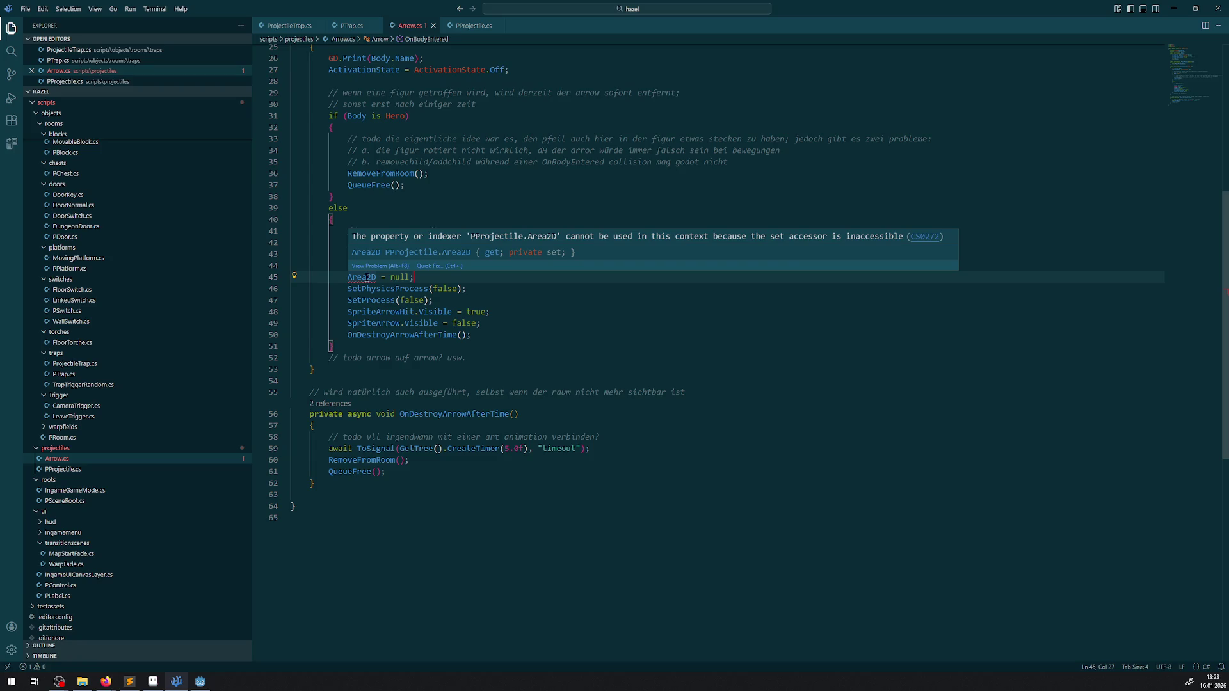
pyautogui.click(461, 289)
# - Change line 45 to 'Area2D.nul = null;' and select its 'nul = null;' part
pyautogui.click(378, 277)
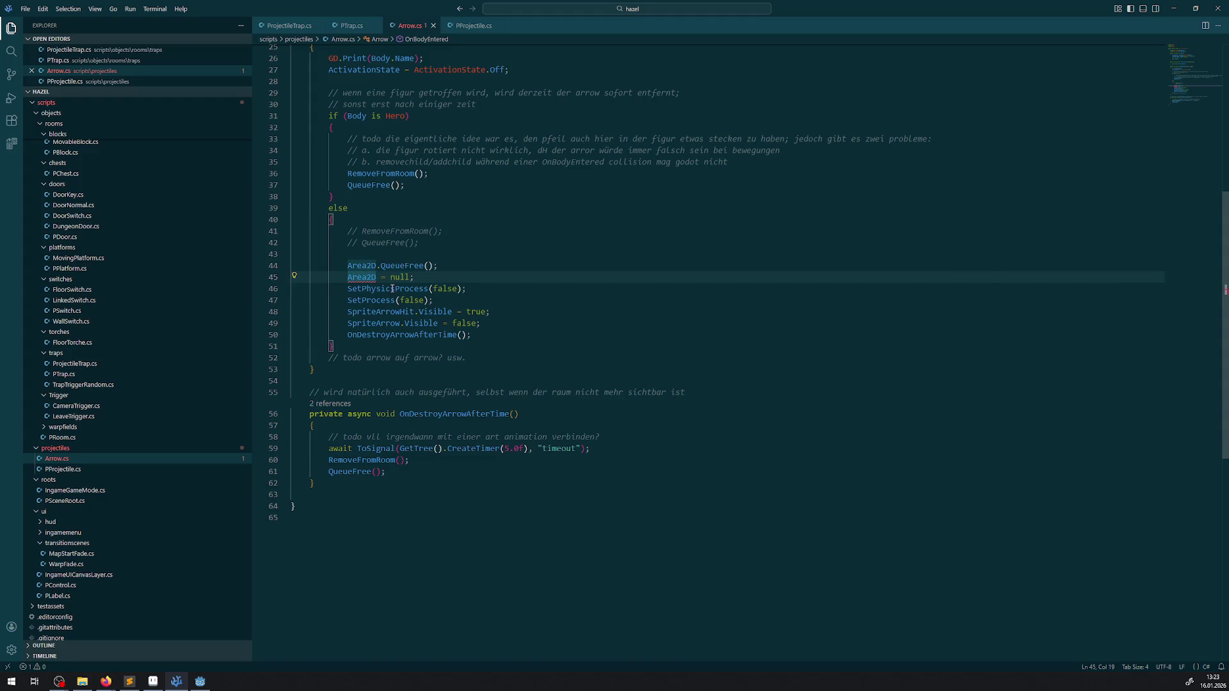
pyautogui.write('.')
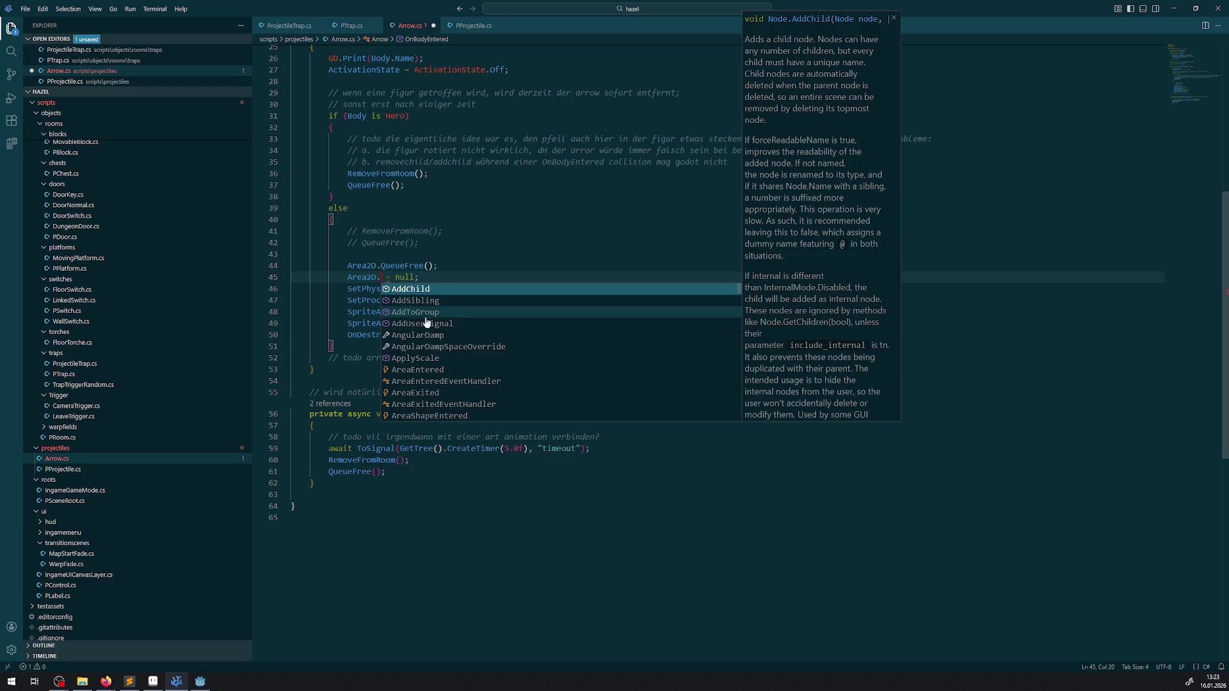
pyautogui.scroll(-10, 444, 352)
pyautogui.scroll(-15, 448, 355)
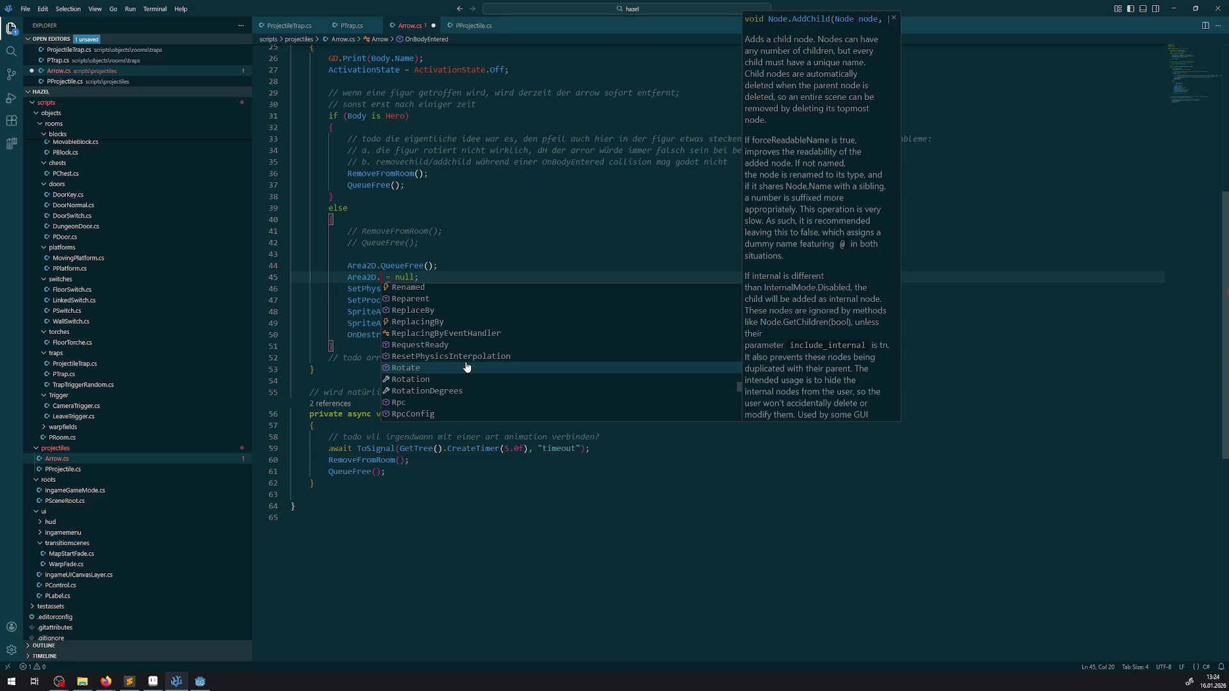
pyautogui.write('nul')
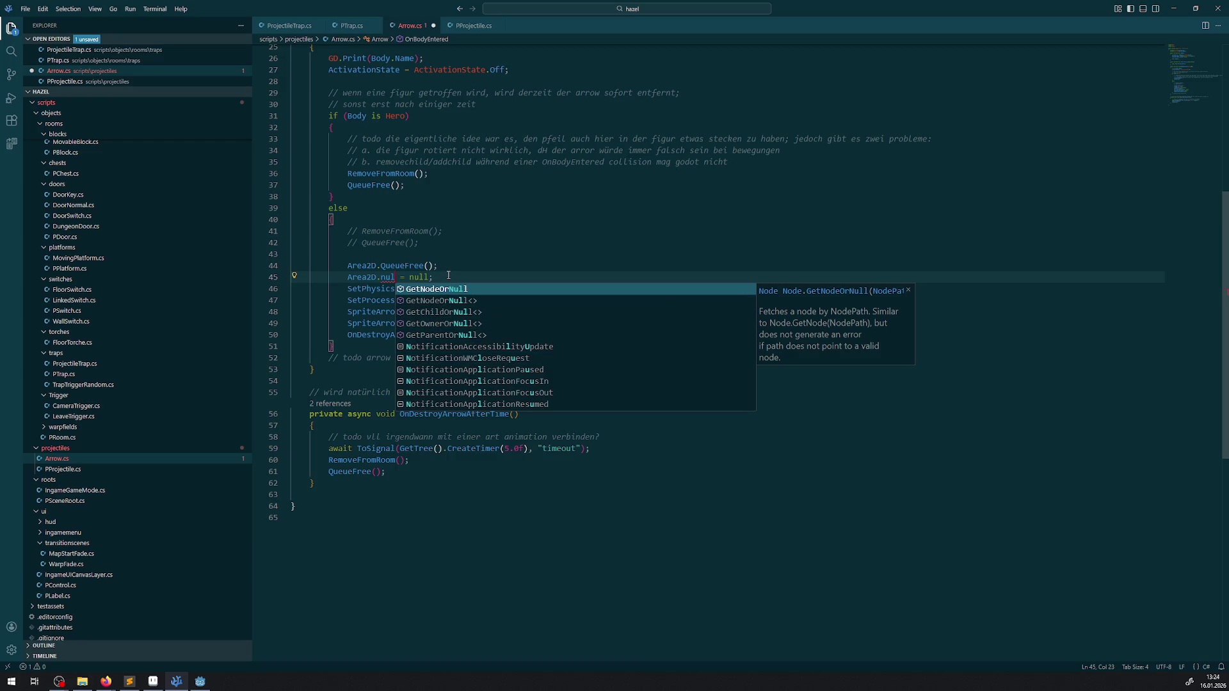
pyautogui.moveTo(433, 276); pyautogui.dragTo(318, 276)
pyautogui.click(479, 281)
pyautogui.moveTo(453, 276); pyautogui.dragTo(382, 276)
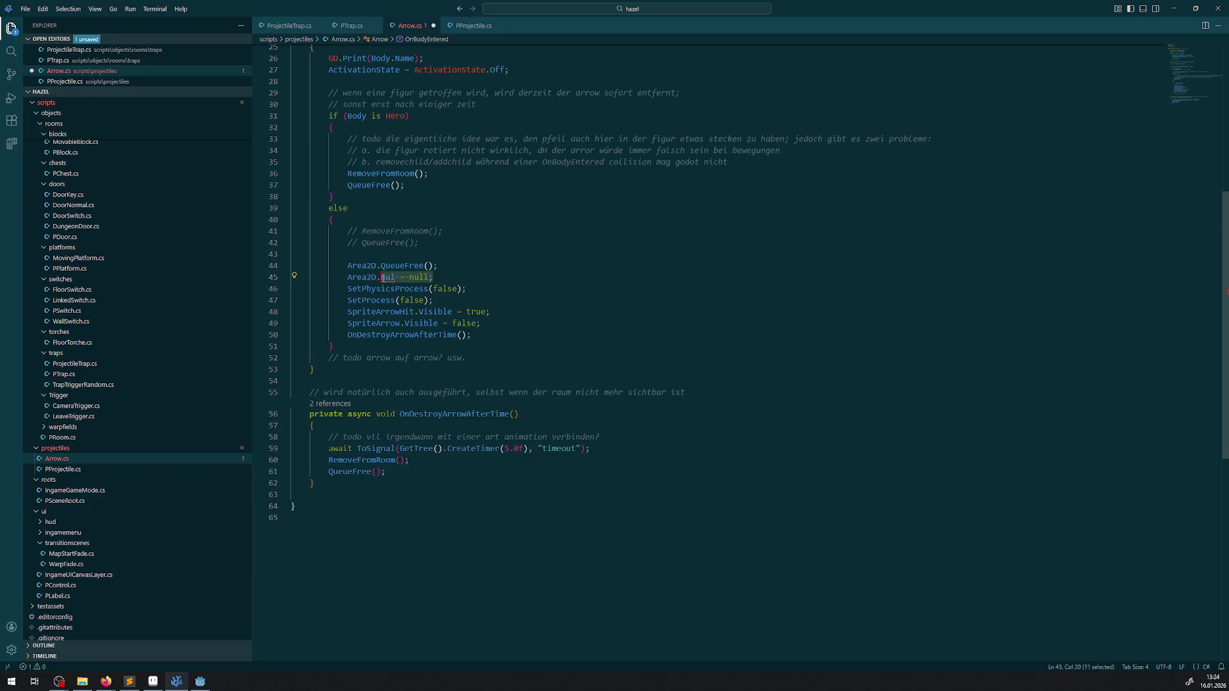
# - Replace line 45 with a QueueFree suggestion, then delete that duplicate call
pyautogui.write('fr')
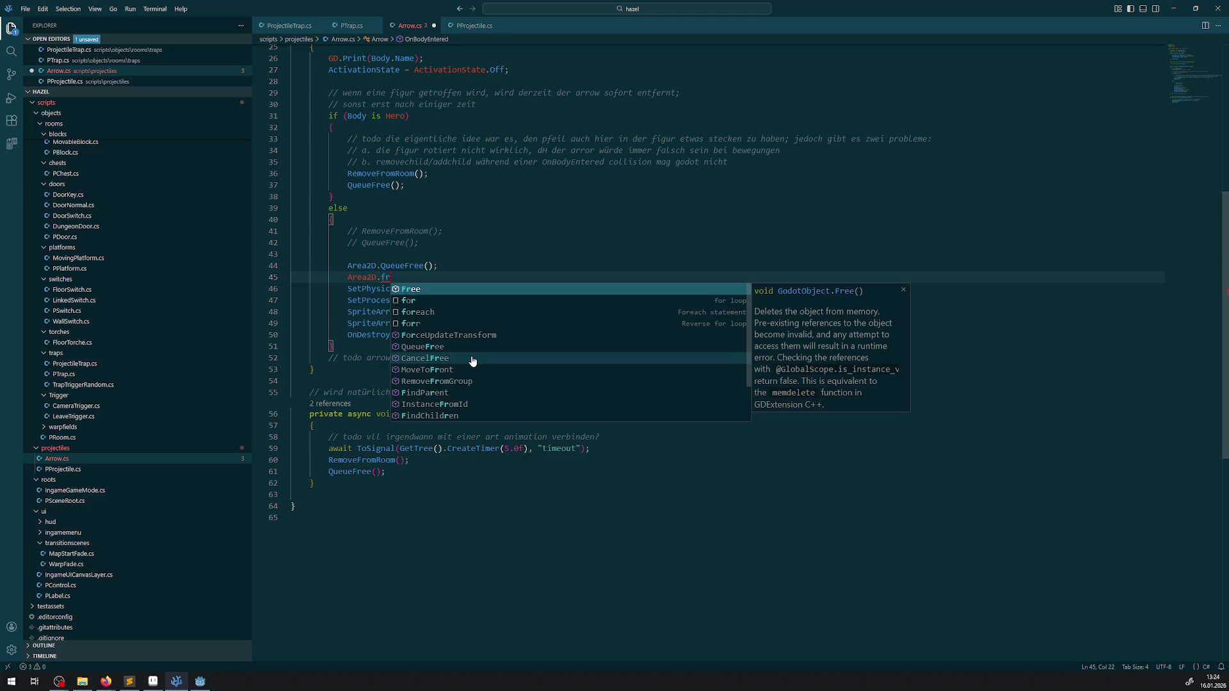
pyautogui.scroll(-1, 473, 358)
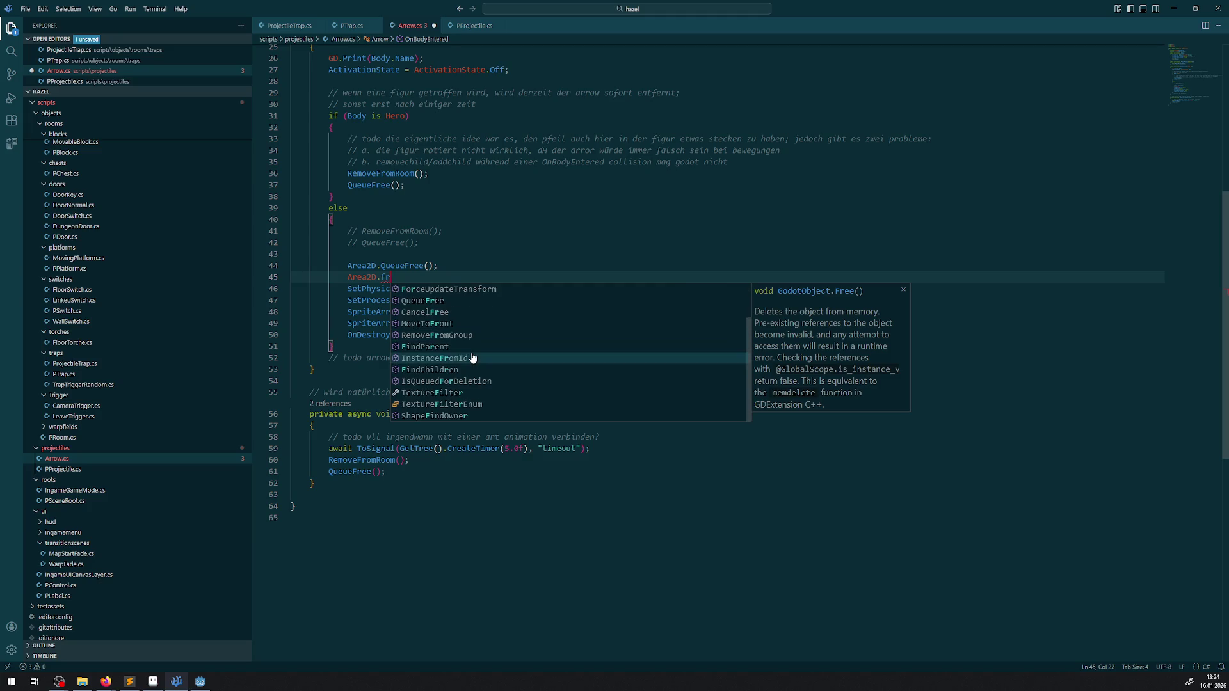
pyautogui.scroll(1, 472, 358)
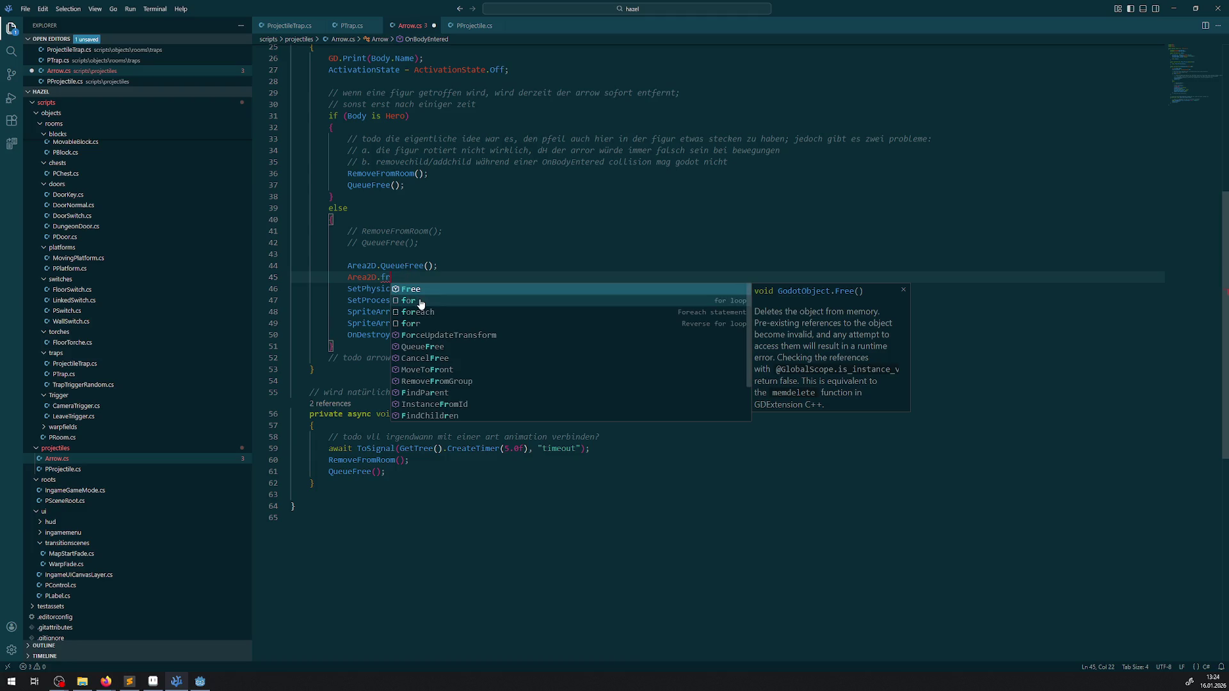
pyautogui.click(422, 346)
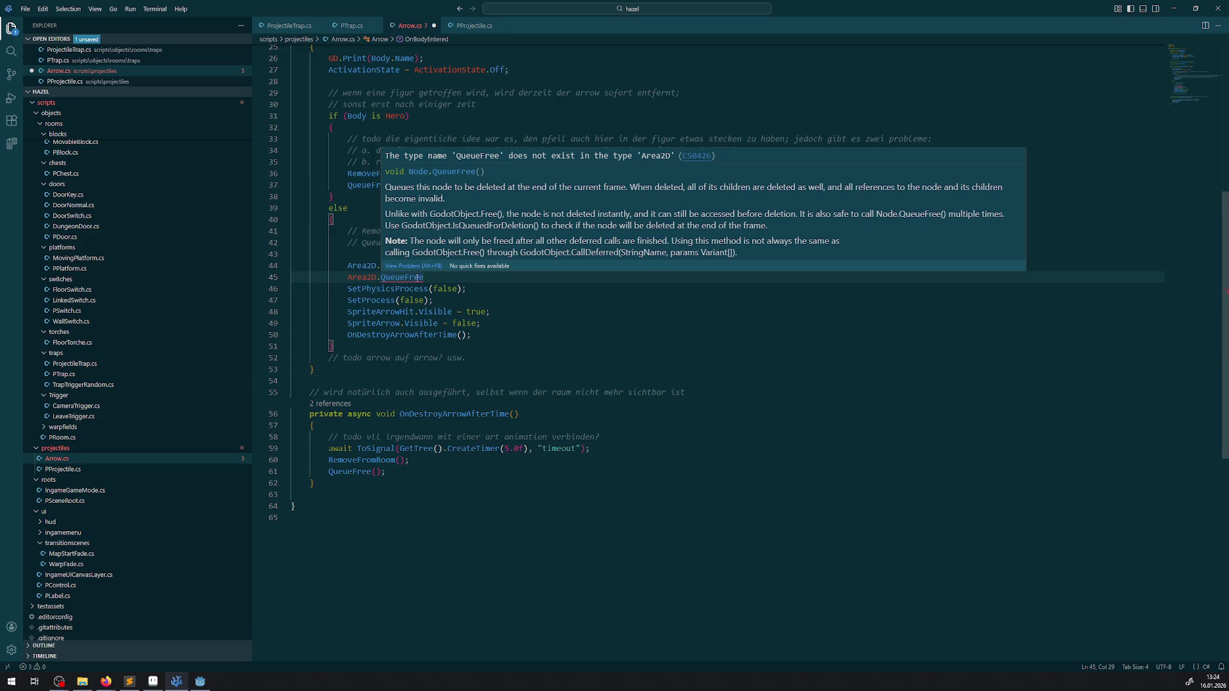
pyautogui.hotkey('shift', 'Home')
pyautogui.press('BackSpace')
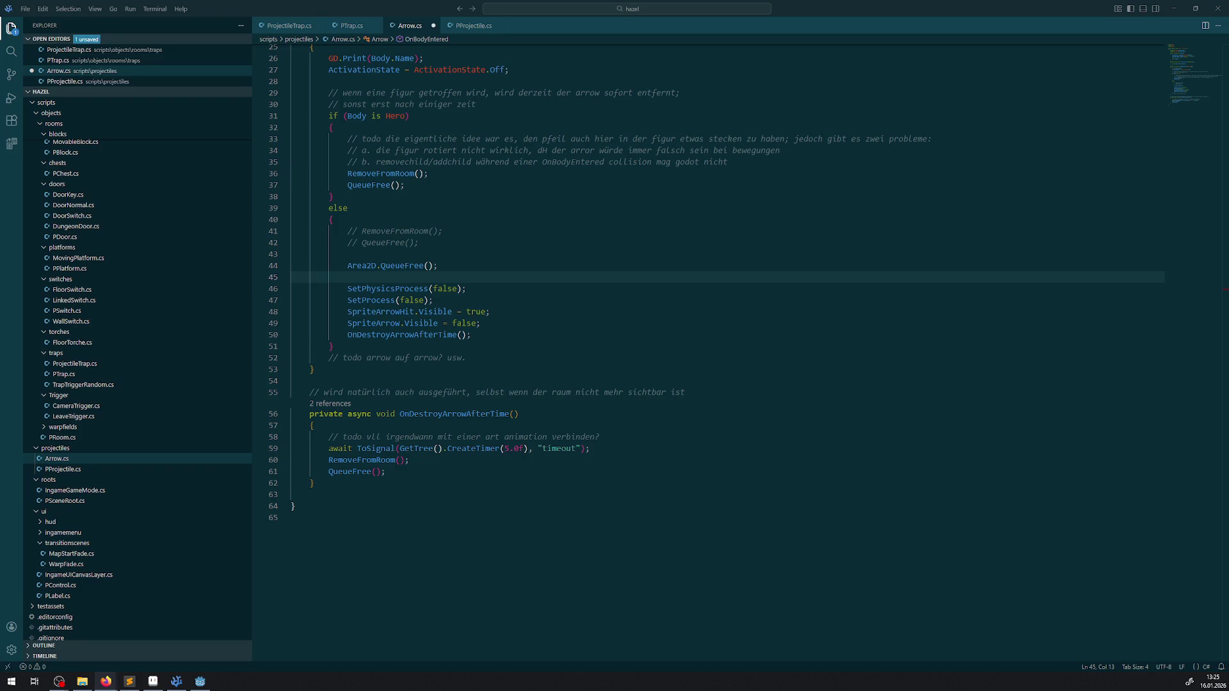
# - Review the QueueFree usages in Arrow.cs and save it without the null assignment
pyautogui.doubleClick(397, 265)
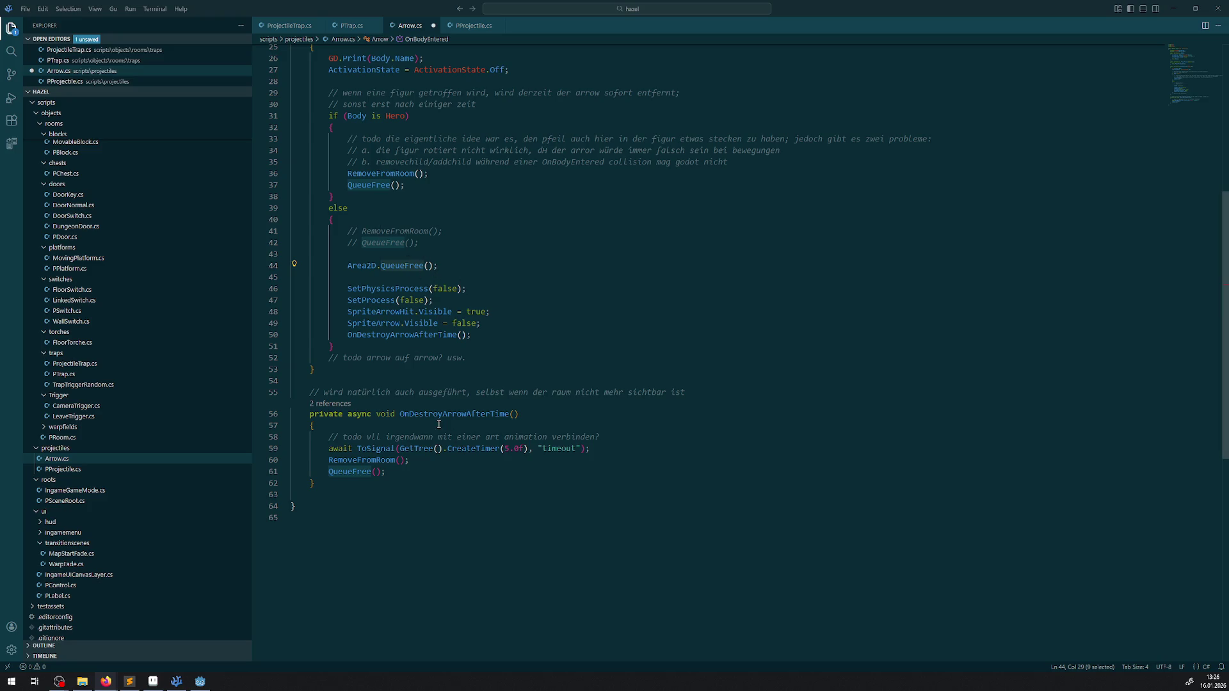
pyautogui.click(533, 184)
pyautogui.hotkey('ctrl', 's')
pyautogui.click(337, 26)
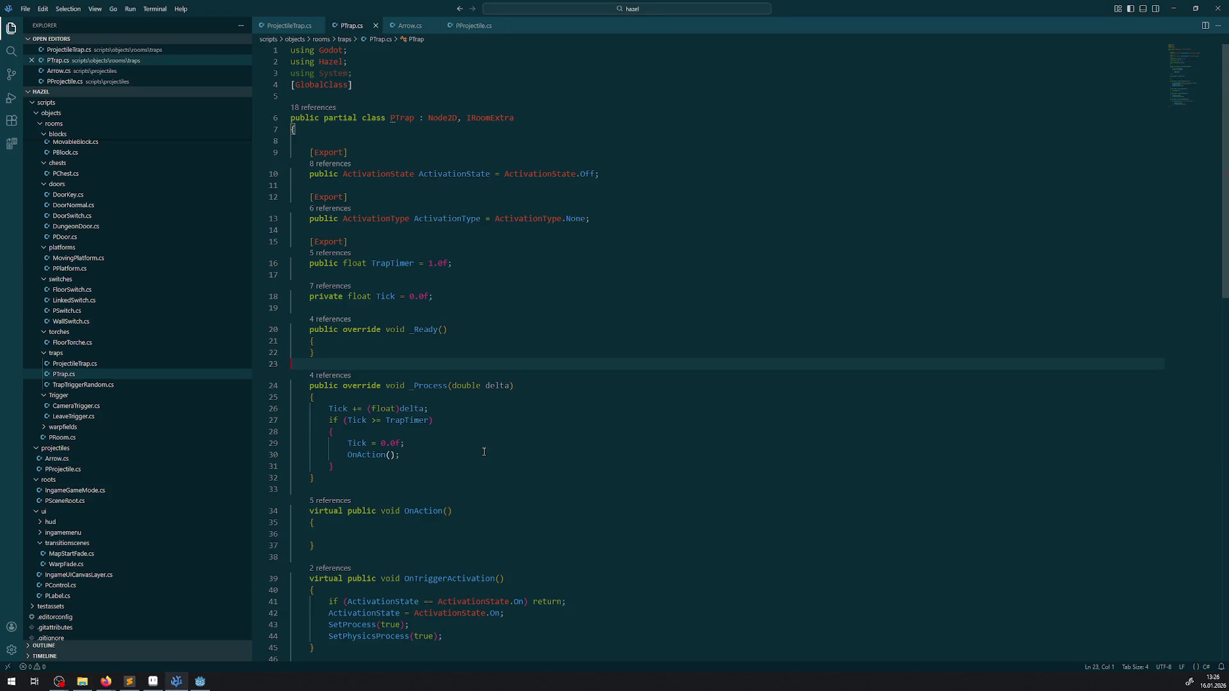
# - Scroll through PTrap.cs, glance at Arrow.cs, then return to PProjectile.cs at PauseRoomExtra
pyautogui.scroll(-3, 483, 451)
pyautogui.scroll(-10, 481, 442)
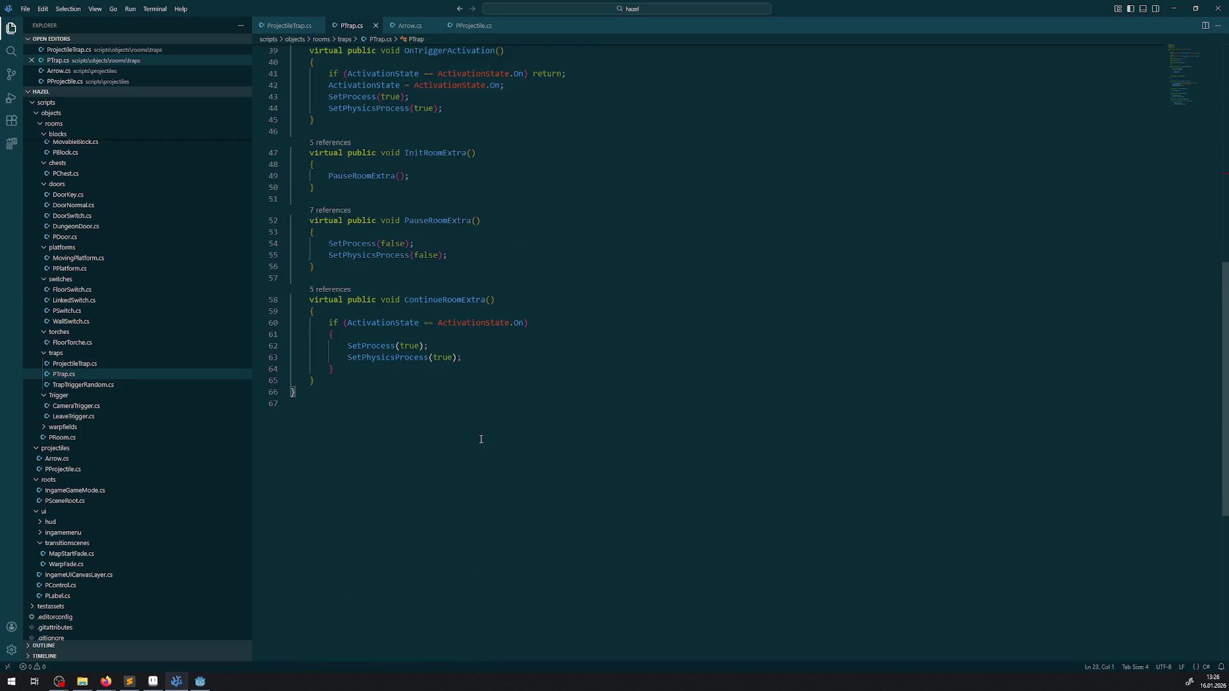
pyautogui.click(407, 26)
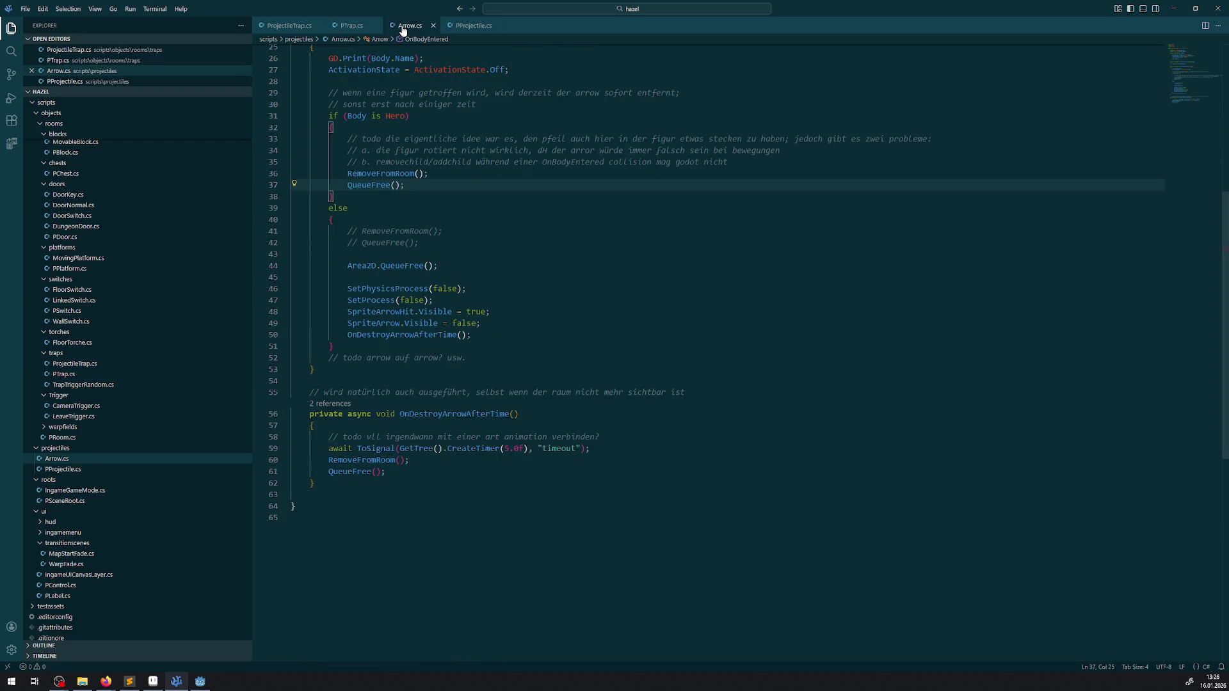
pyautogui.click(473, 26)
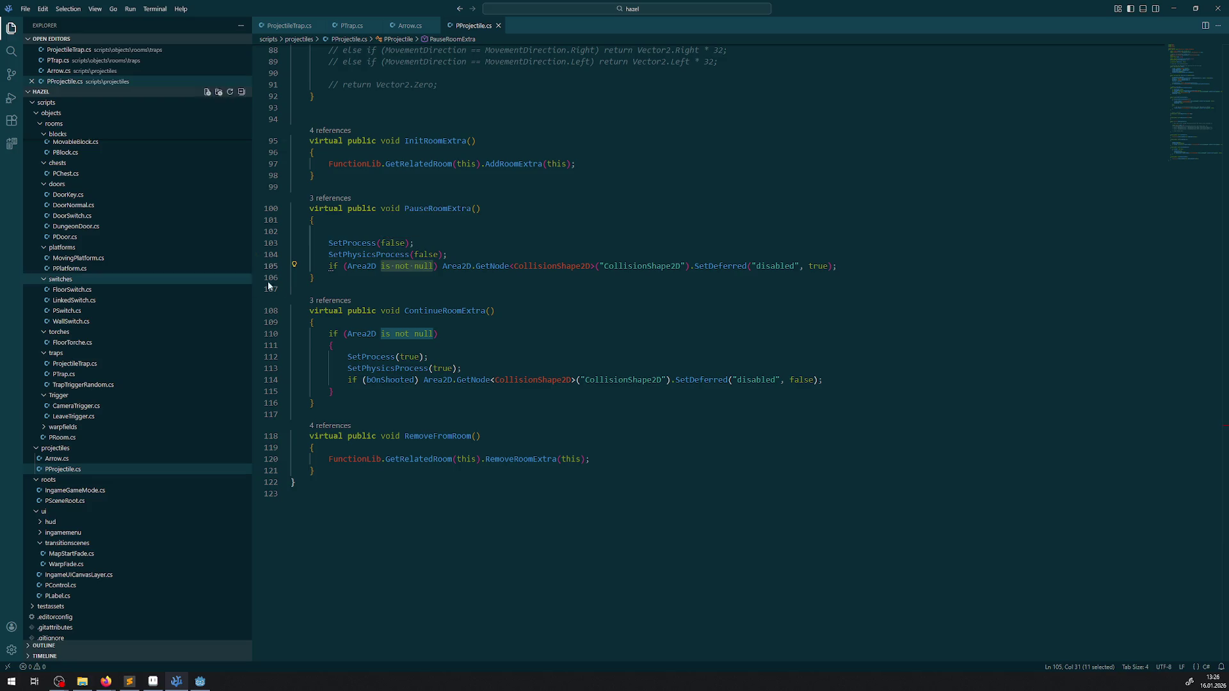
# - Try a GodotObject.IsInstanceValid line after SetPhysicsProcess(false), then remove it
pyautogui.click(452, 259)
pyautogui.press('Return')
pyautogui.write('GodotObject.Vl')
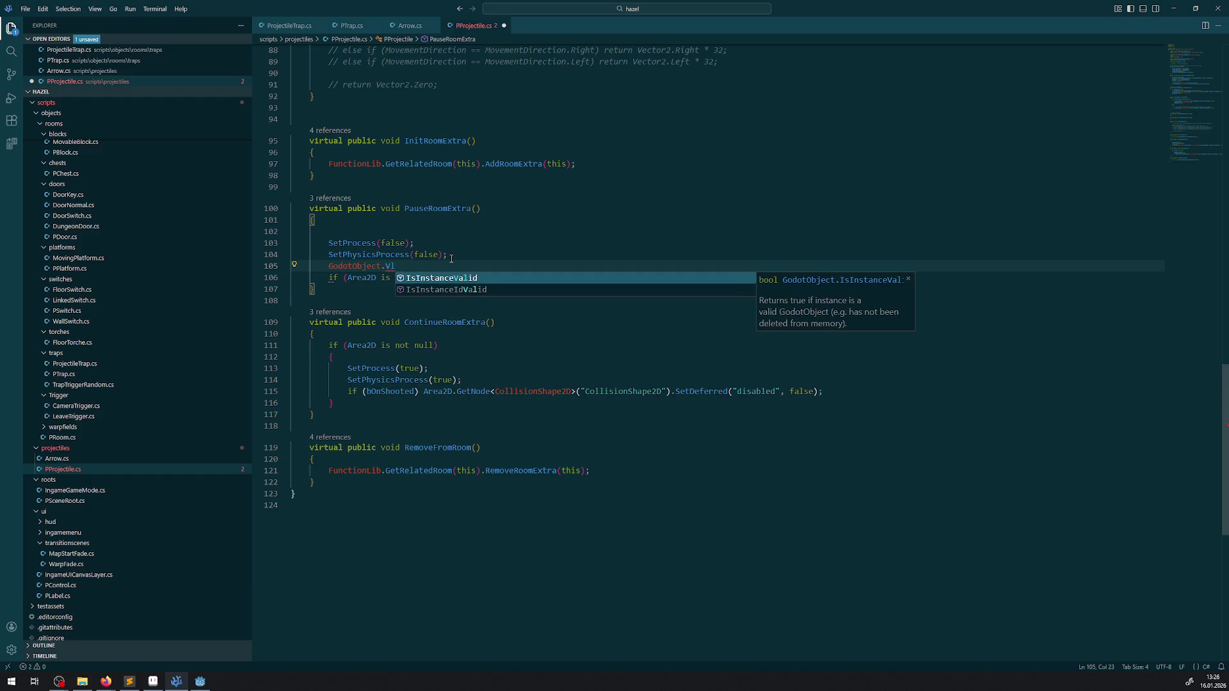
pyautogui.press('Tab')
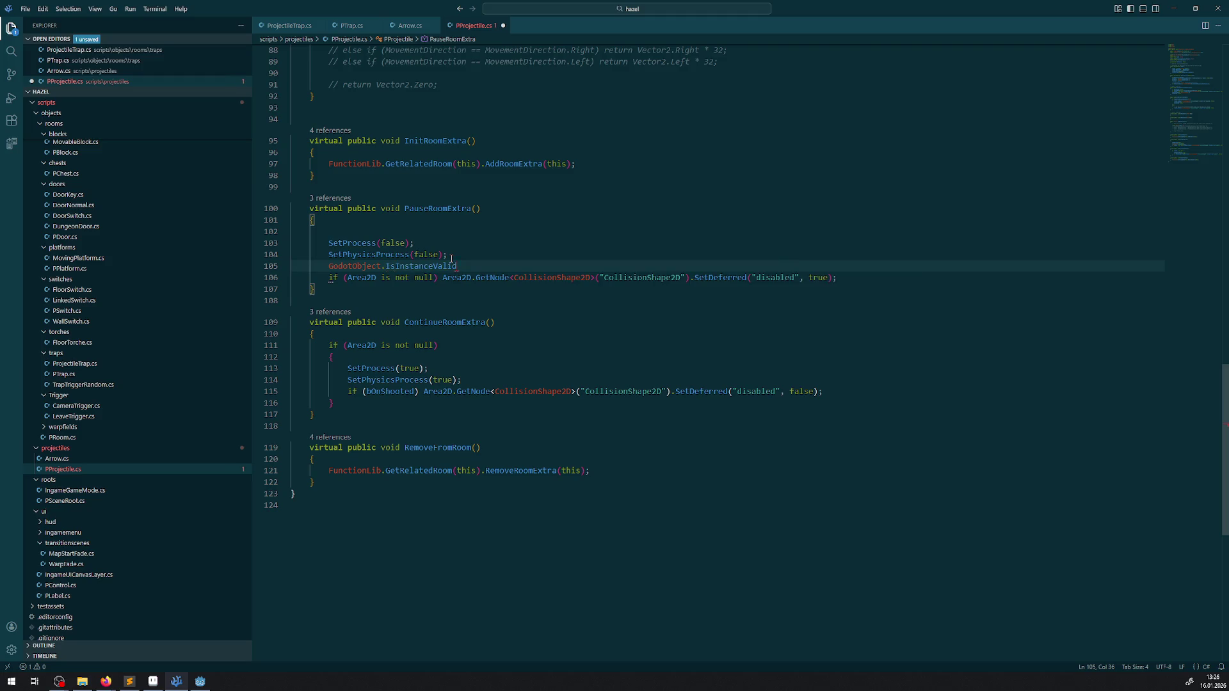
pyautogui.moveTo(477, 266); pyautogui.dragTo(315, 267)
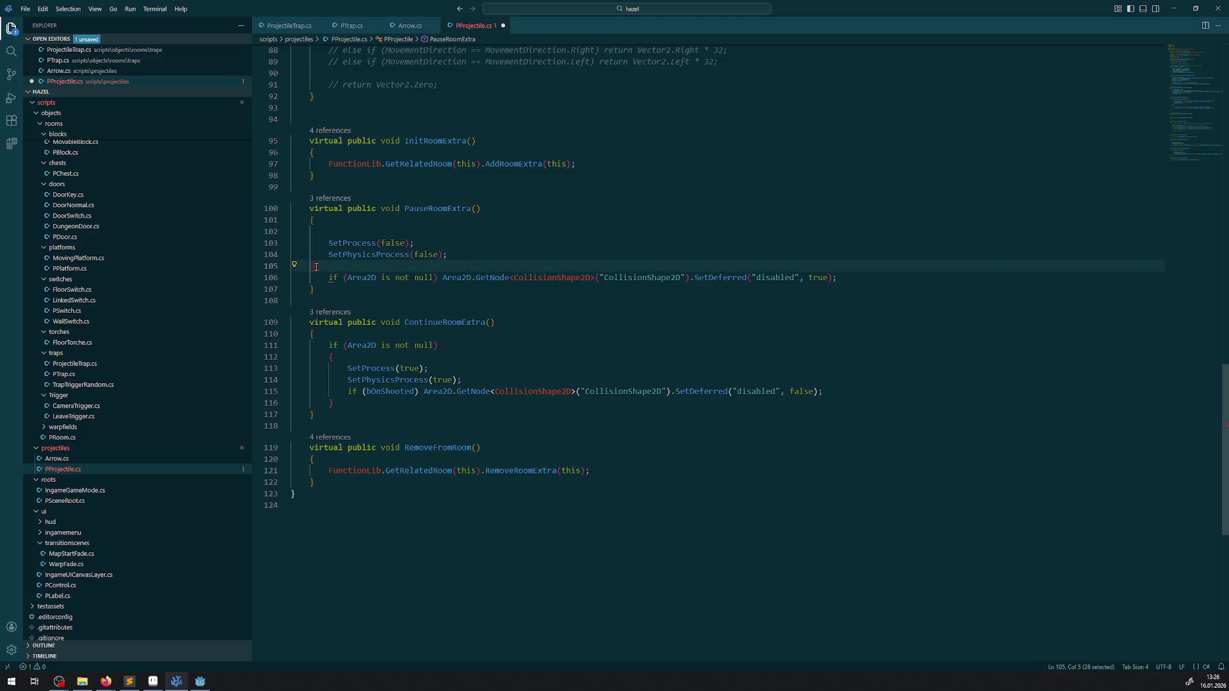
pyautogui.press('BackSpace')
pyautogui.press('BackSpace')
pyautogui.press('BackSpace')
# - Replace line 105's 'is not null' check with an IsInstanceValid() call and save
pyautogui.moveTo(377, 263); pyautogui.dragTo(433, 266)
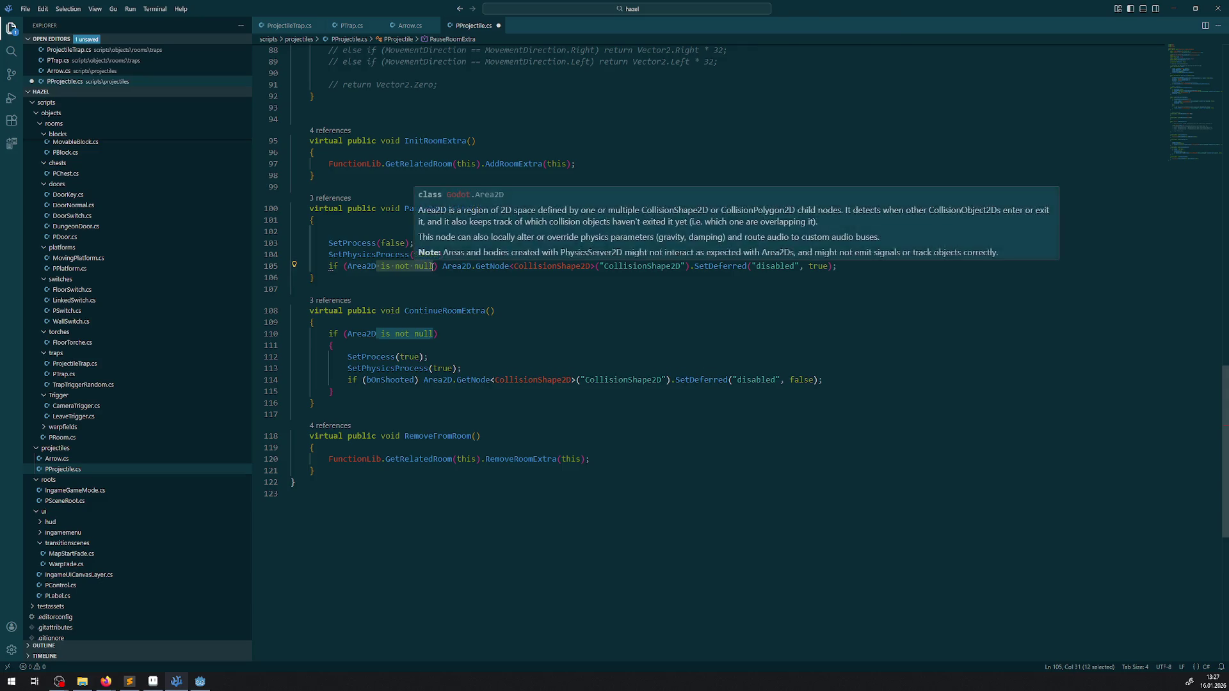
pyautogui.write('.Isv')
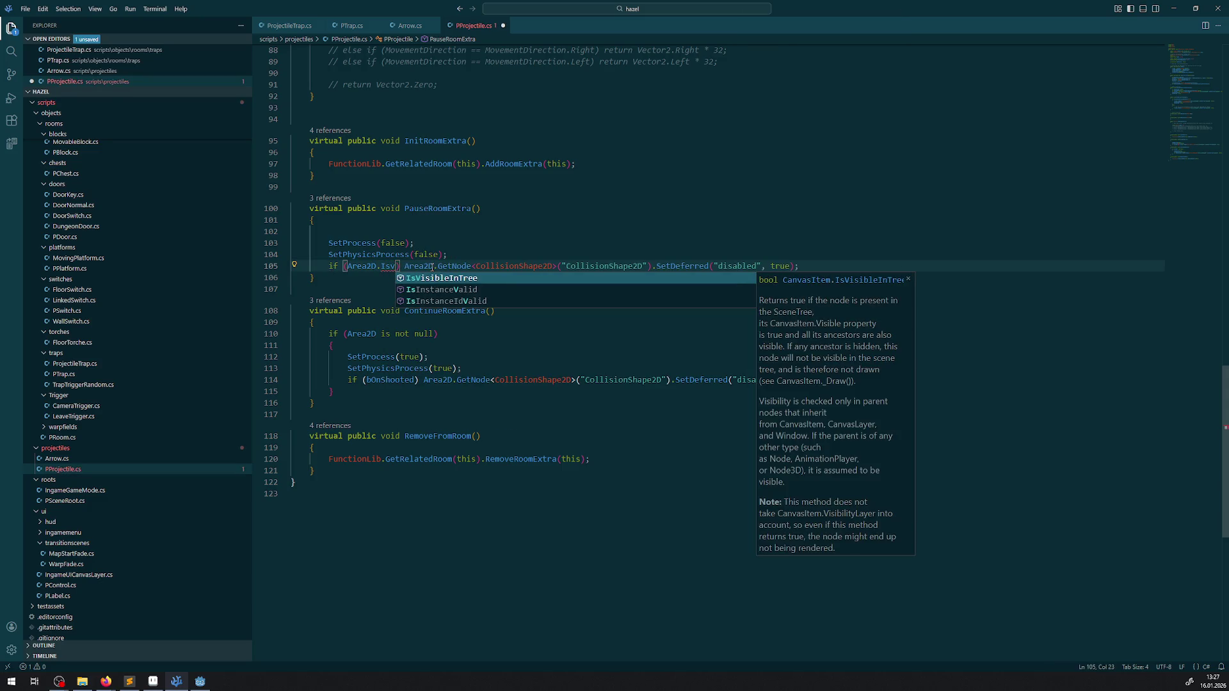
pyautogui.press('Down')
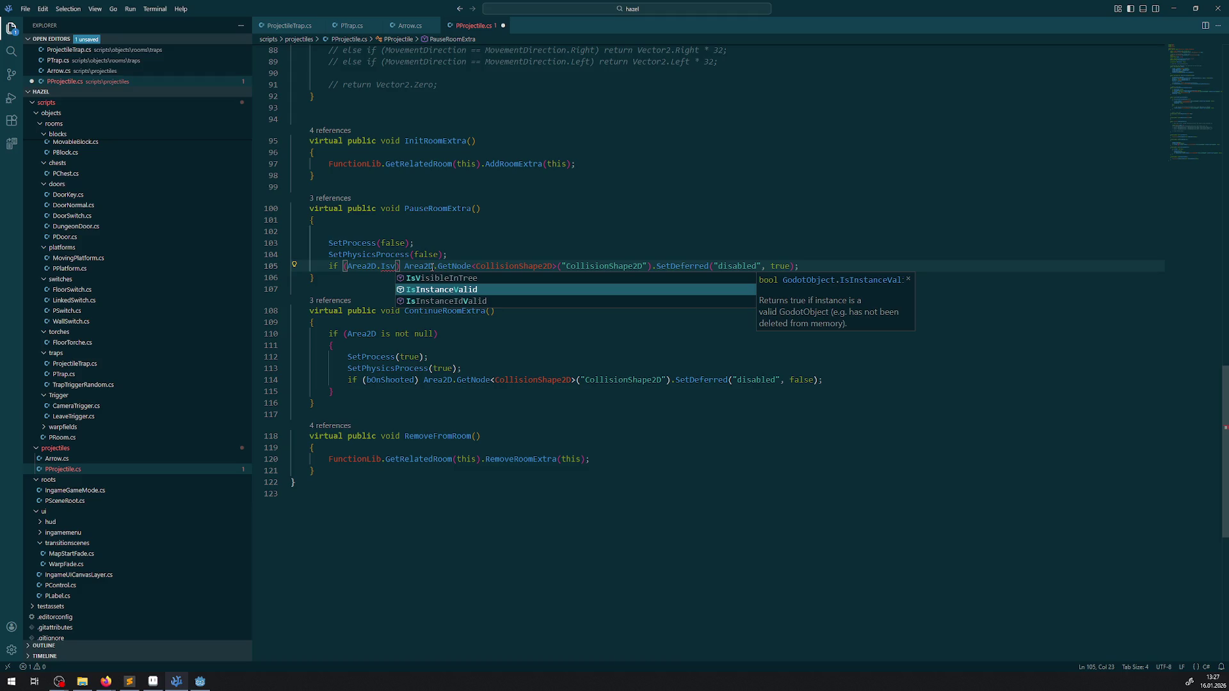
pyautogui.press('Return')
pyautogui.write('()')
pyautogui.hotkey('ctrl', 's')
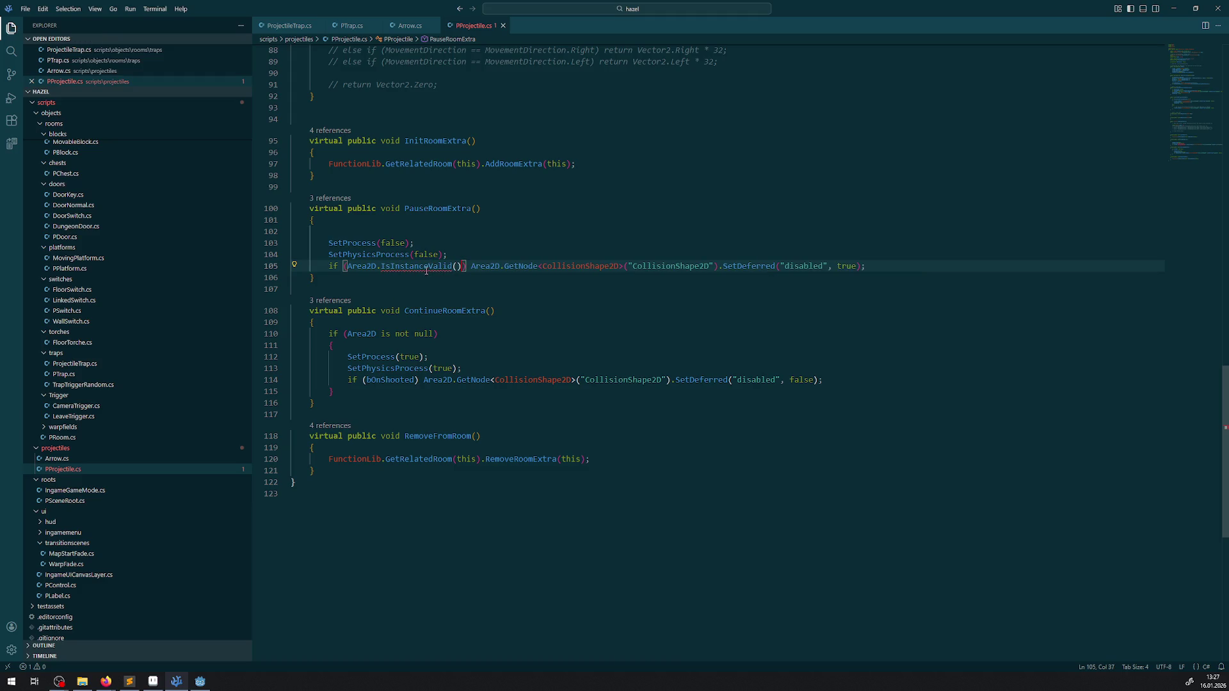
pyautogui.moveTo(427, 265)
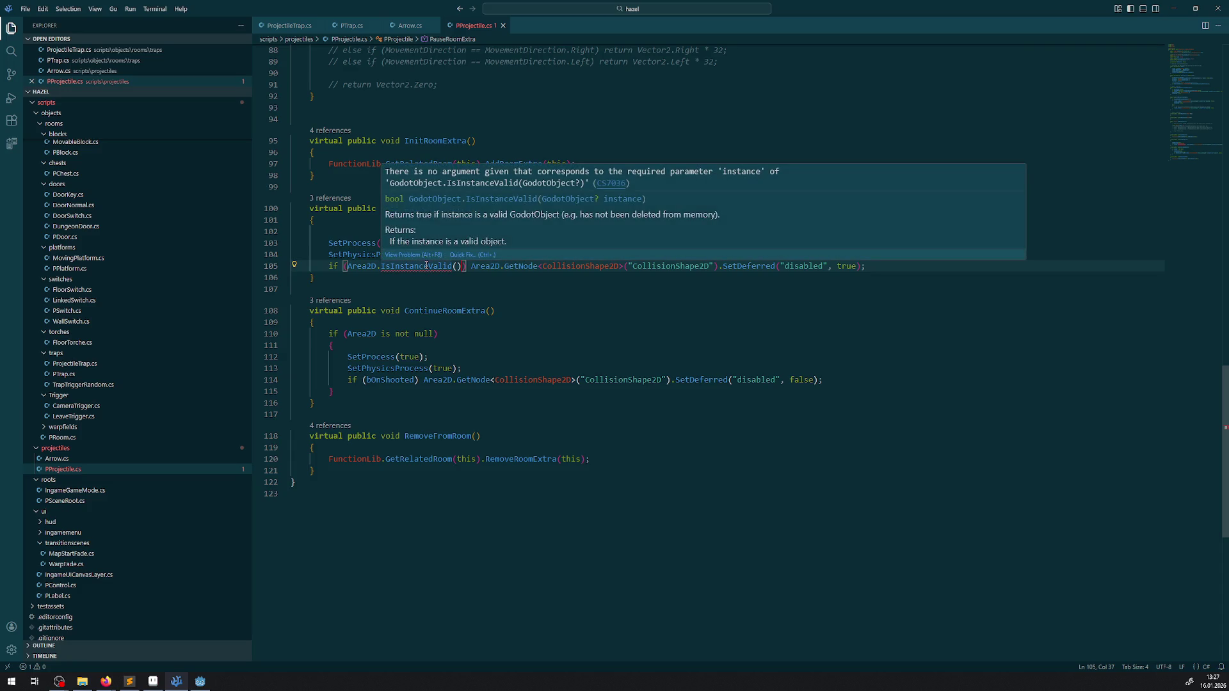
pyautogui.click(385, 265)
pyautogui.press('BackSpace')
pyautogui.press('BackSpace')
pyautogui.press('BackSpace')
pyautogui.press('BackSpace')
pyautogui.press('BackSpace')
pyautogui.press('BackSpace')
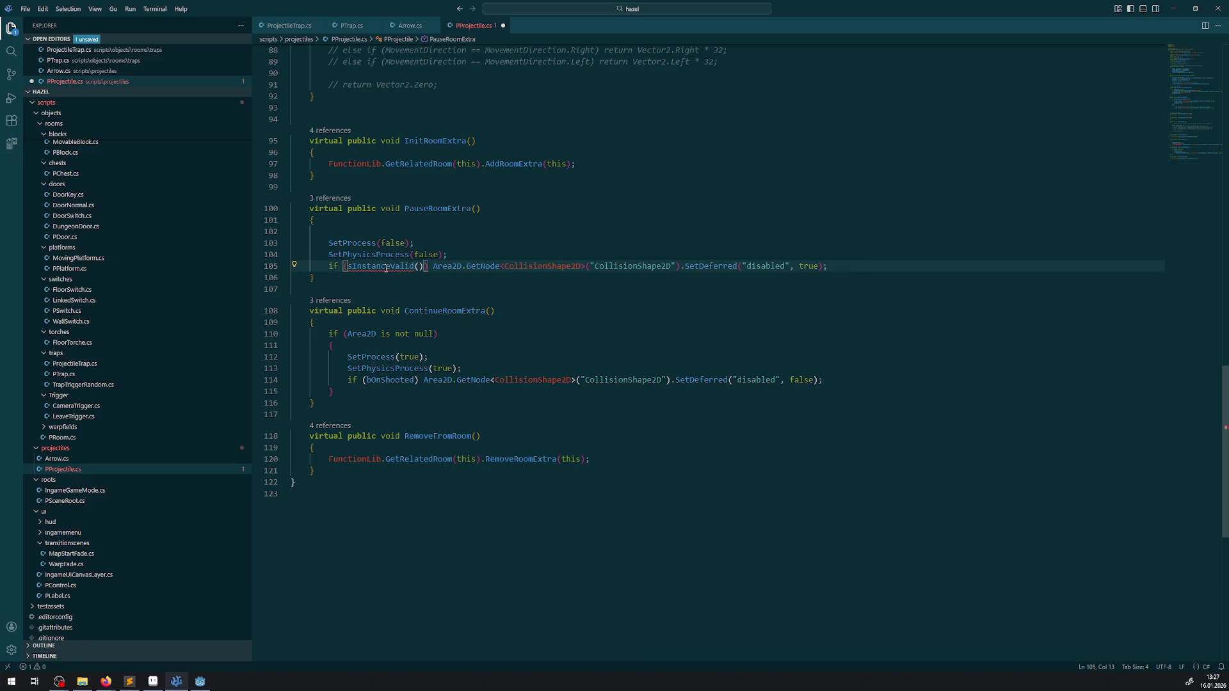
pyautogui.write('I')
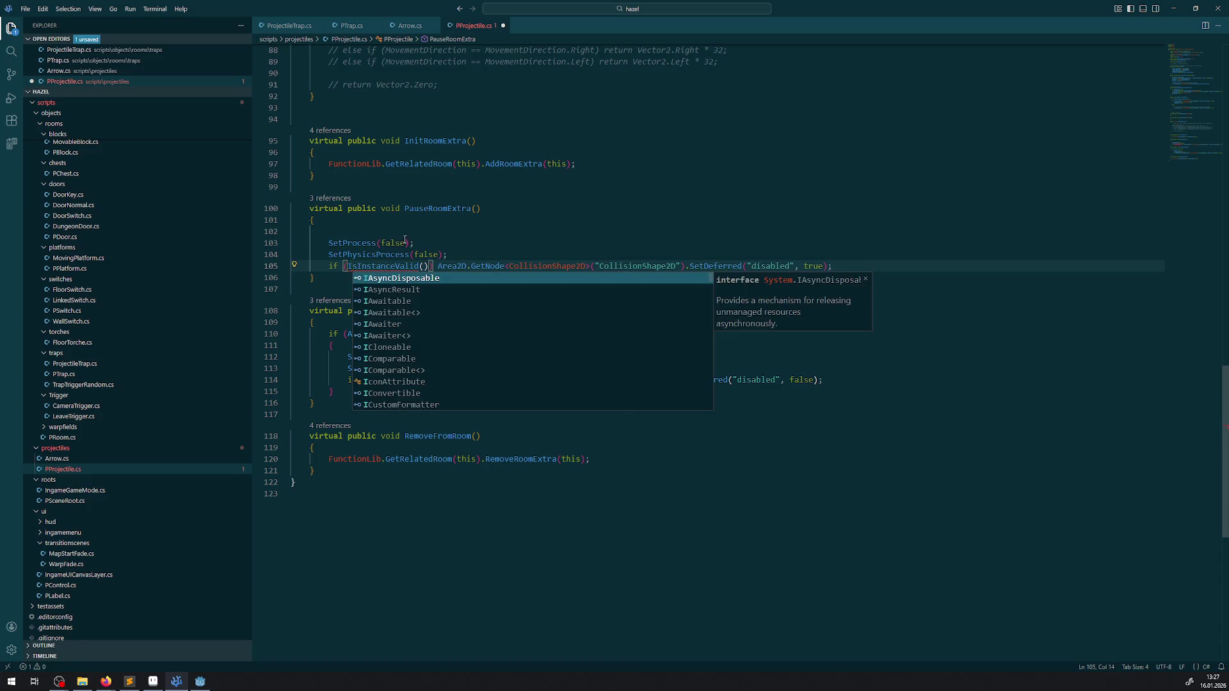
pyautogui.click(403, 231)
# - Make line 105 IsInstanceValid(Area2D), paste it over line 110's null check, and save
pyautogui.doubleClick(359, 331)
pyautogui.hotkey('ctrl', 'c')
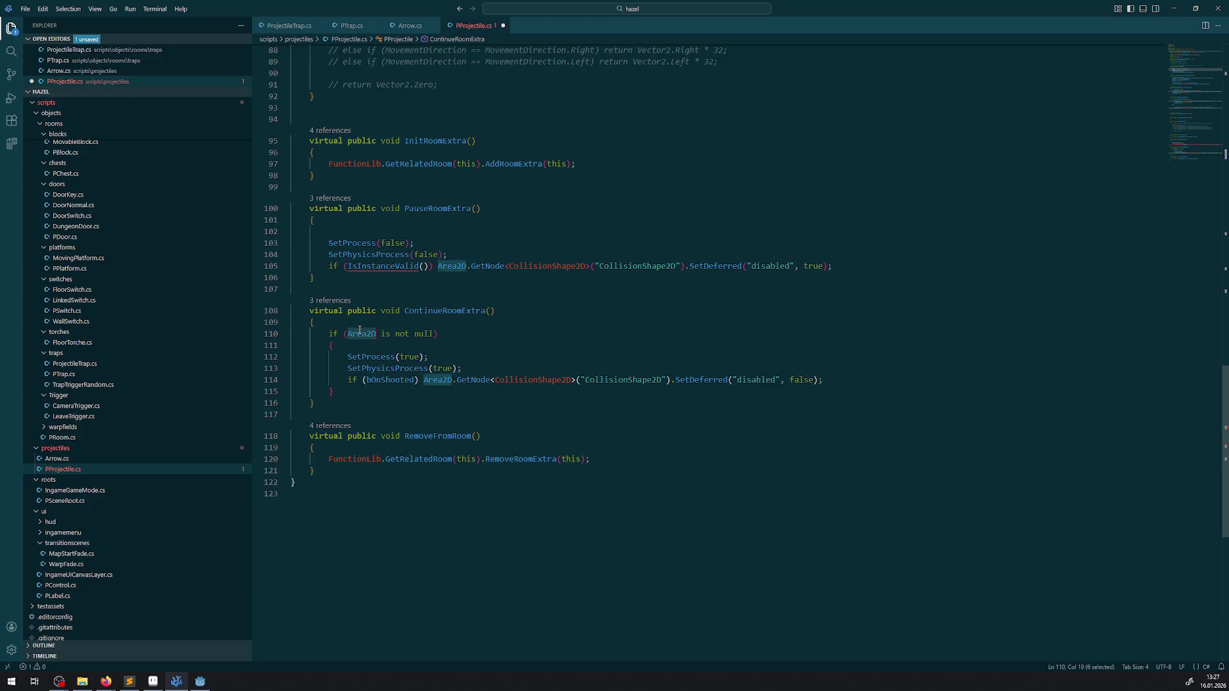
pyautogui.click(423, 265)
pyautogui.hotkey('ctrl', 'v')
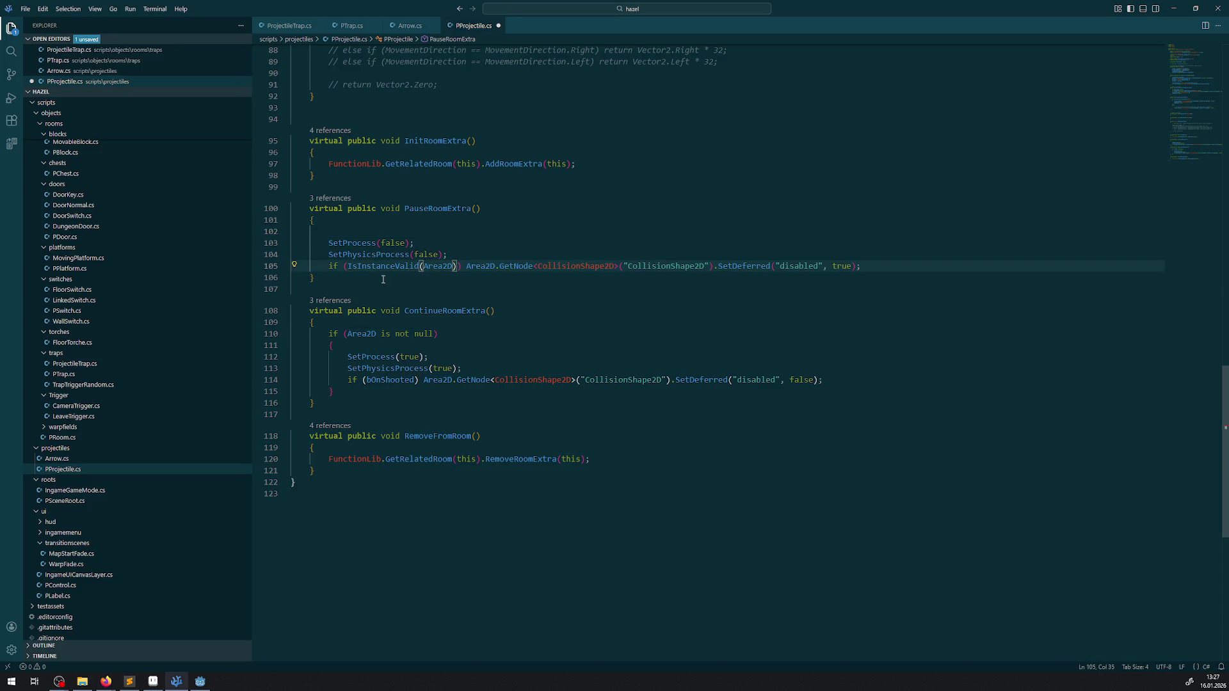
pyautogui.moveTo(349, 266); pyautogui.dragTo(456, 265)
pyautogui.hotkey('ctrl', 'c')
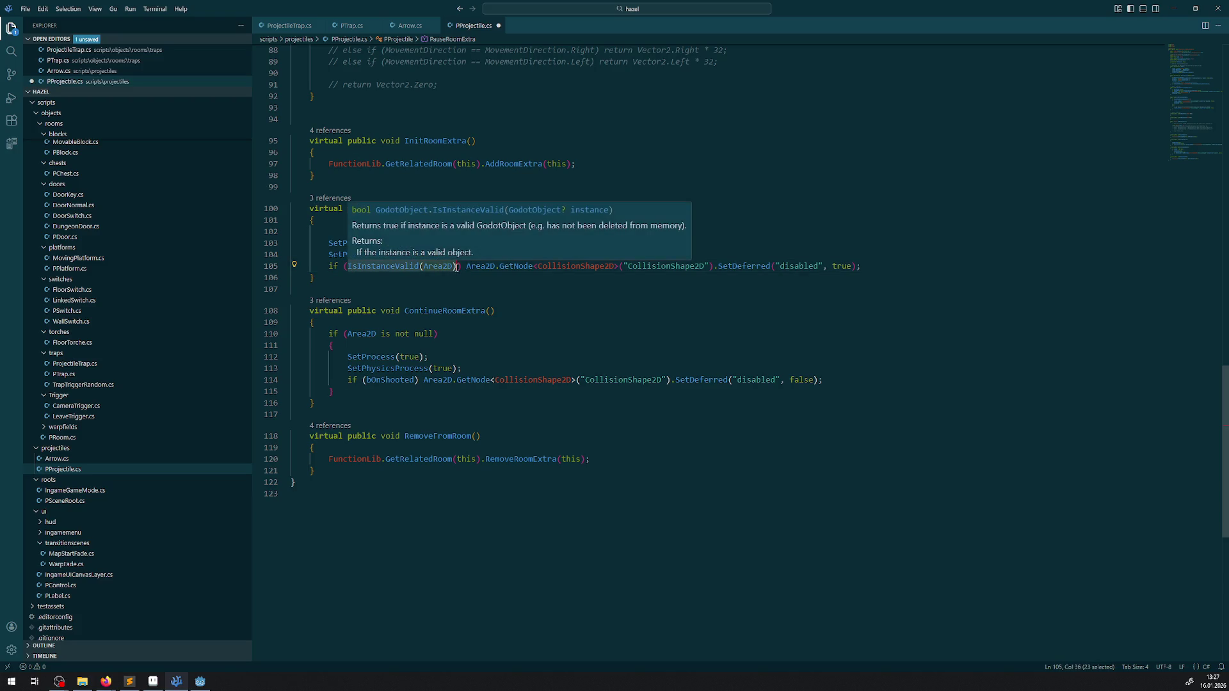
pyautogui.moveTo(347, 333); pyautogui.dragTo(432, 333)
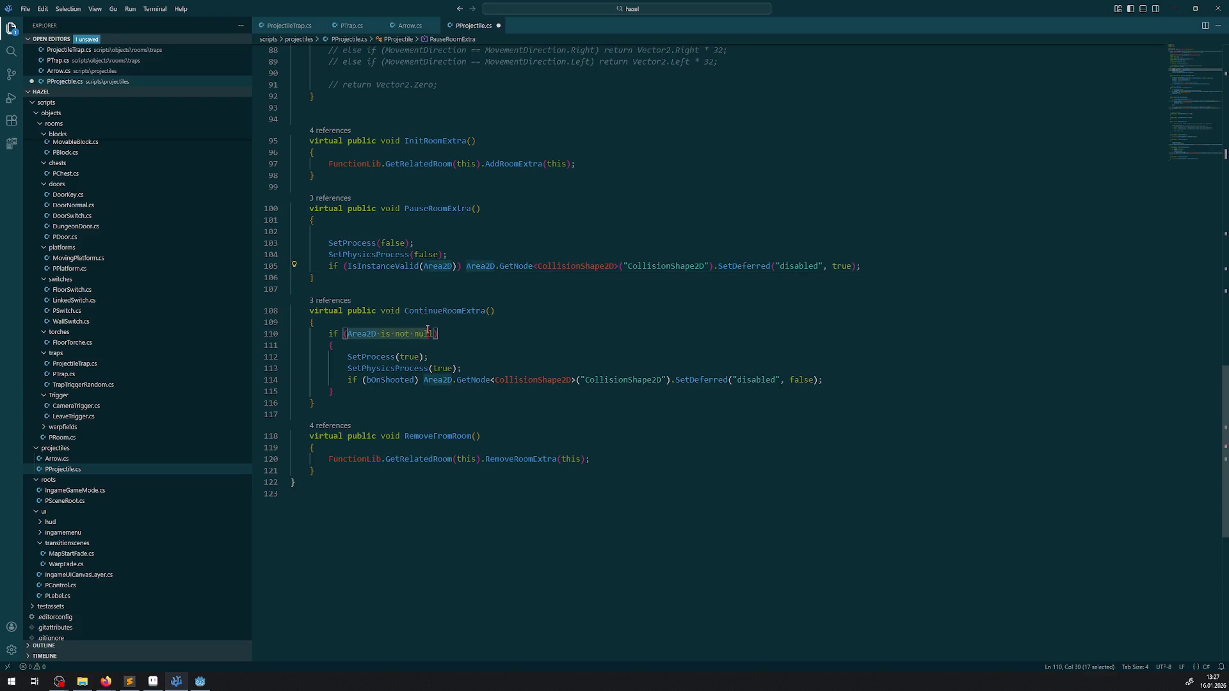
pyautogui.hotkey('ctrl', 'v')
pyautogui.hotkey('ctrl', 's')
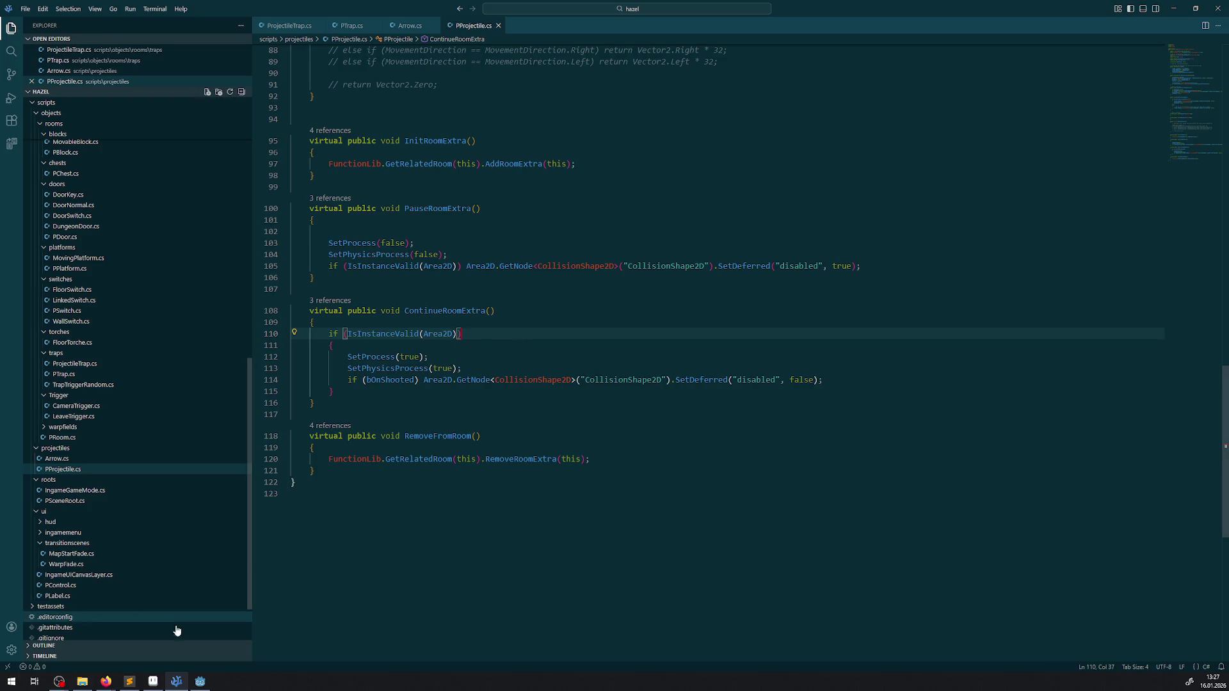
pyautogui.click(201, 680)
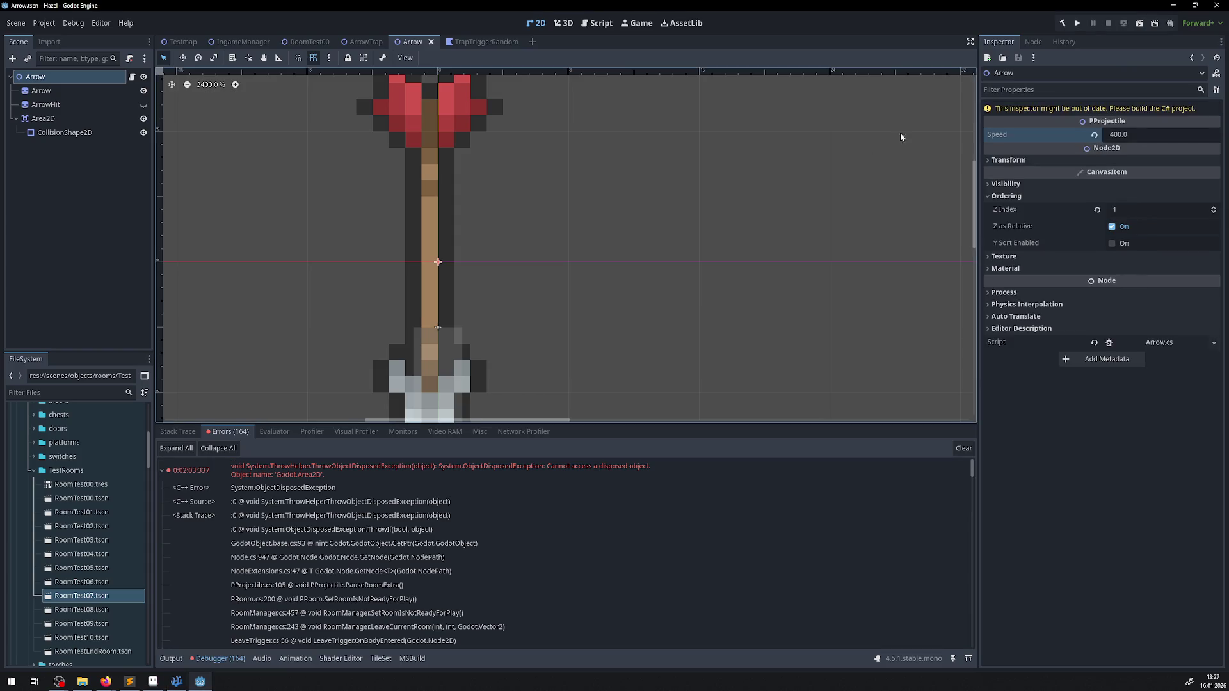
# - Build the C# project, check the Output log, and run the game again
pyautogui.click(1062, 23)
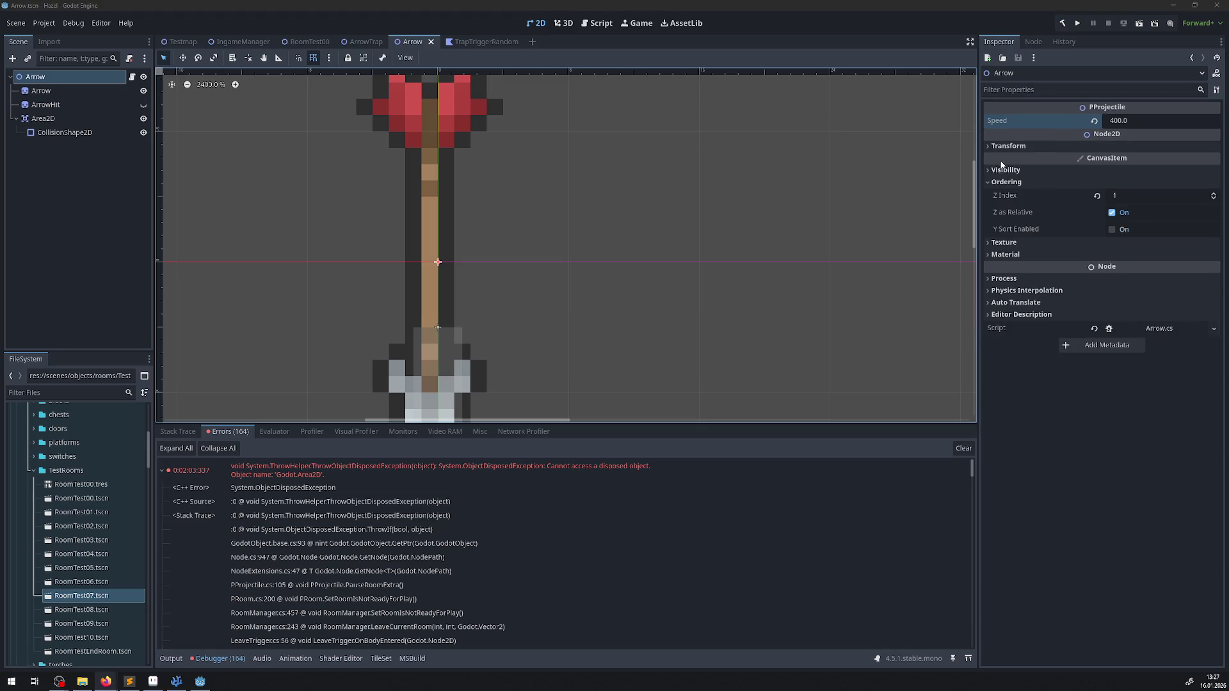
pyautogui.click(171, 657)
pyautogui.click(1059, 24)
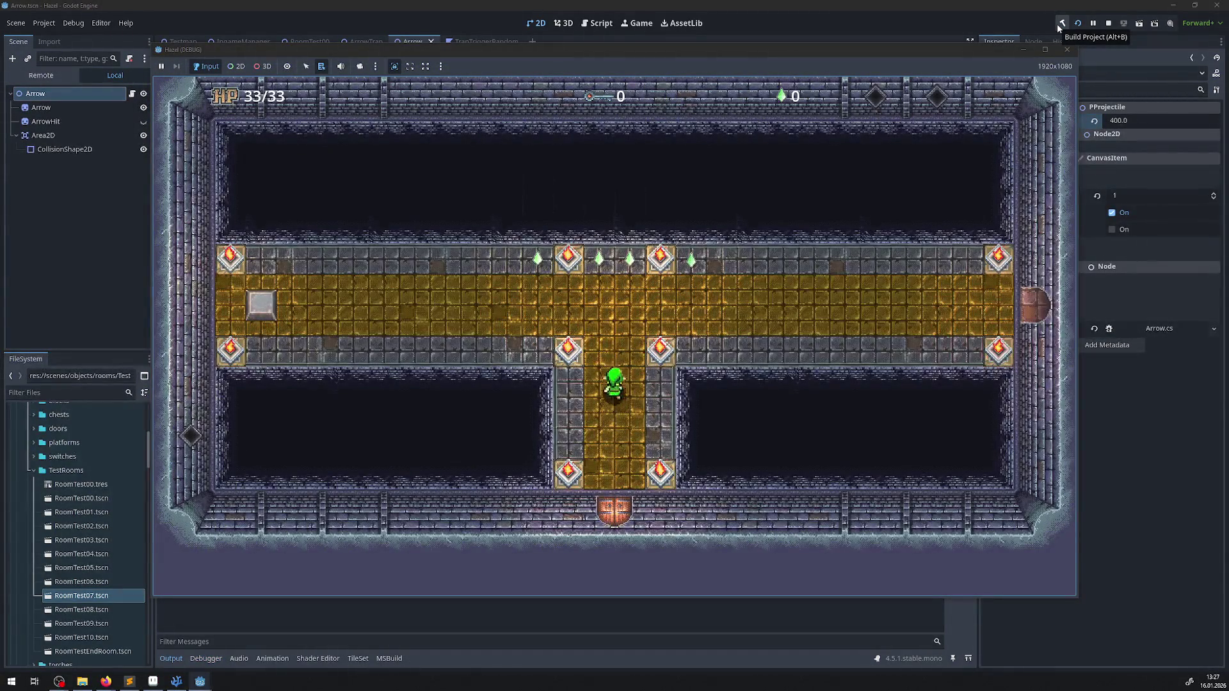
# - Walk right along the yellow corridor, repeatedly stepping between it and the east room
pyautogui.press('Up')
pyautogui.press('Right')
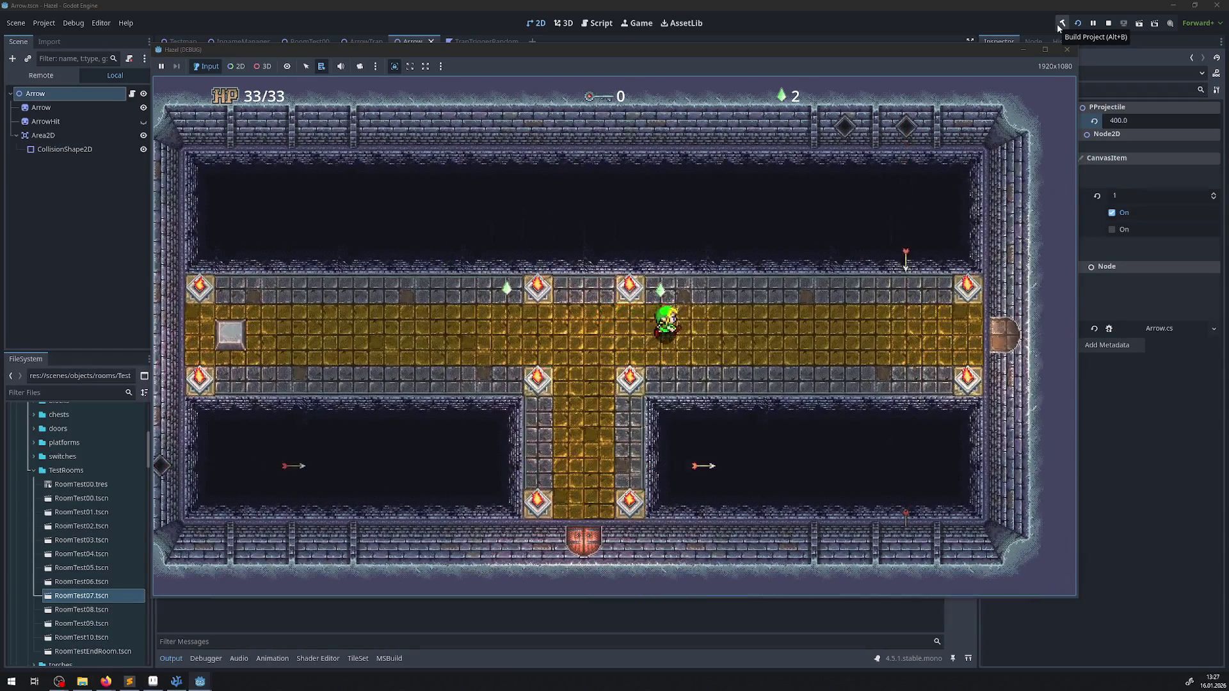
pyautogui.press('Right')
pyautogui.press('Left')
pyautogui.press('Right')
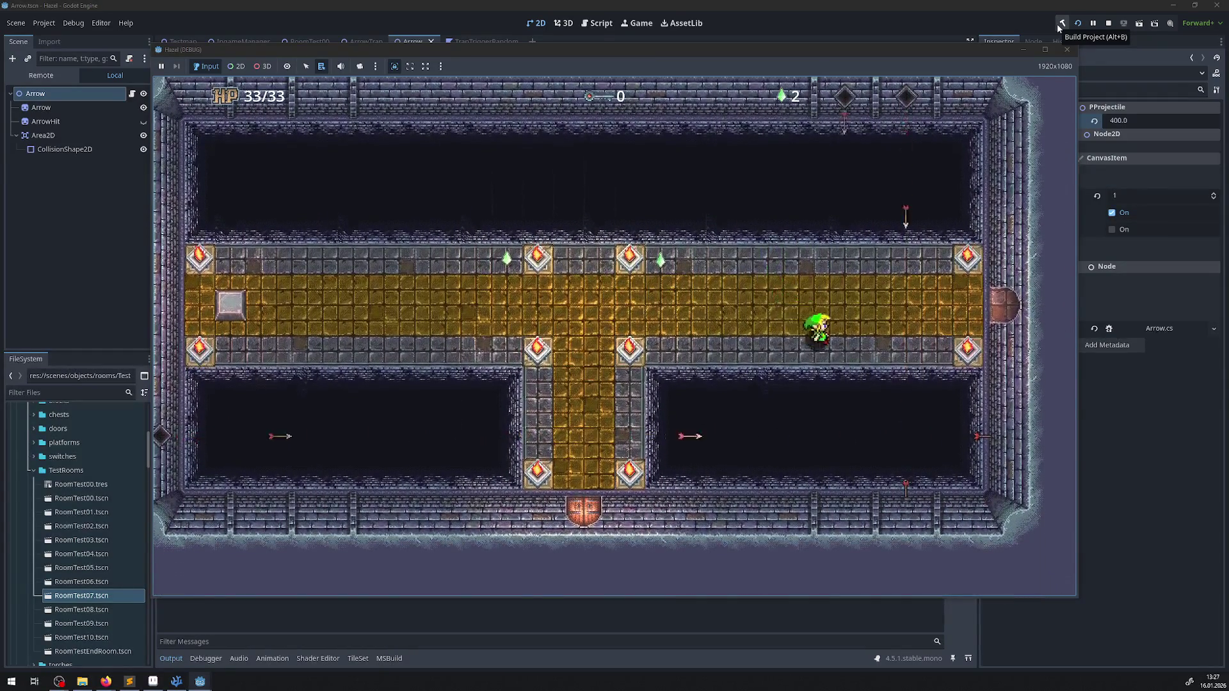
pyautogui.press('Right')
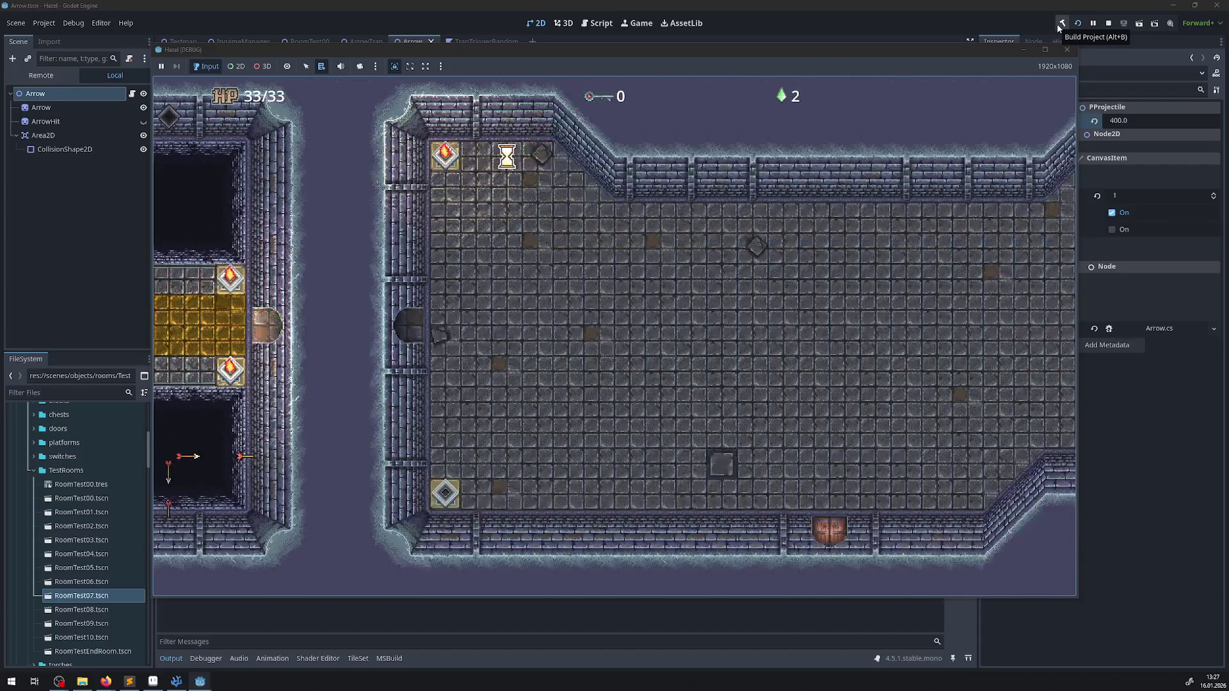
pyautogui.press('Left')
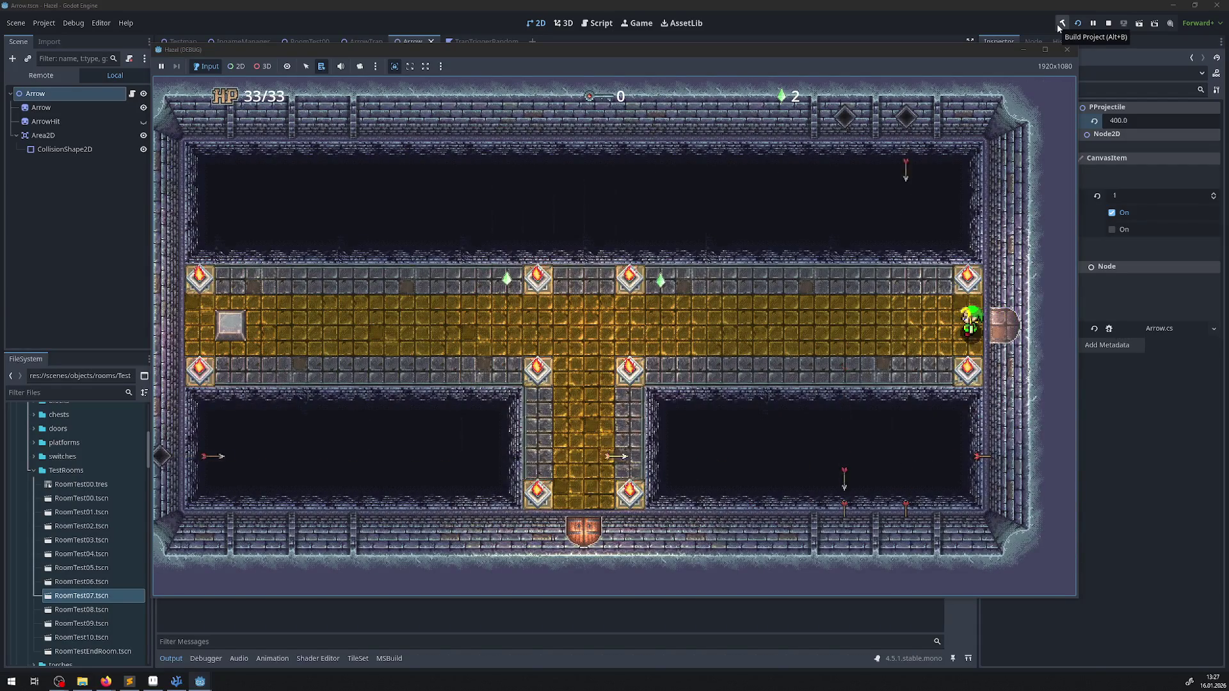
pyautogui.press('Right')
pyautogui.press('Left')
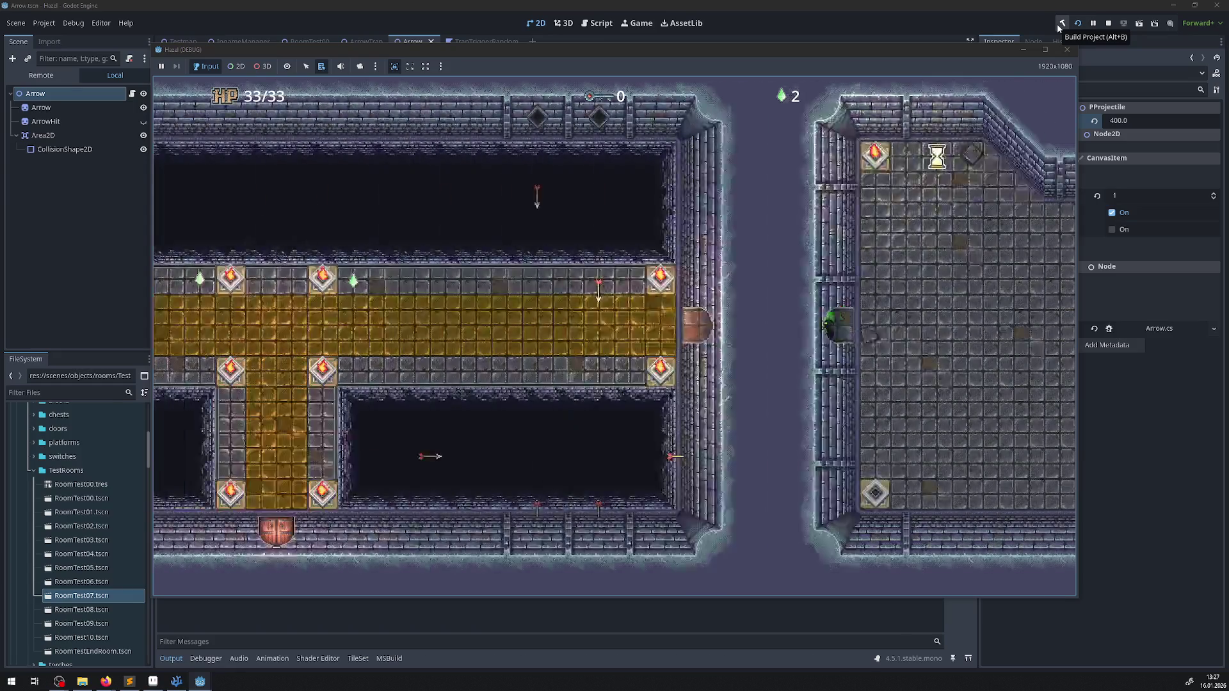
pyautogui.press('Right')
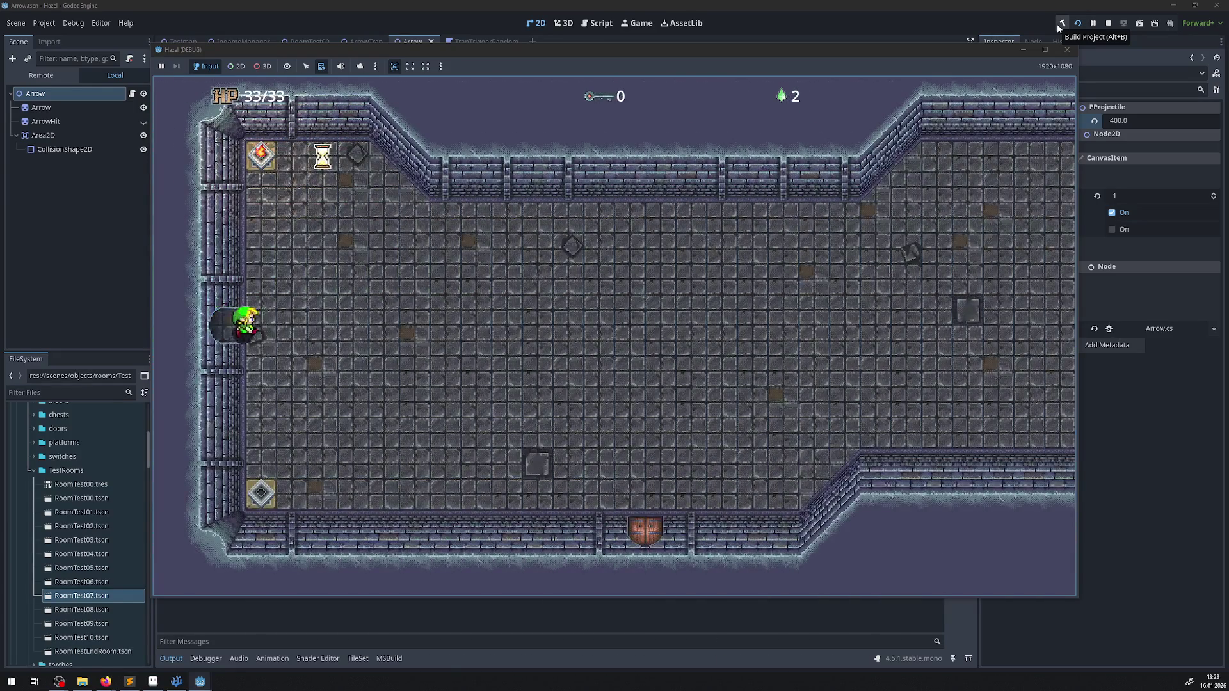
pyautogui.press('Left')
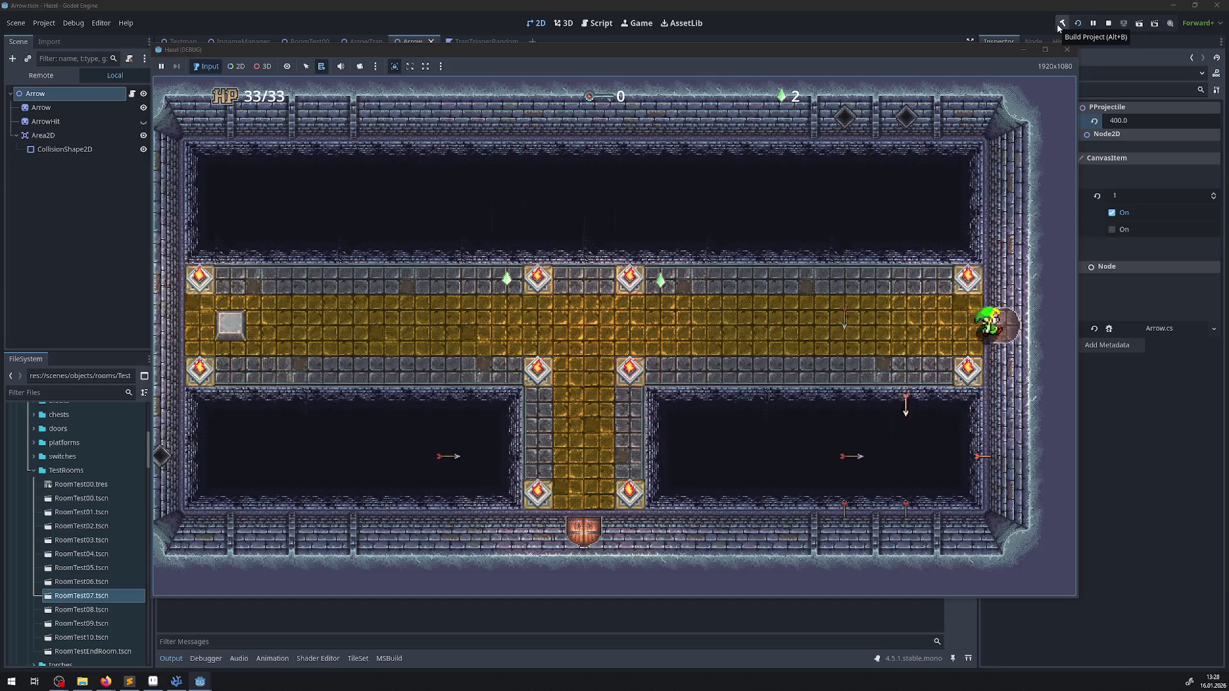
pyautogui.press('Right')
pyautogui.press('Left')
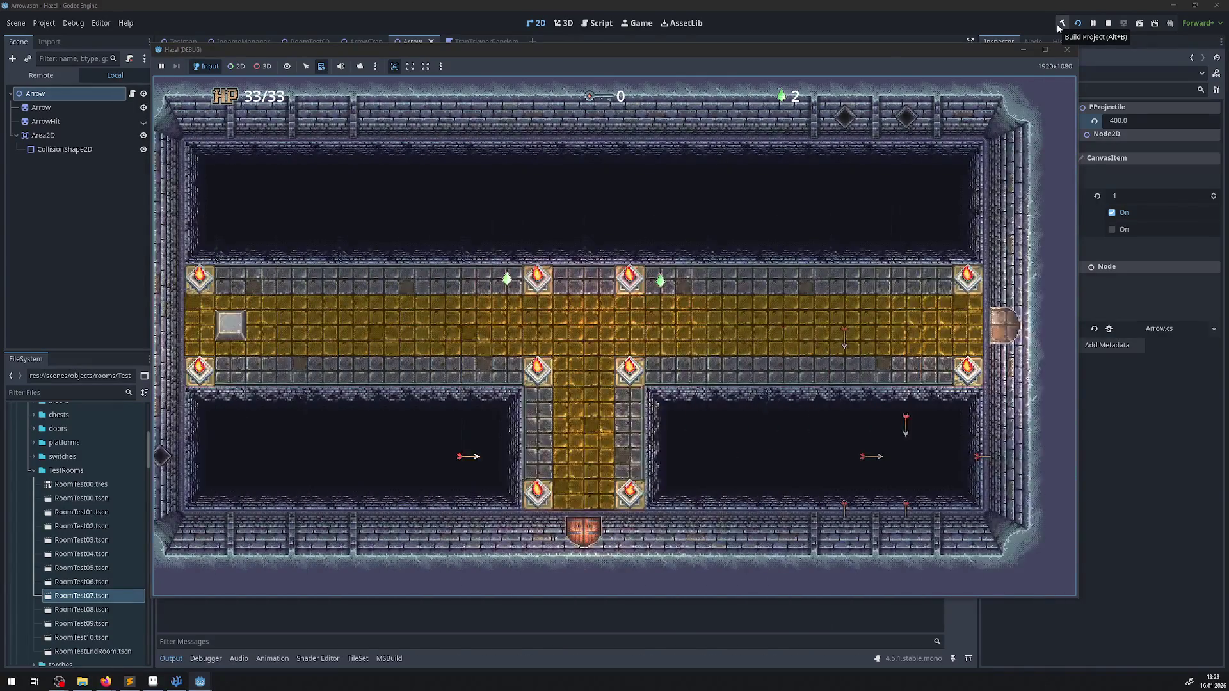
pyautogui.press('Right')
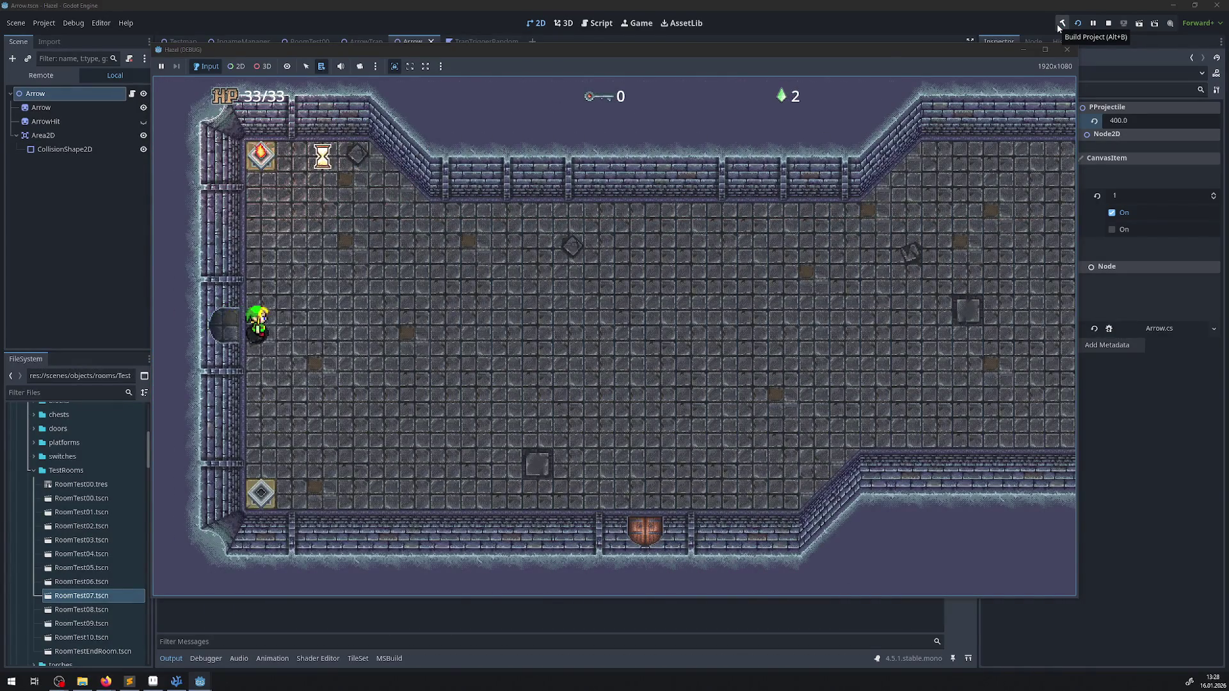
pyautogui.press('Left')
pyautogui.press('Right')
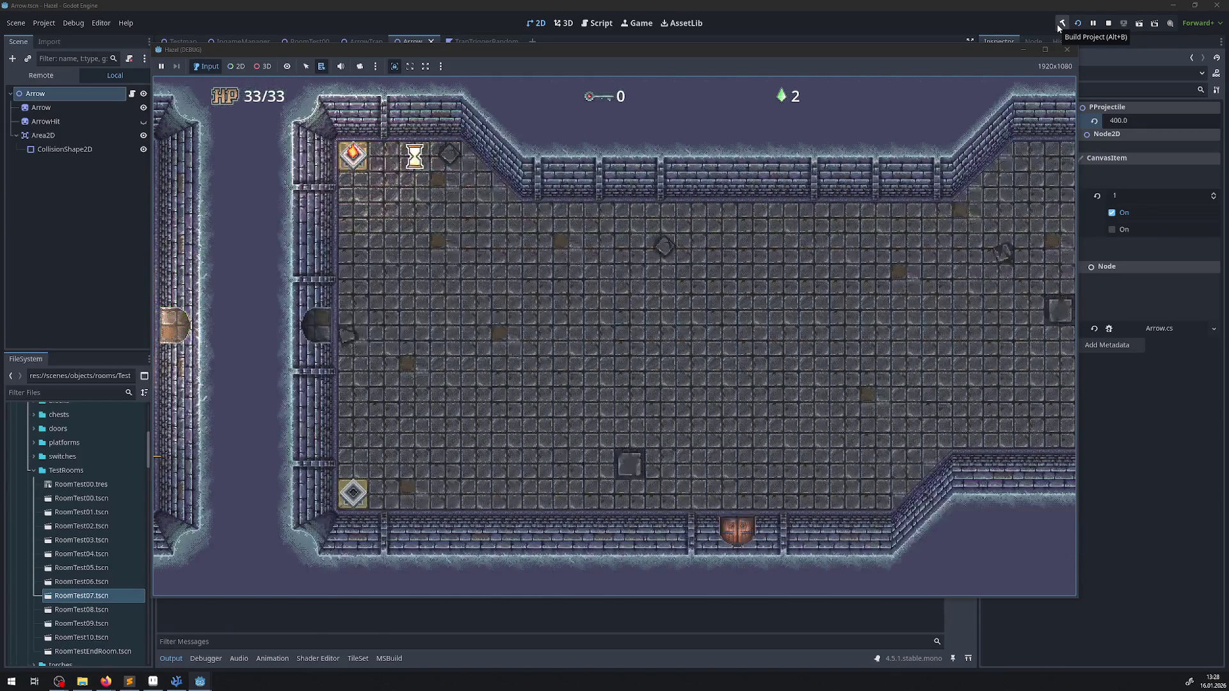
pyautogui.press('Left')
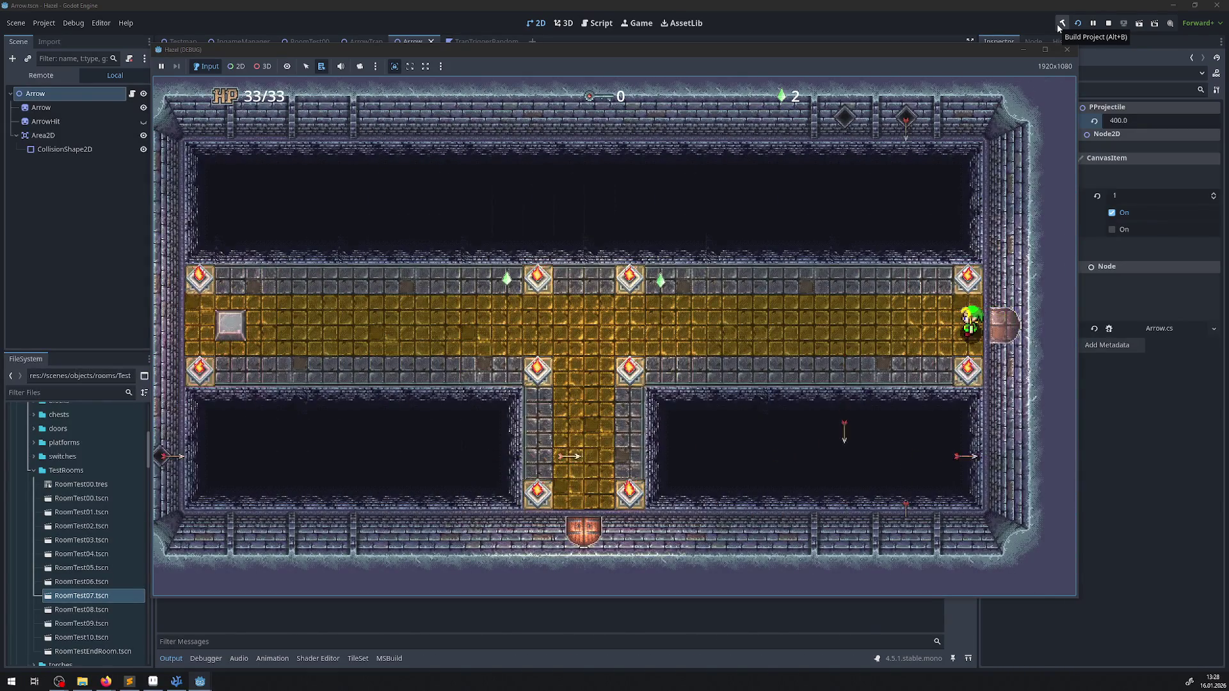
pyautogui.press('Right')
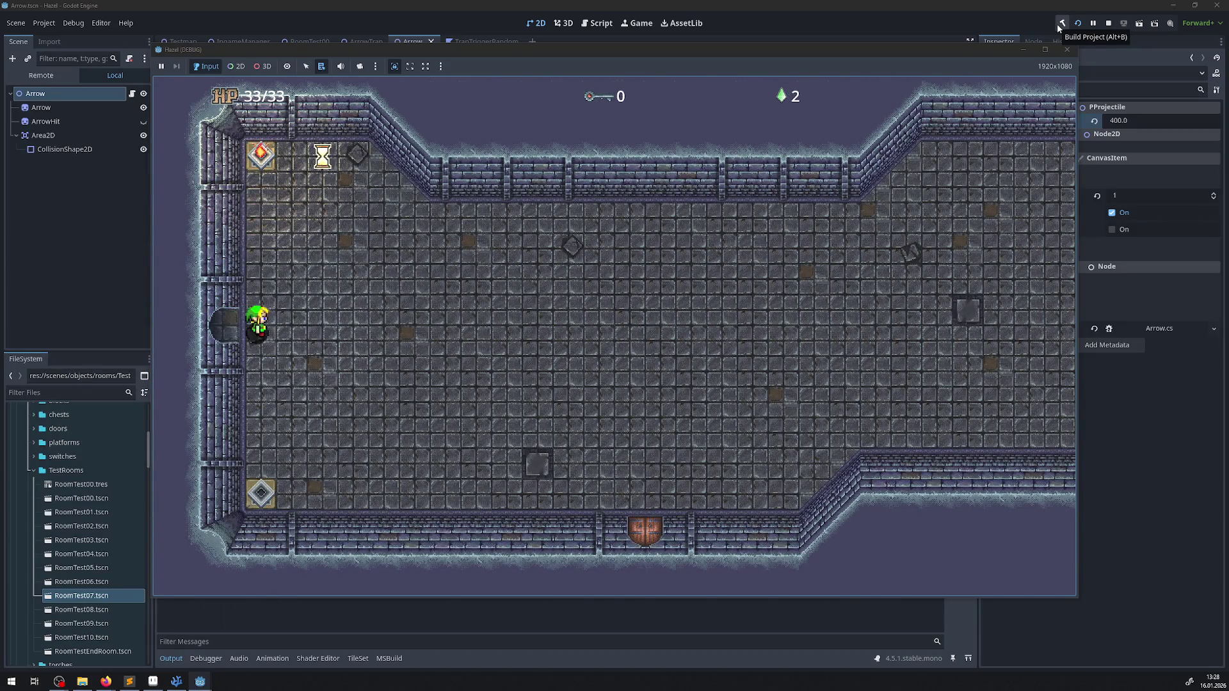
pyautogui.press('Left')
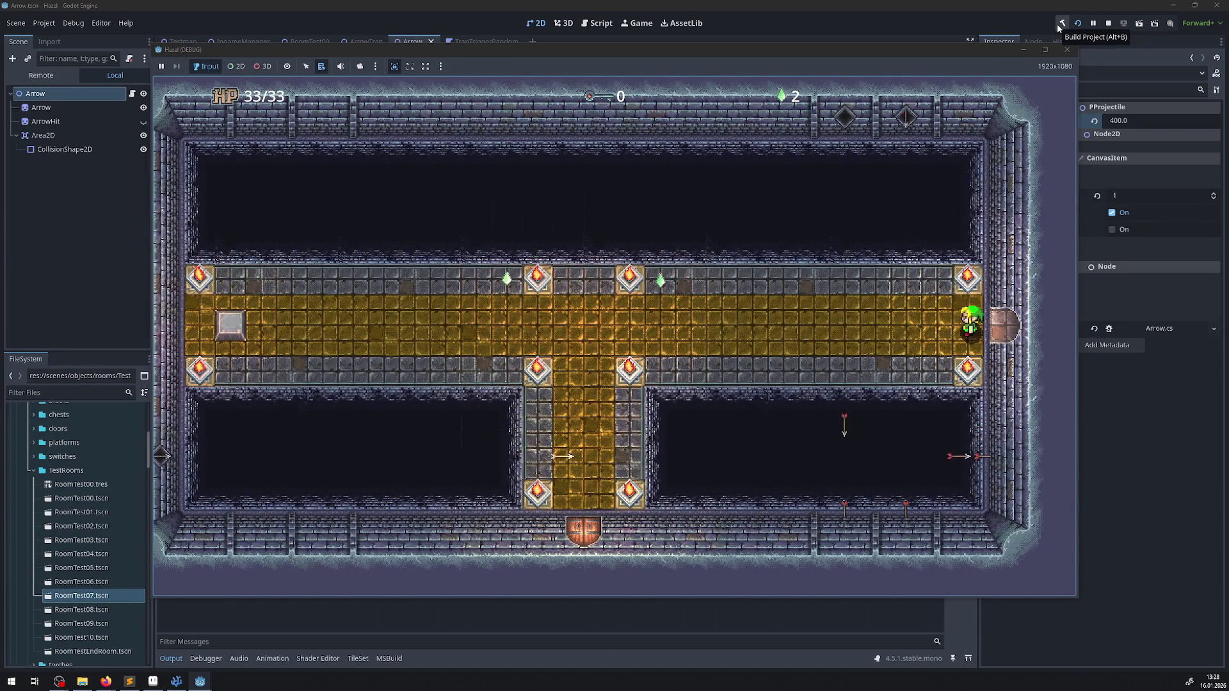
pyautogui.press('Left')
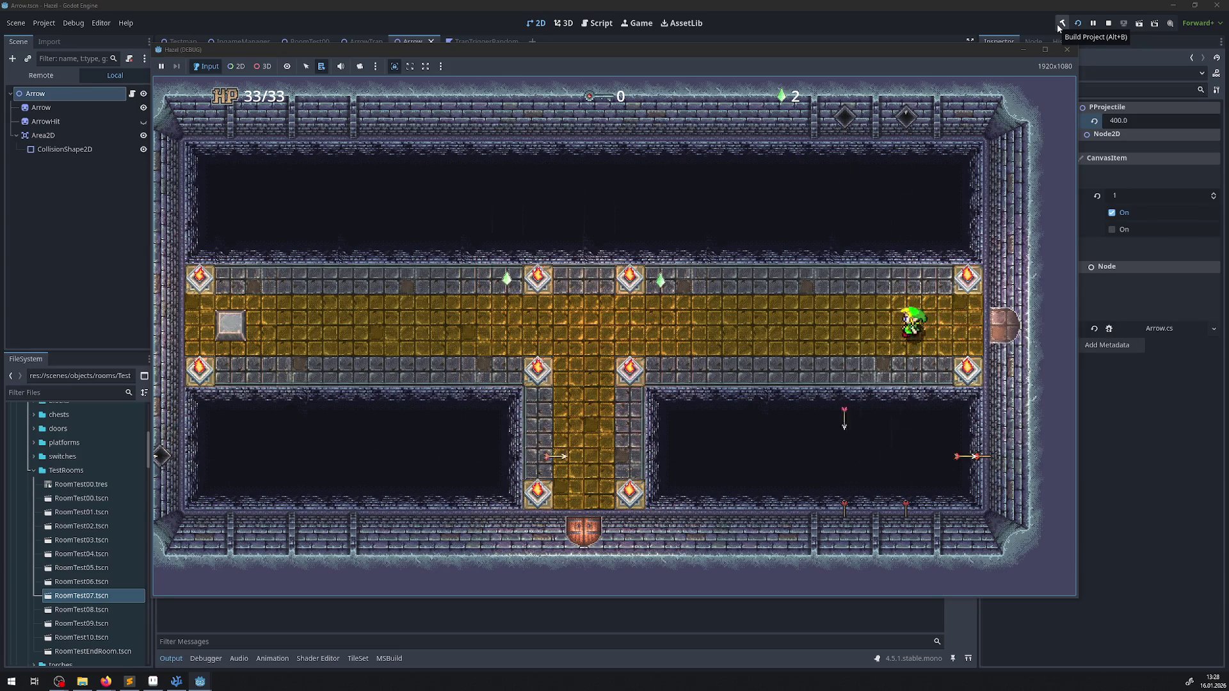
pyautogui.press('Left')
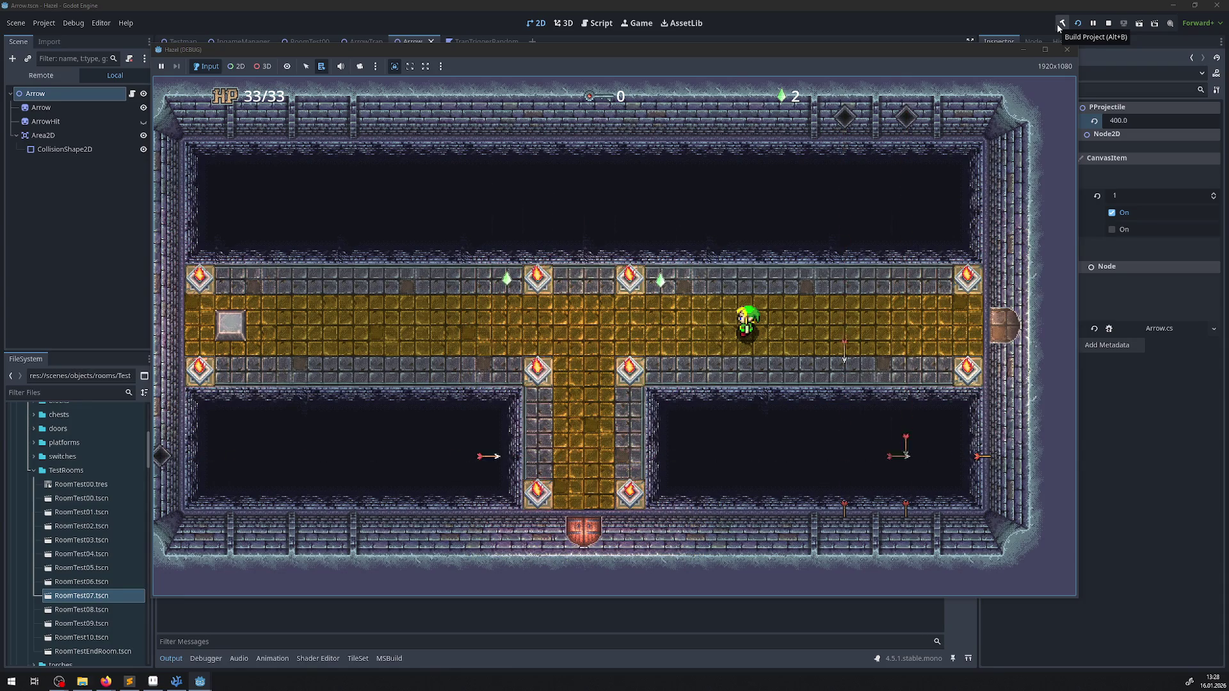
# - Walk past the pillar row, ride the moving platform, and exit through the bottom door
pyautogui.press('Right')
pyautogui.press('Left')
pyautogui.press('Right')
pyautogui.press('Right')
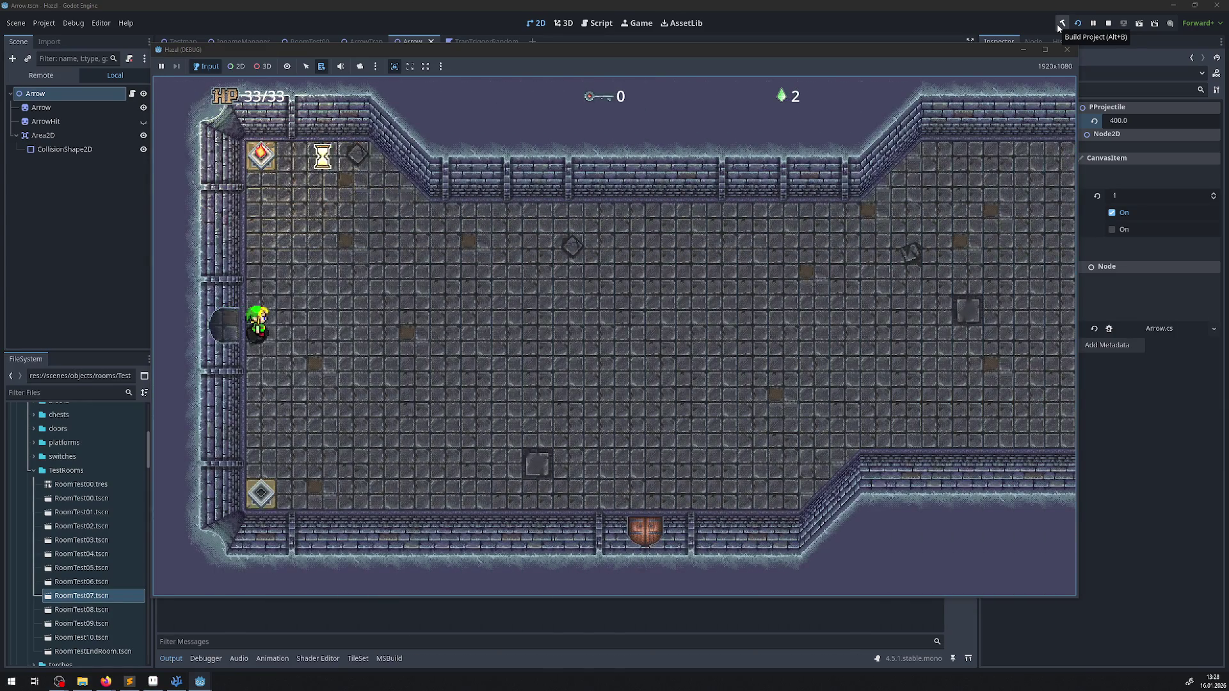
pyautogui.press('Up')
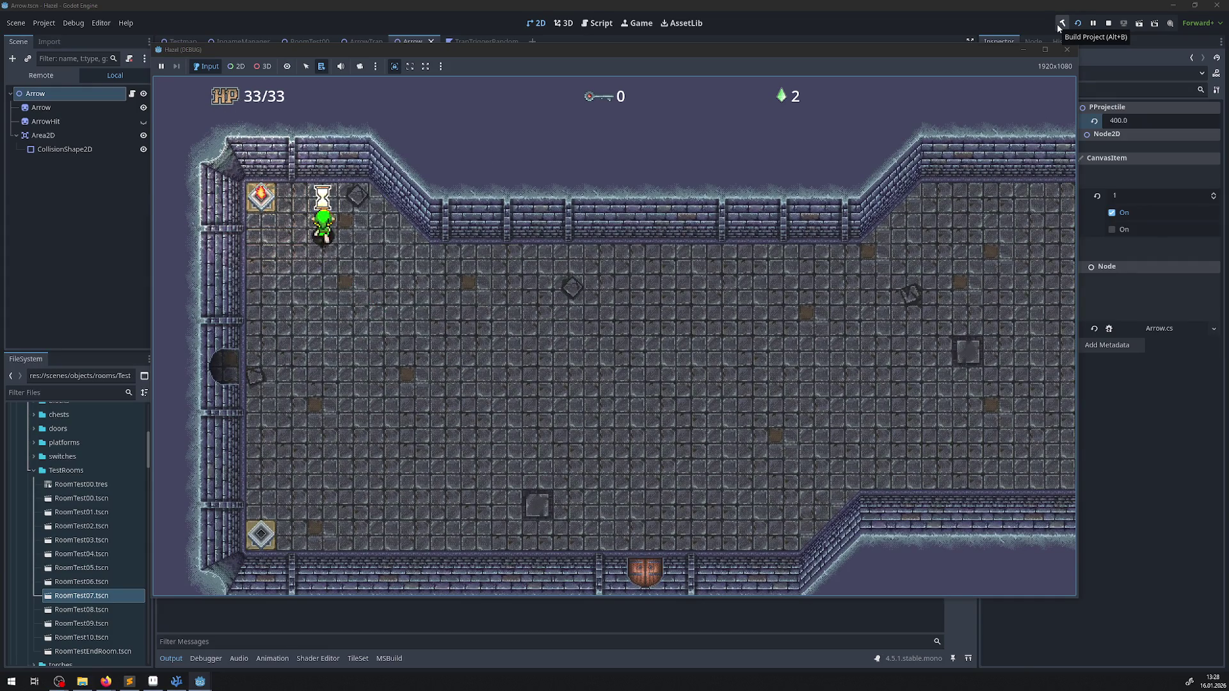
pyautogui.press('Right')
pyautogui.press('Down')
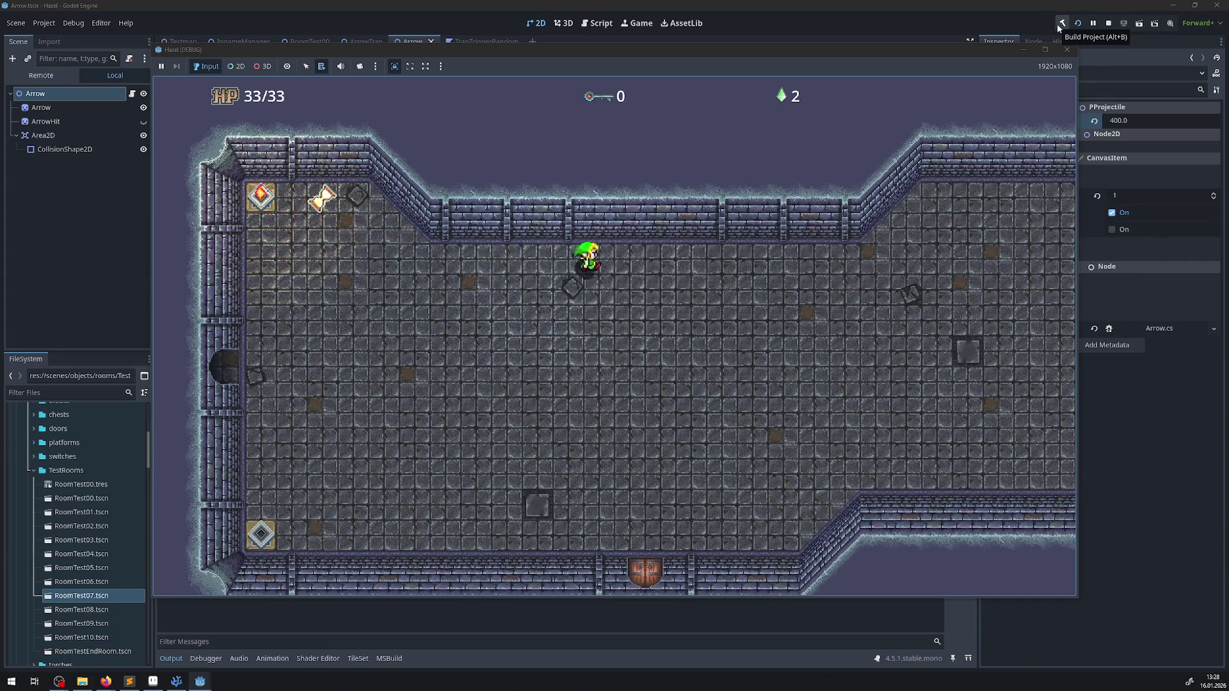
pyautogui.press('Right')
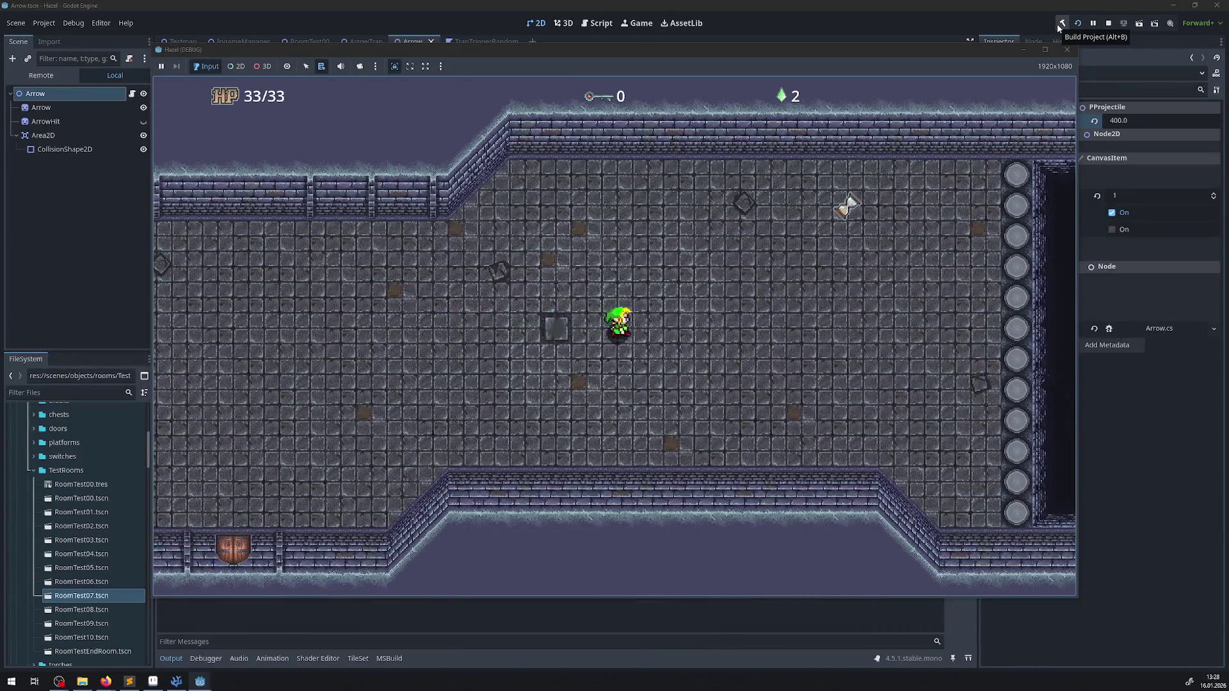
pyautogui.press('Right')
pyautogui.press('Up')
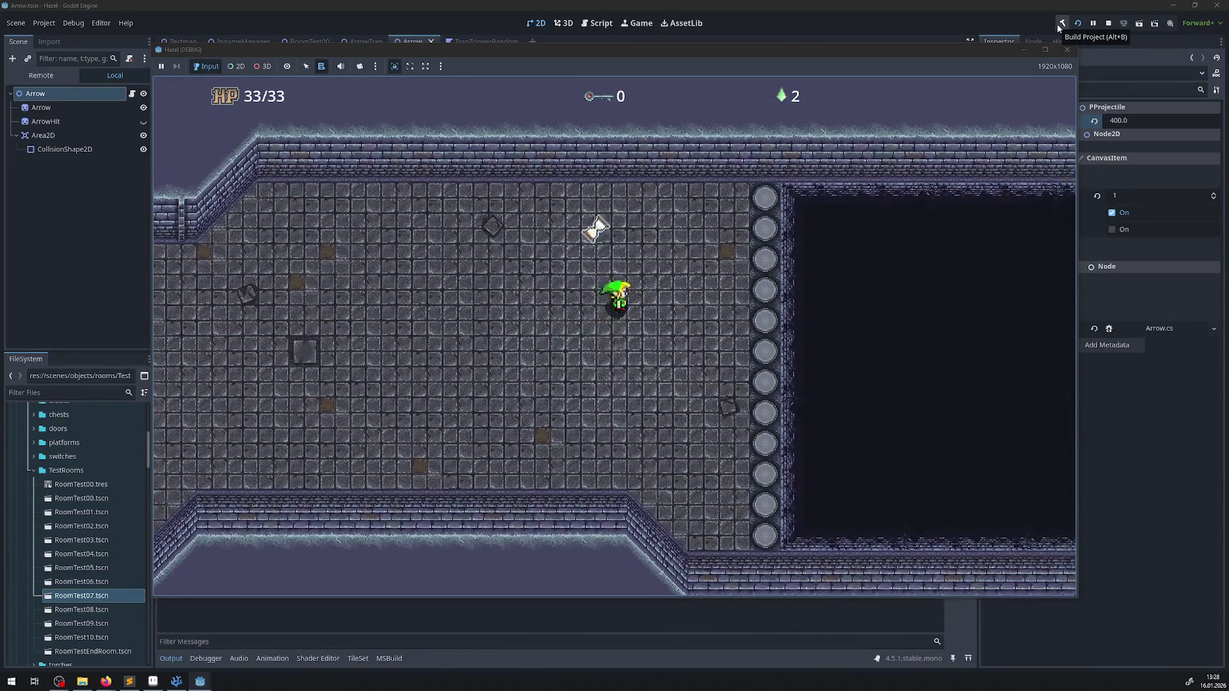
pyautogui.press('Right')
pyautogui.press('Down')
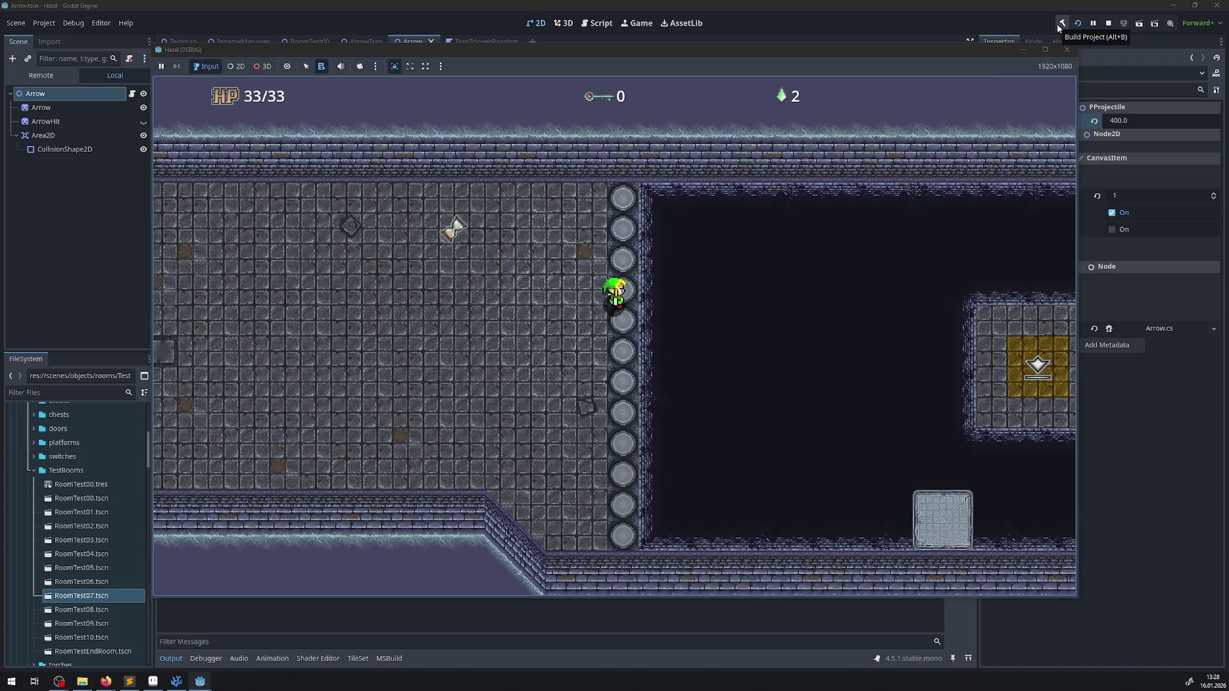
pyautogui.press('Down')
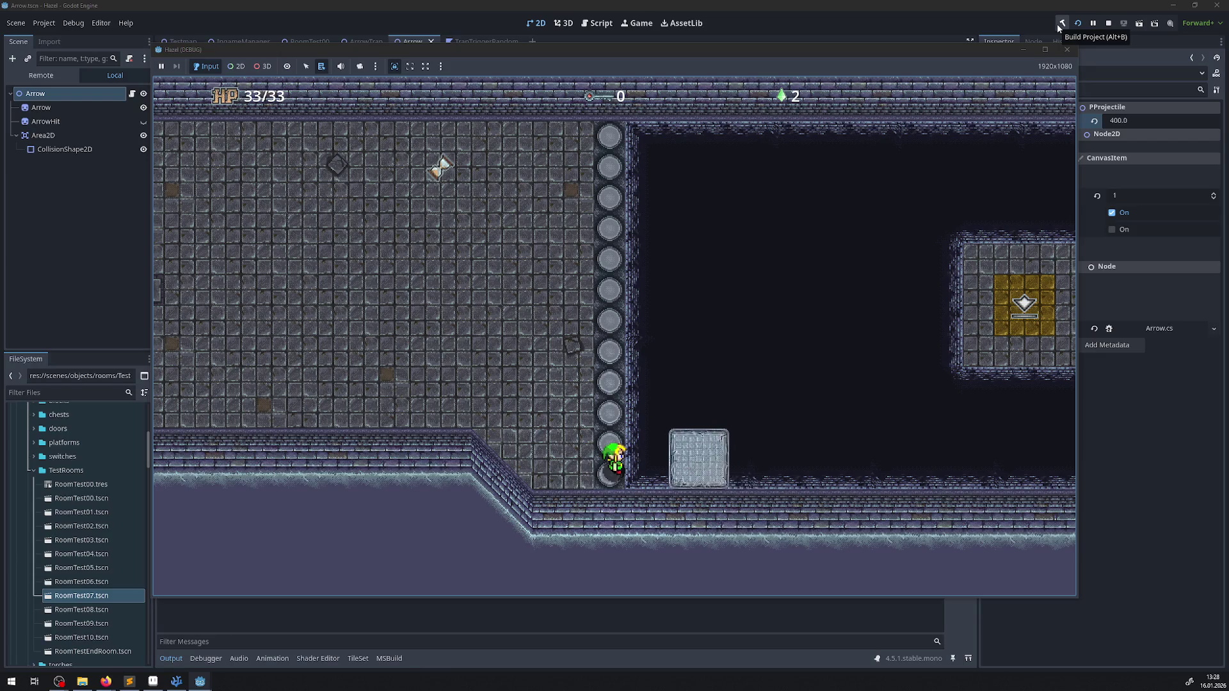
pyautogui.press('Up')
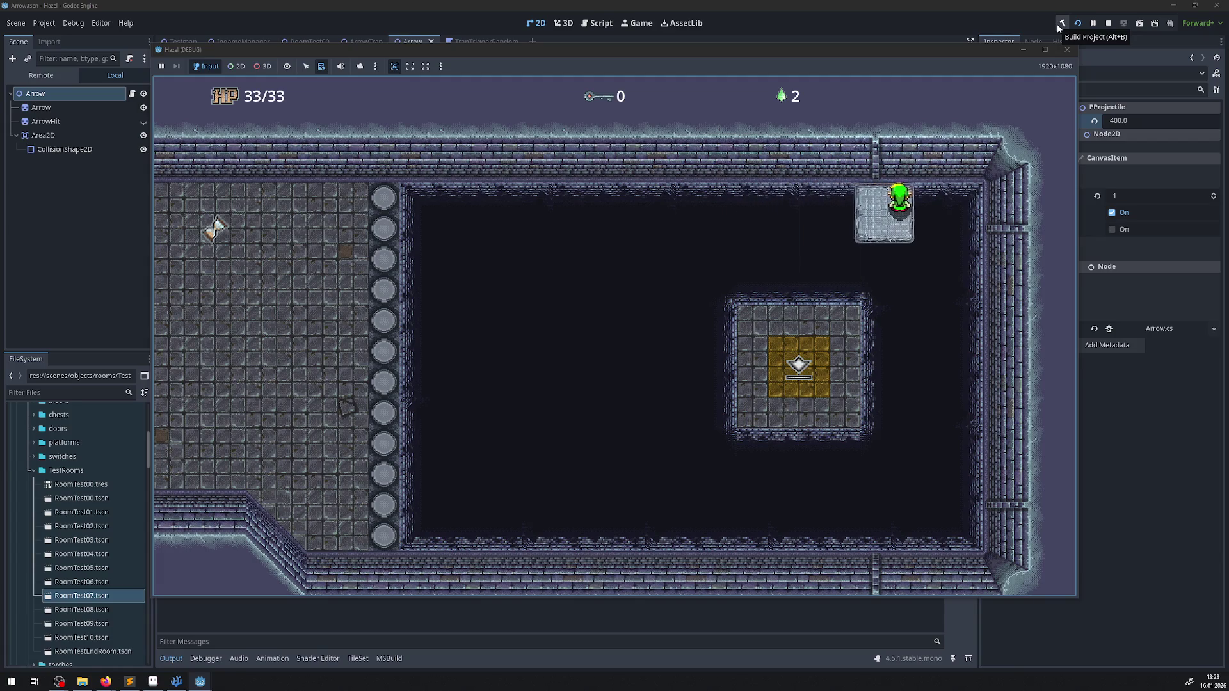
pyautogui.press('Left')
pyautogui.press('Right')
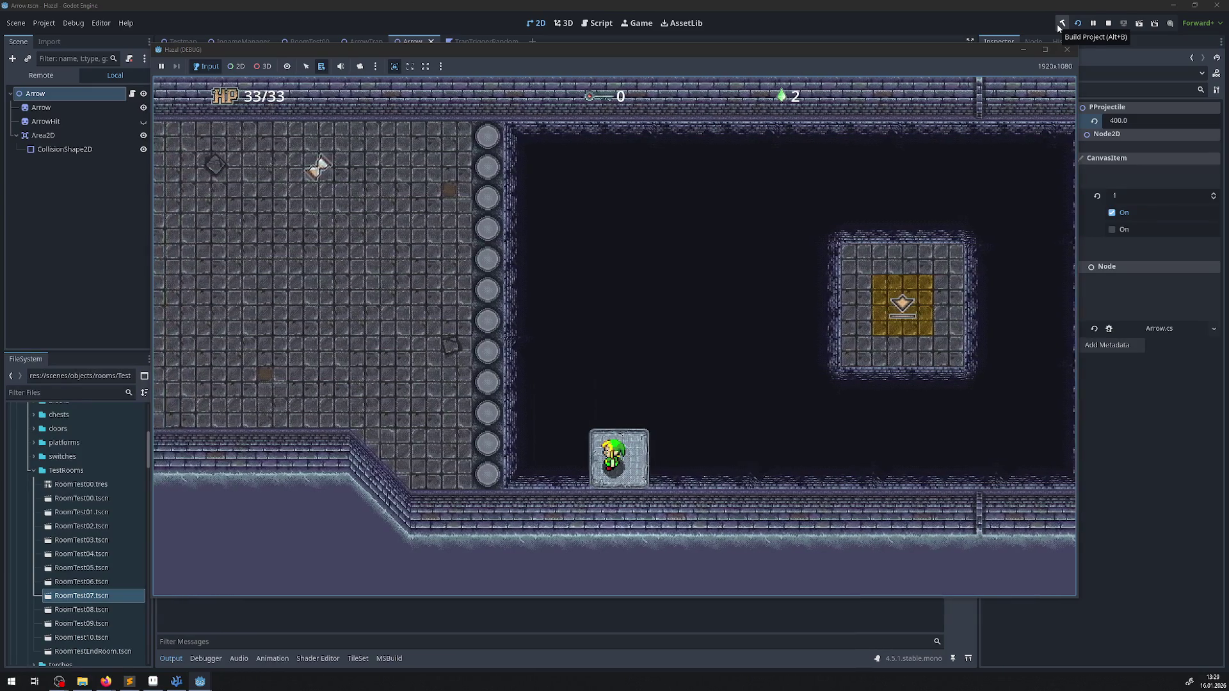
pyautogui.press('Up')
pyautogui.press('Left')
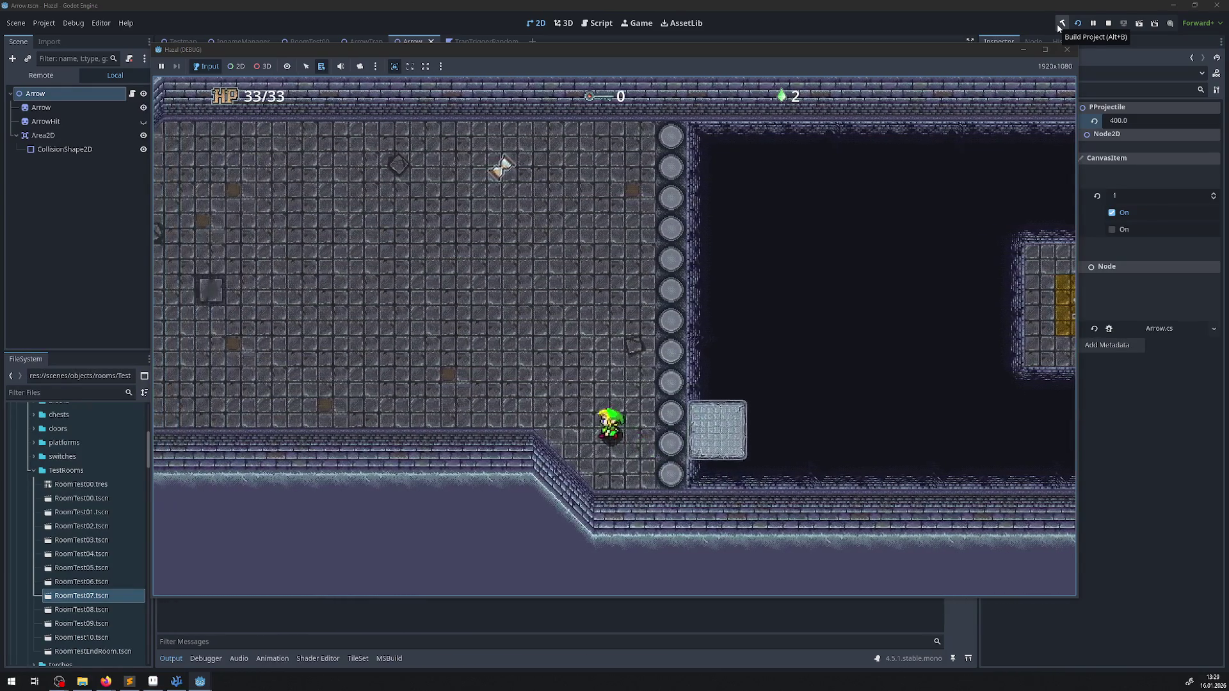
pyautogui.press('Left')
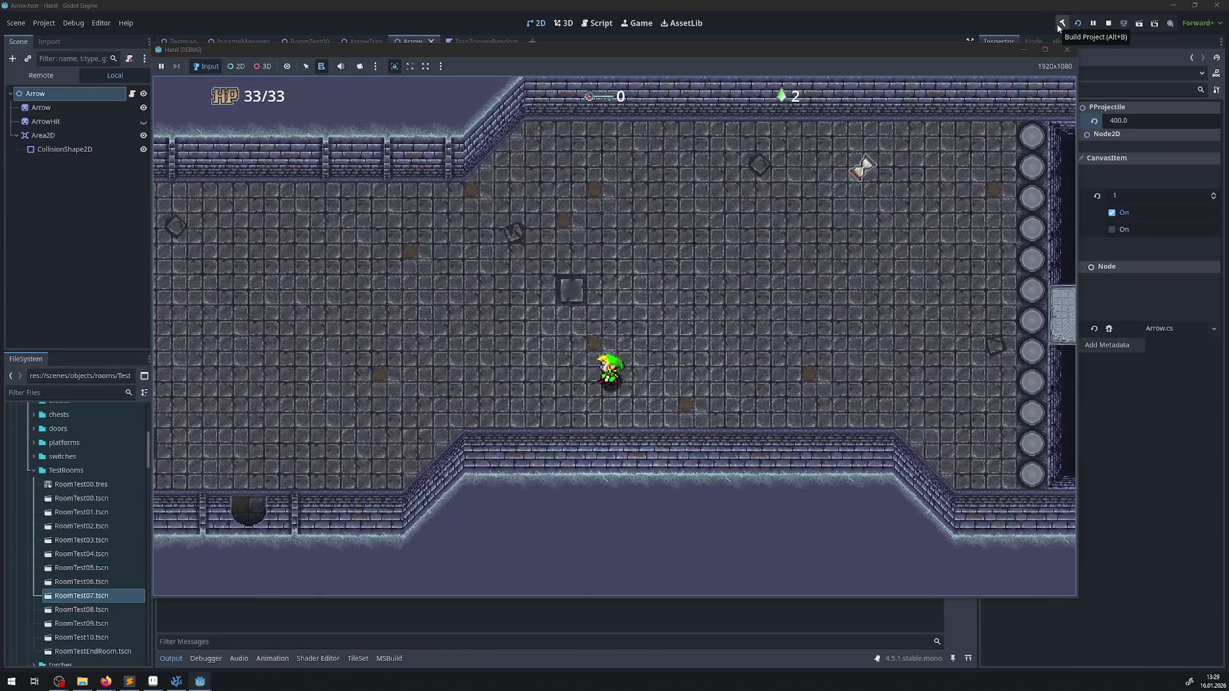
pyautogui.press('Down')
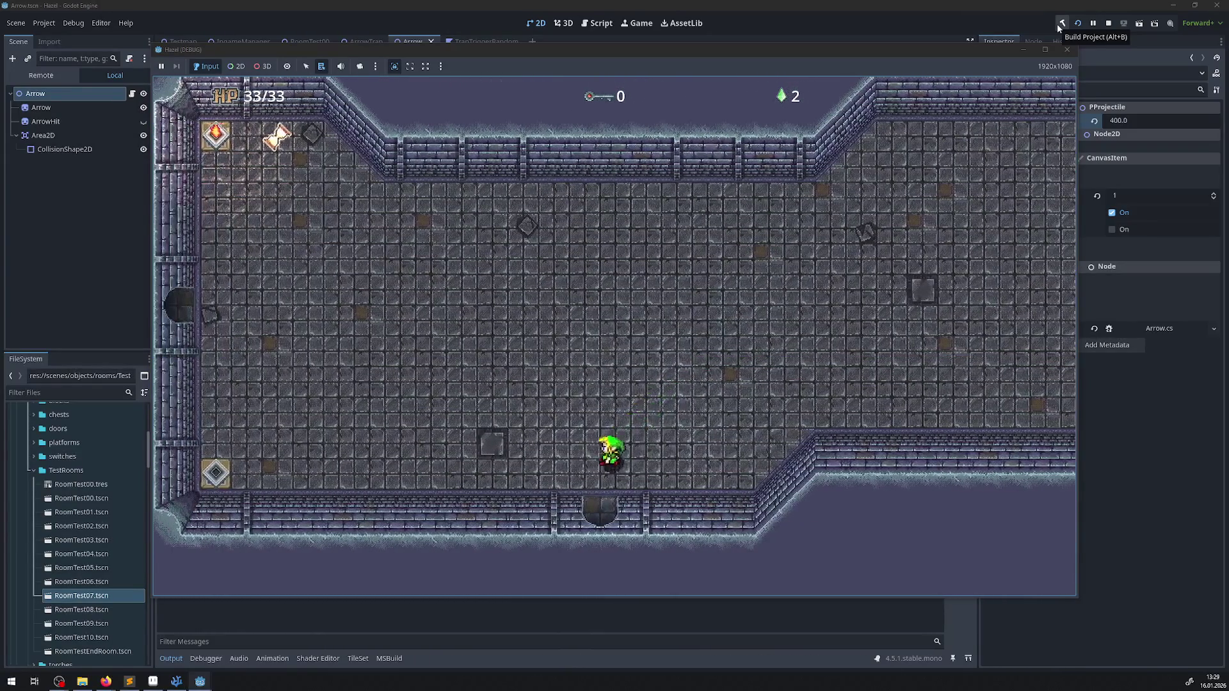
pyautogui.press('Down')
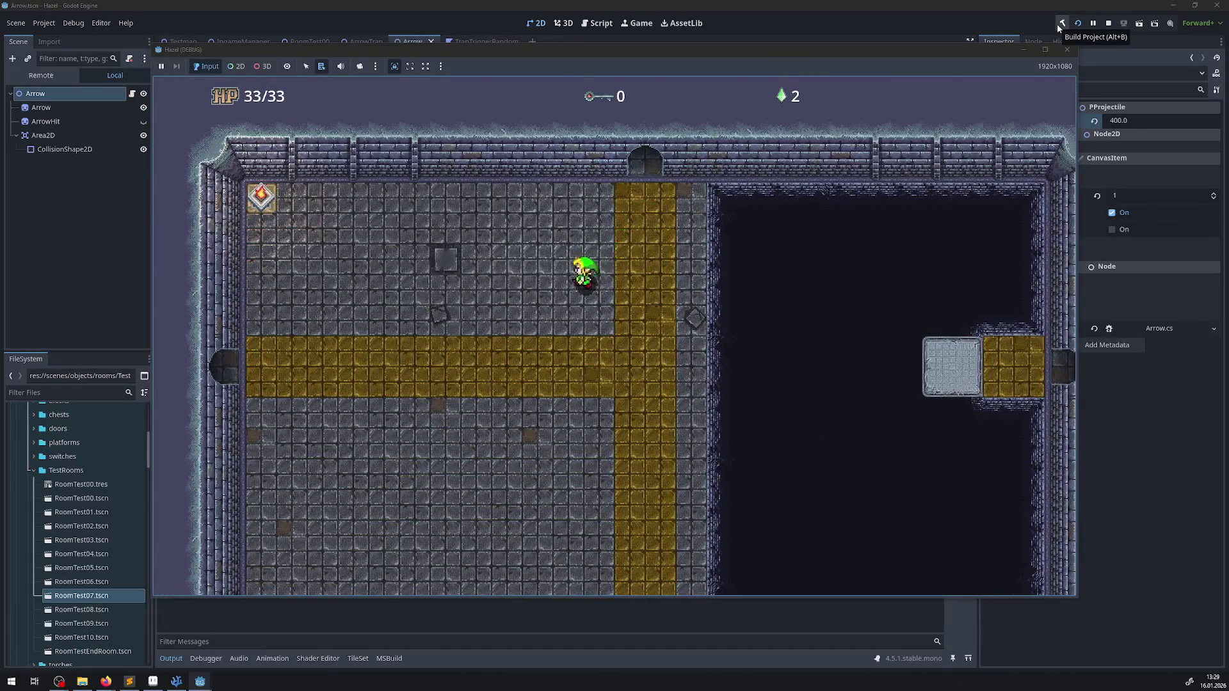
# - Follow the yellow path left and down, briefly entering the lower room and returning
pyautogui.press('Left')
pyautogui.press('Left')
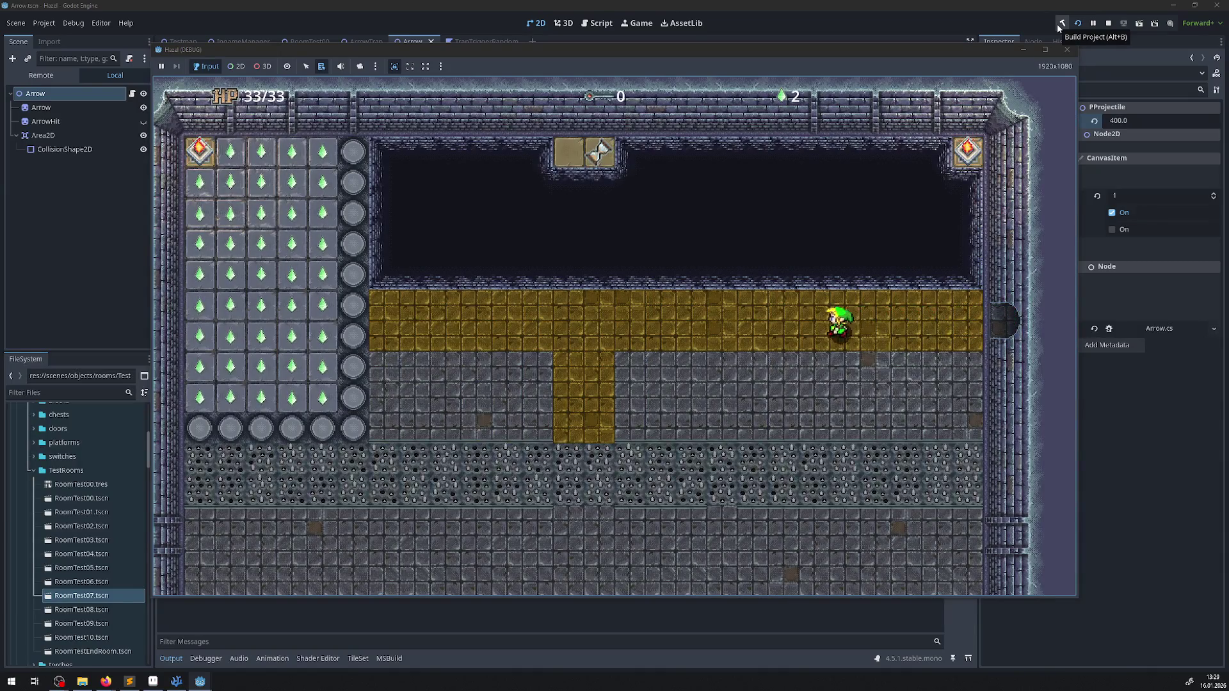
pyautogui.press('Left')
pyautogui.press('Down')
pyautogui.press('Left')
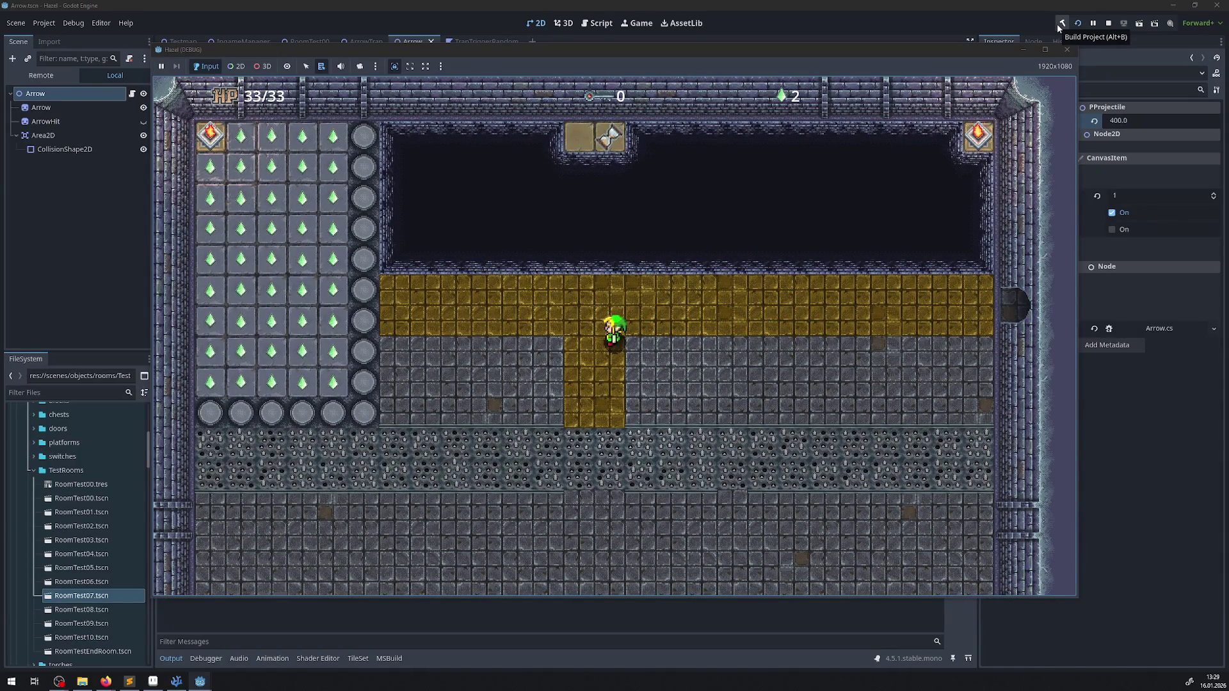
pyautogui.press('Left')
pyautogui.press('Down')
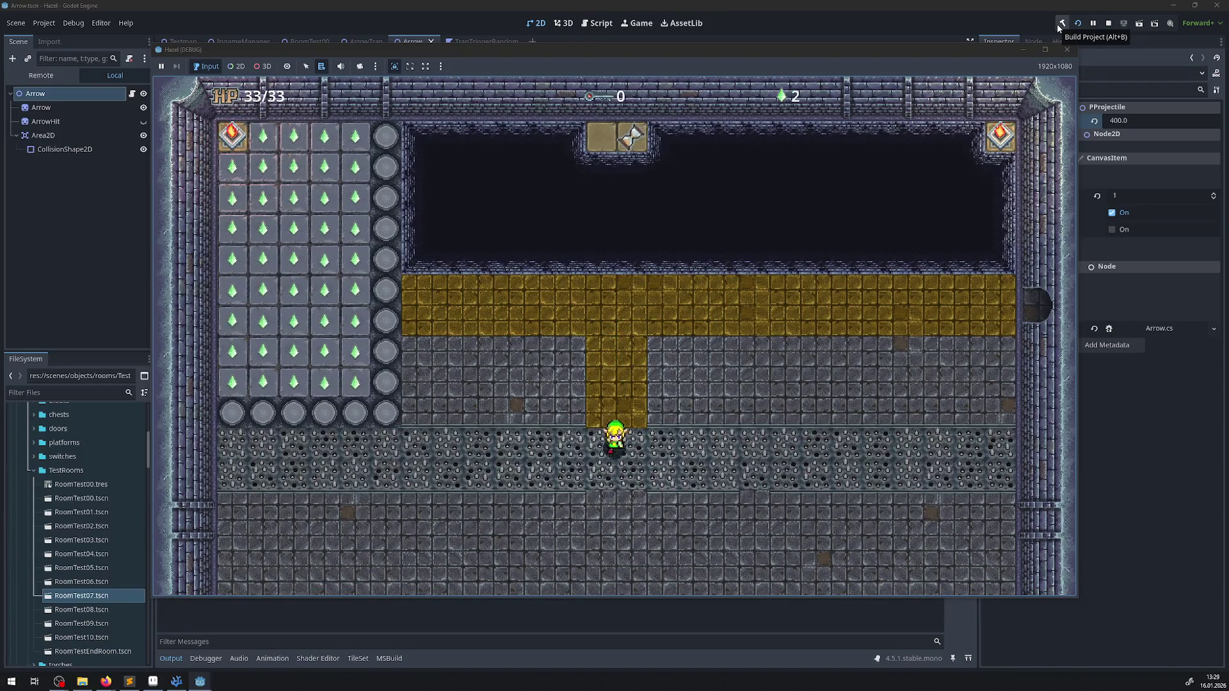
pyautogui.press('Down')
pyautogui.press('Up')
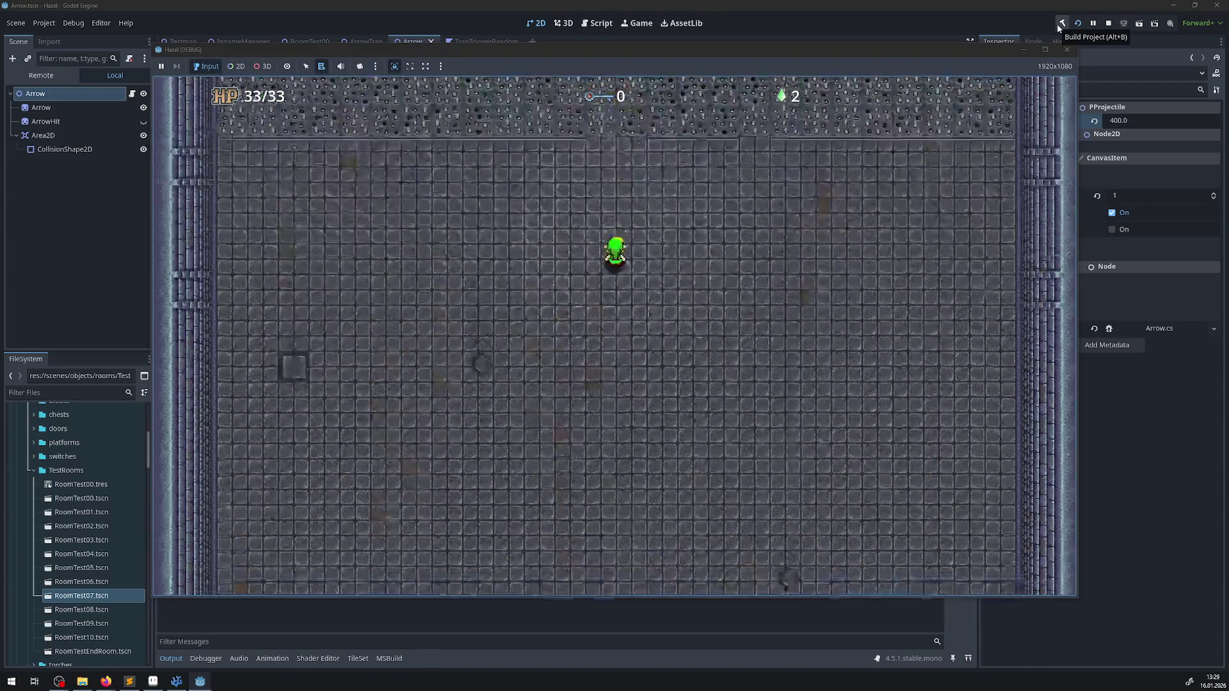
pyautogui.press('Down')
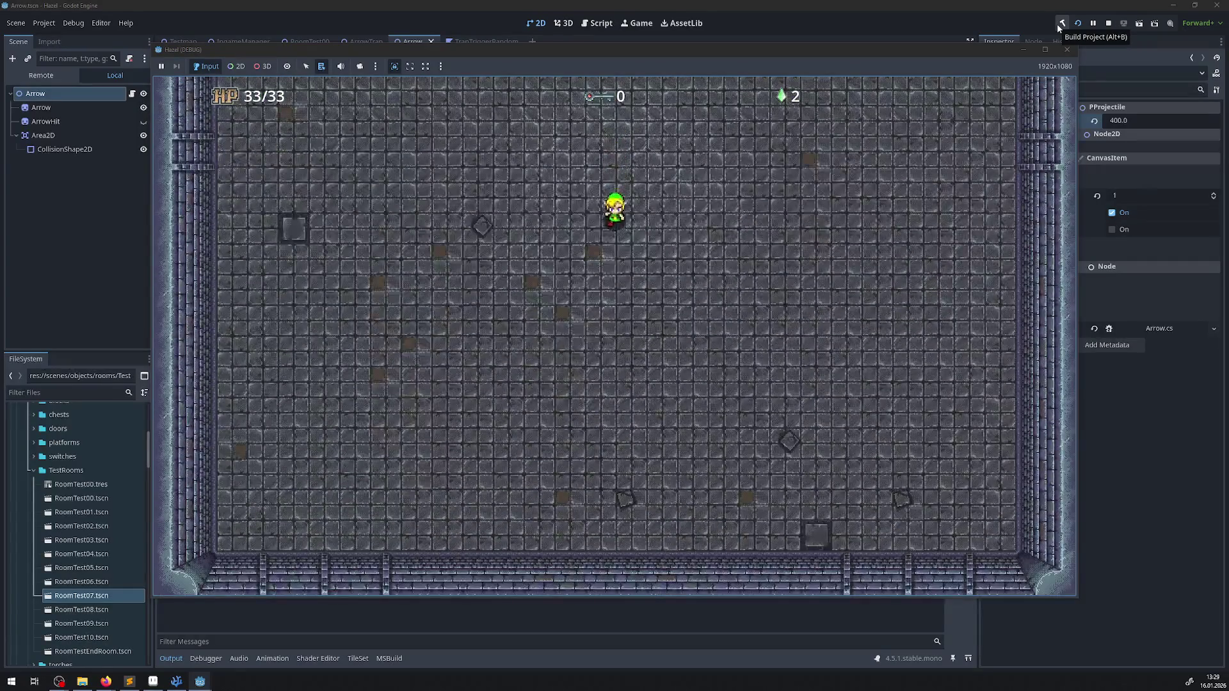
pyautogui.press('Up')
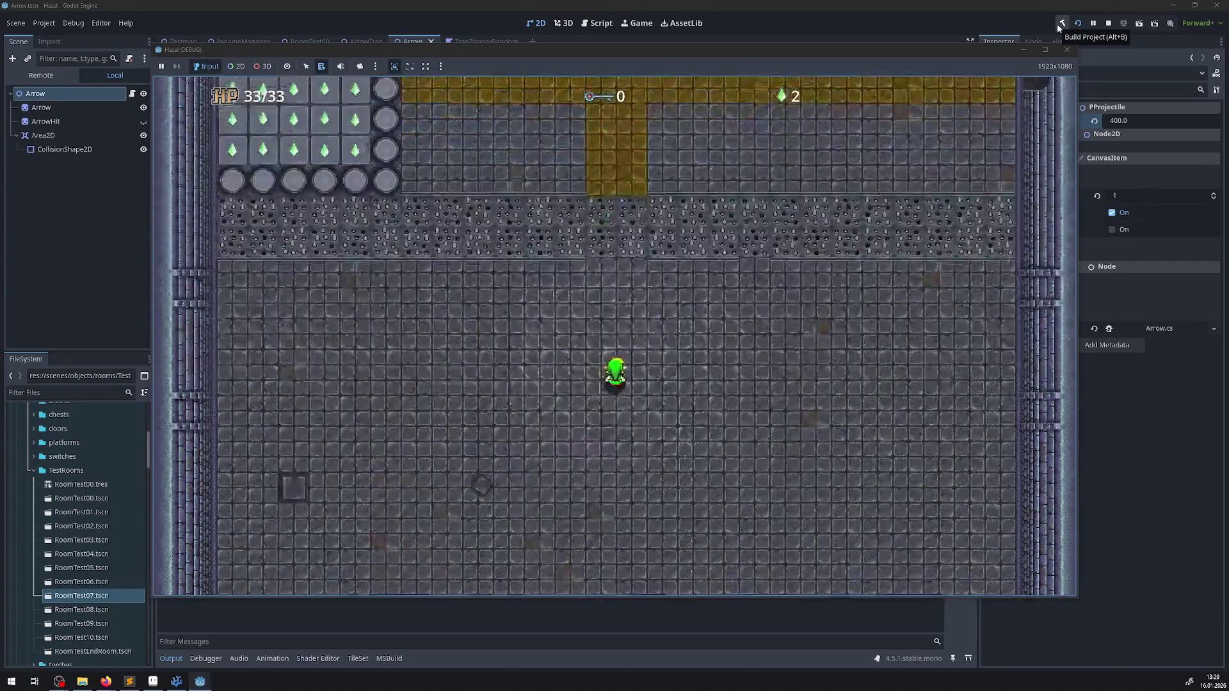
# - Walk right through the doorway and down into the three-chest room
pyautogui.press('Up')
pyautogui.press('Right')
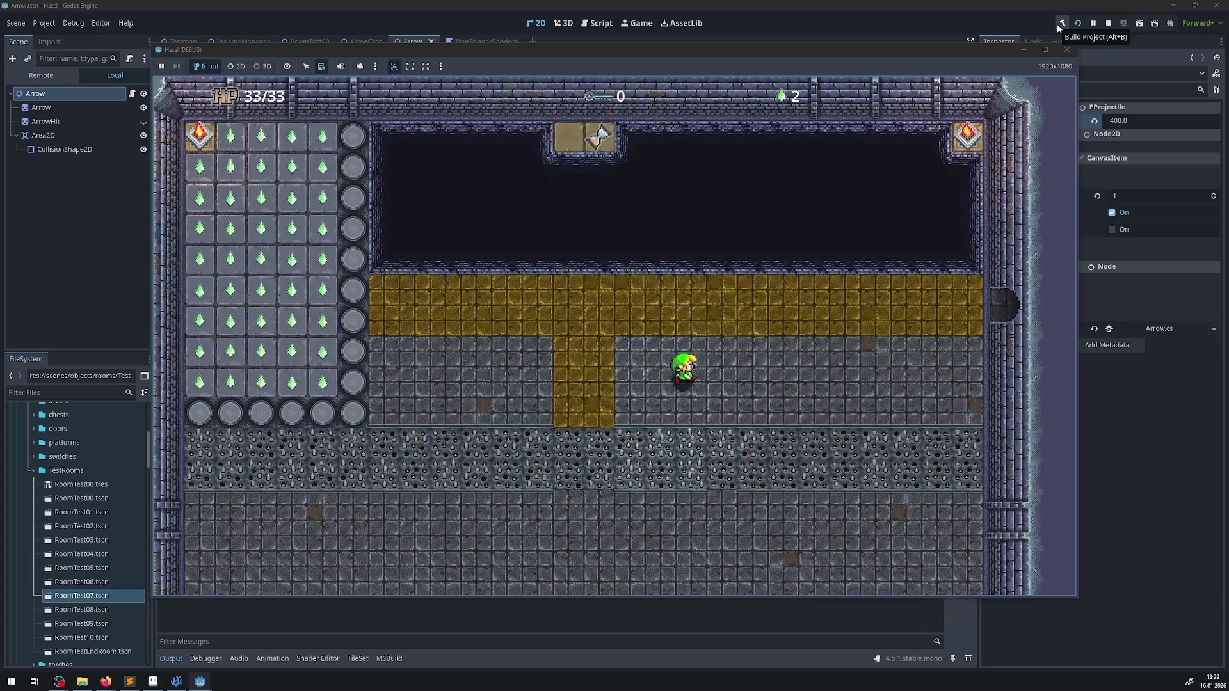
pyautogui.press('Up')
pyautogui.press('Right')
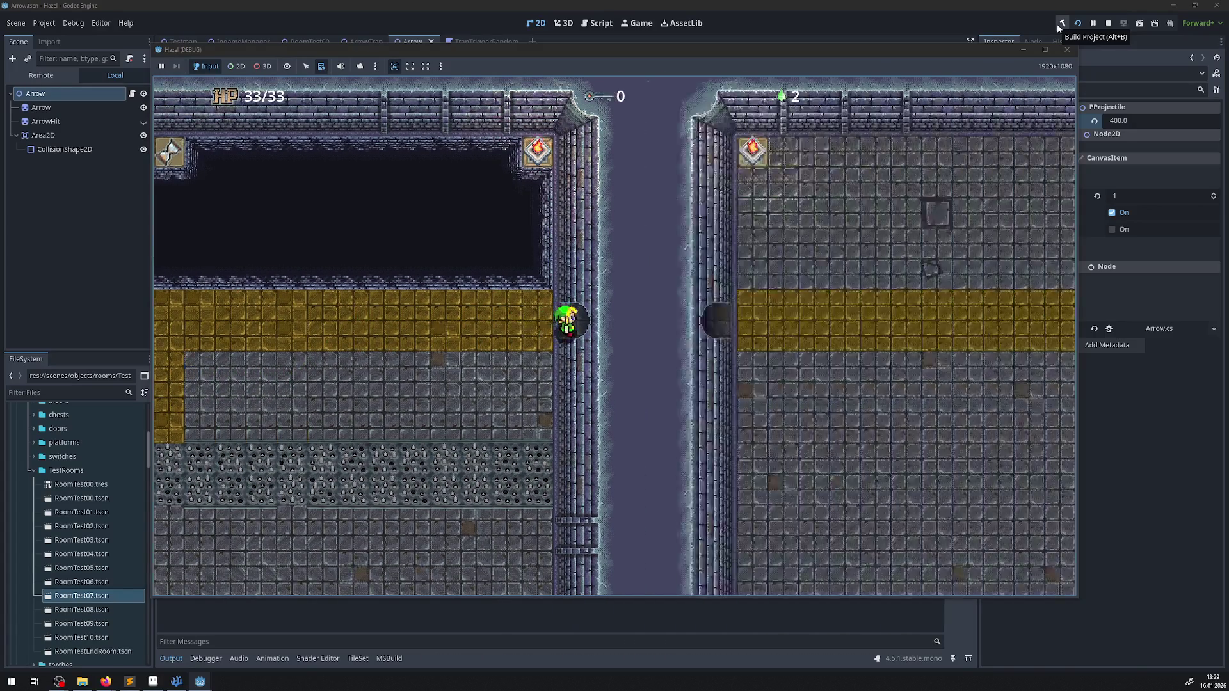
pyautogui.press('Down')
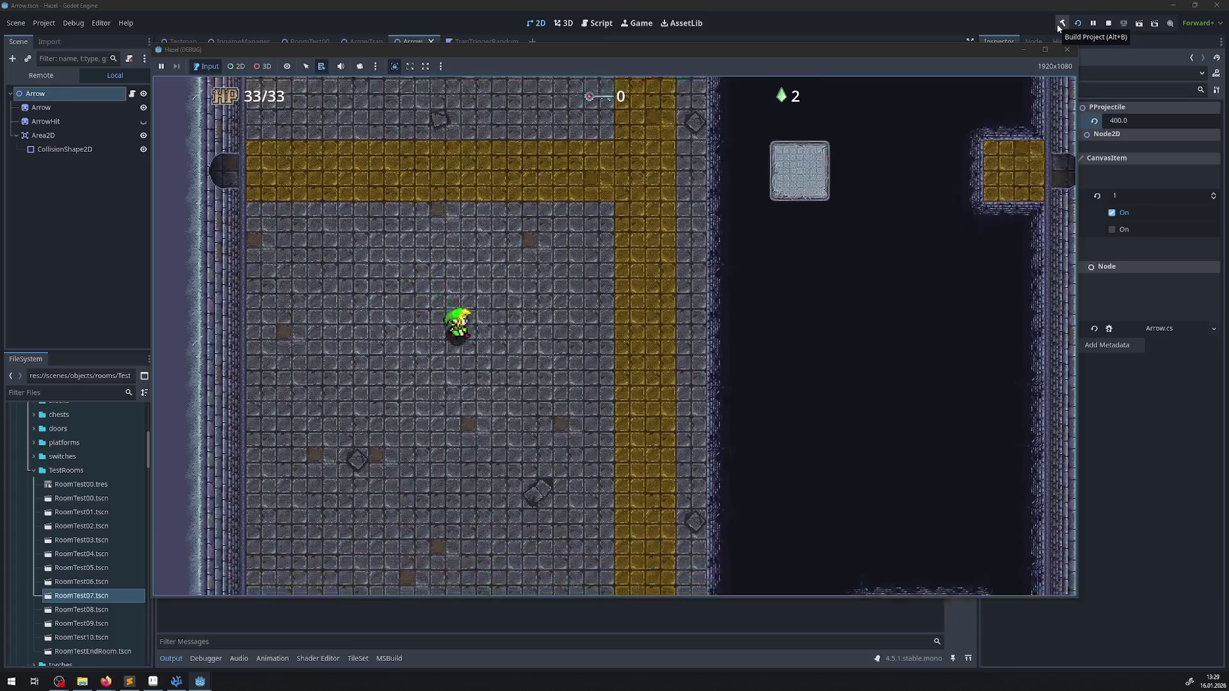
pyautogui.press('Right')
pyautogui.press('Down')
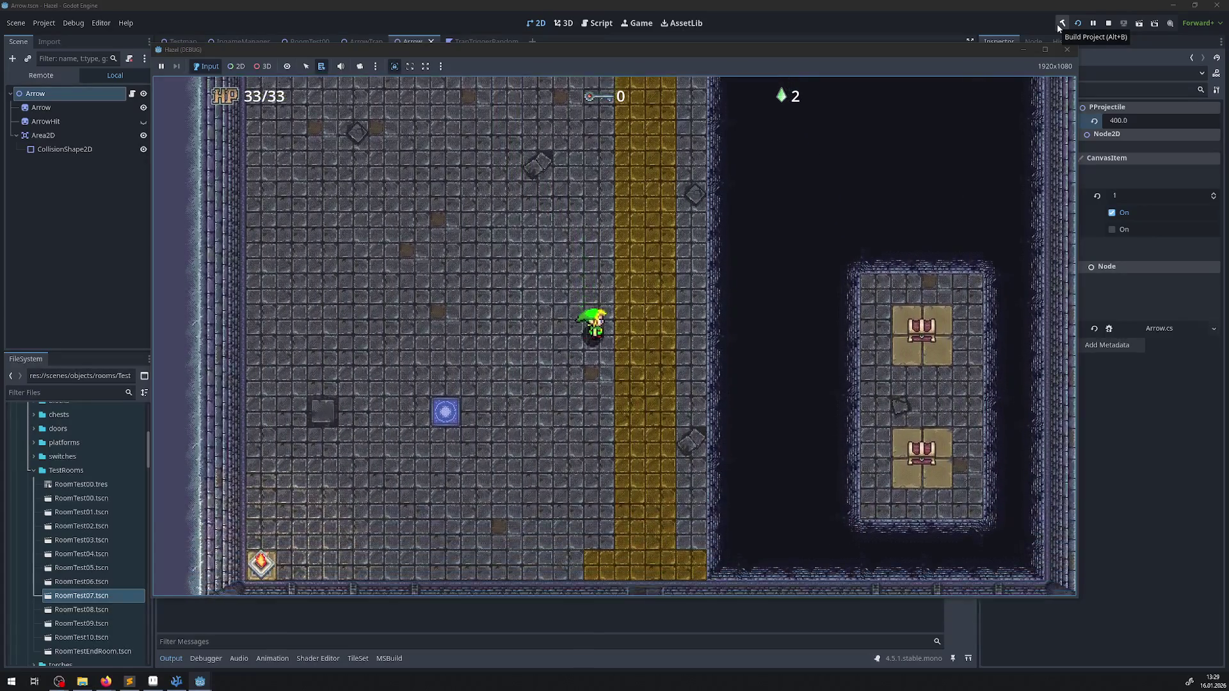
pyautogui.press('Down')
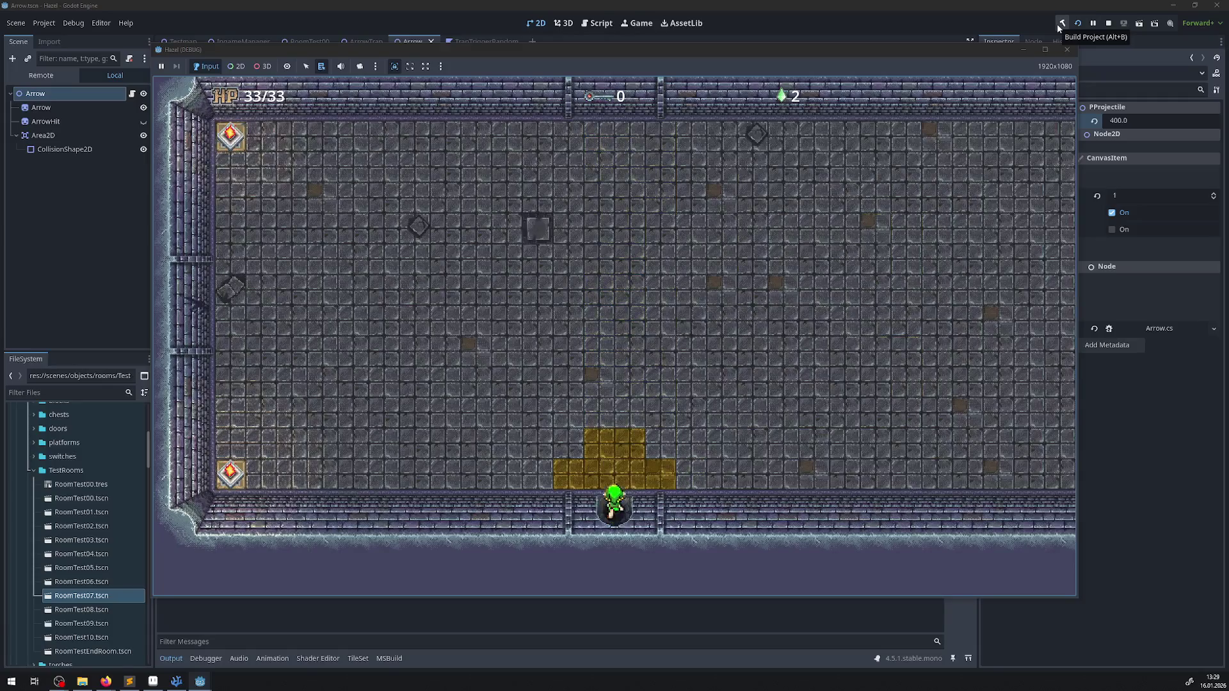
pyautogui.press('Up')
pyautogui.press('Left')
pyautogui.press('Left')
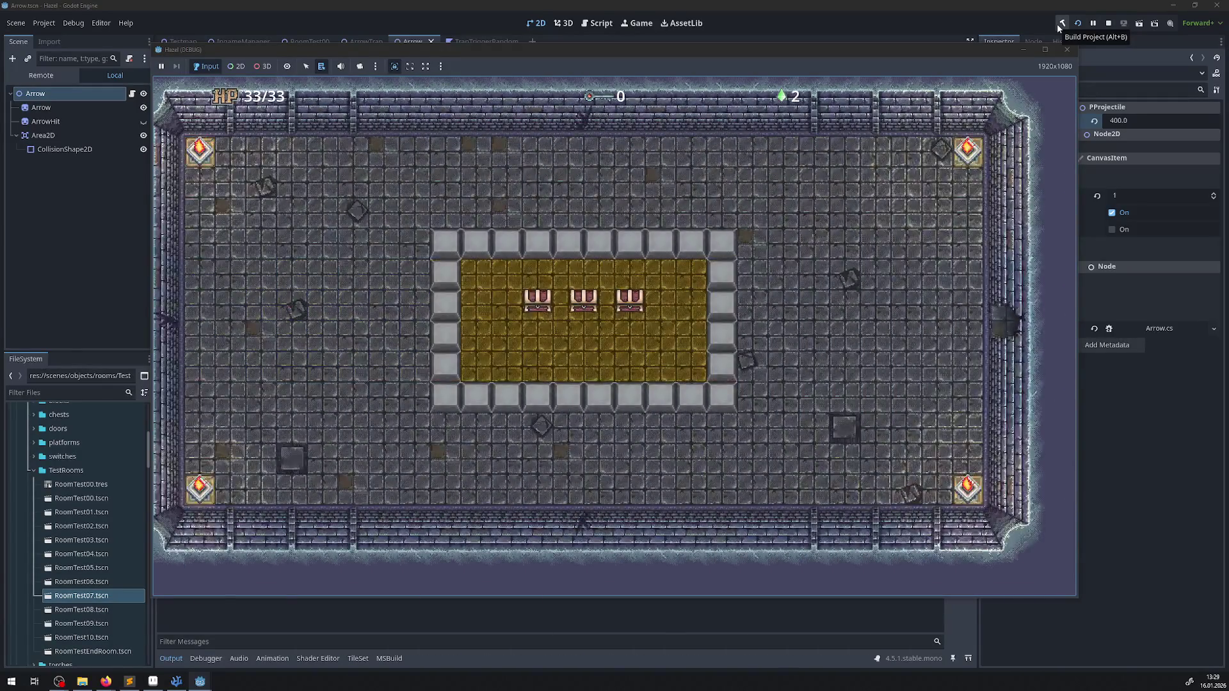
# - Walk down and left into the chest enclosure and open the third chest
pyautogui.press('Down')
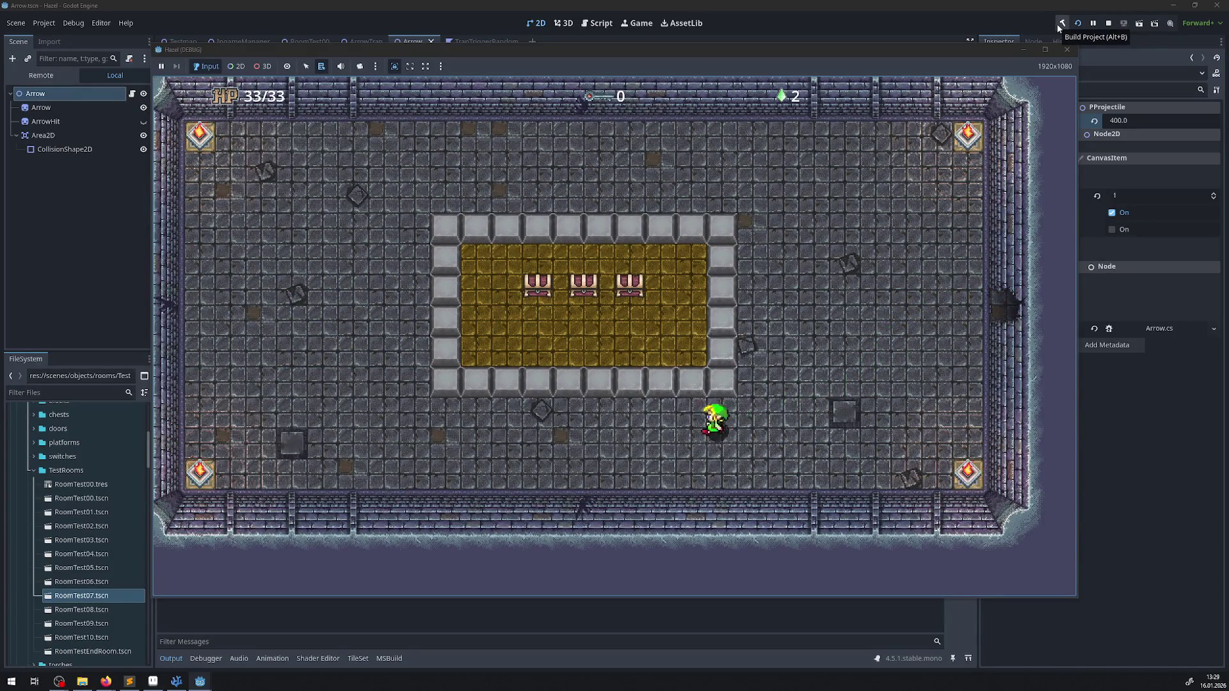
pyautogui.press('Left')
pyautogui.press('Up')
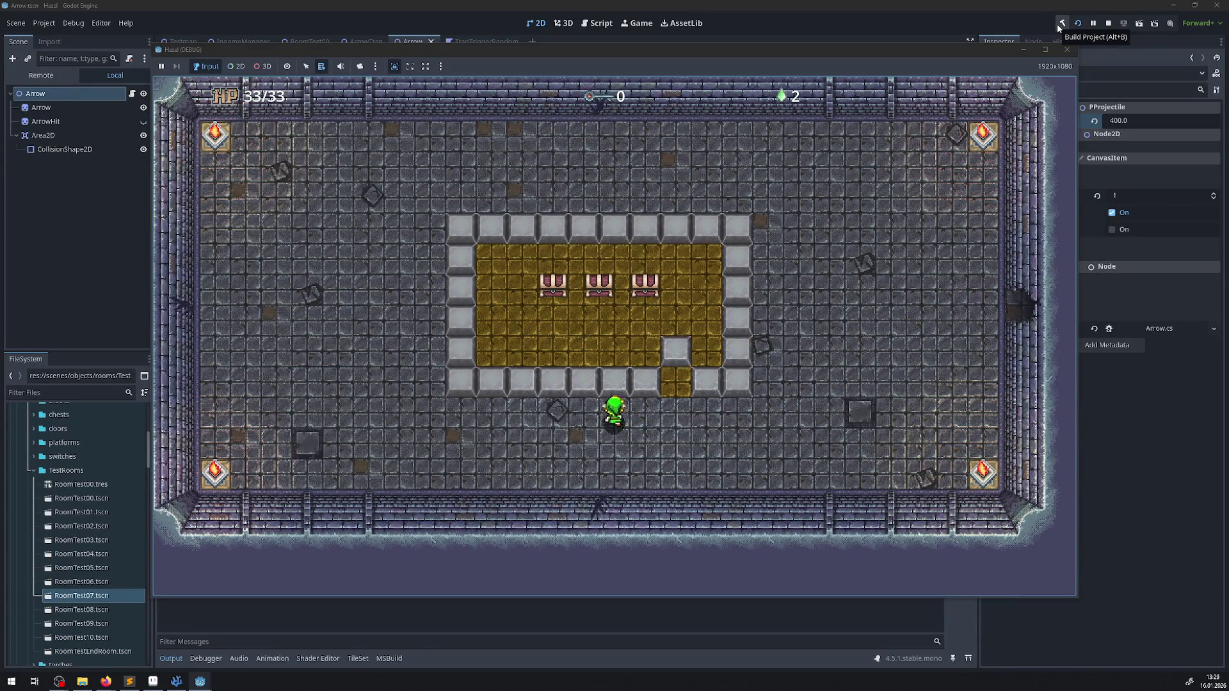
pyautogui.press('Up')
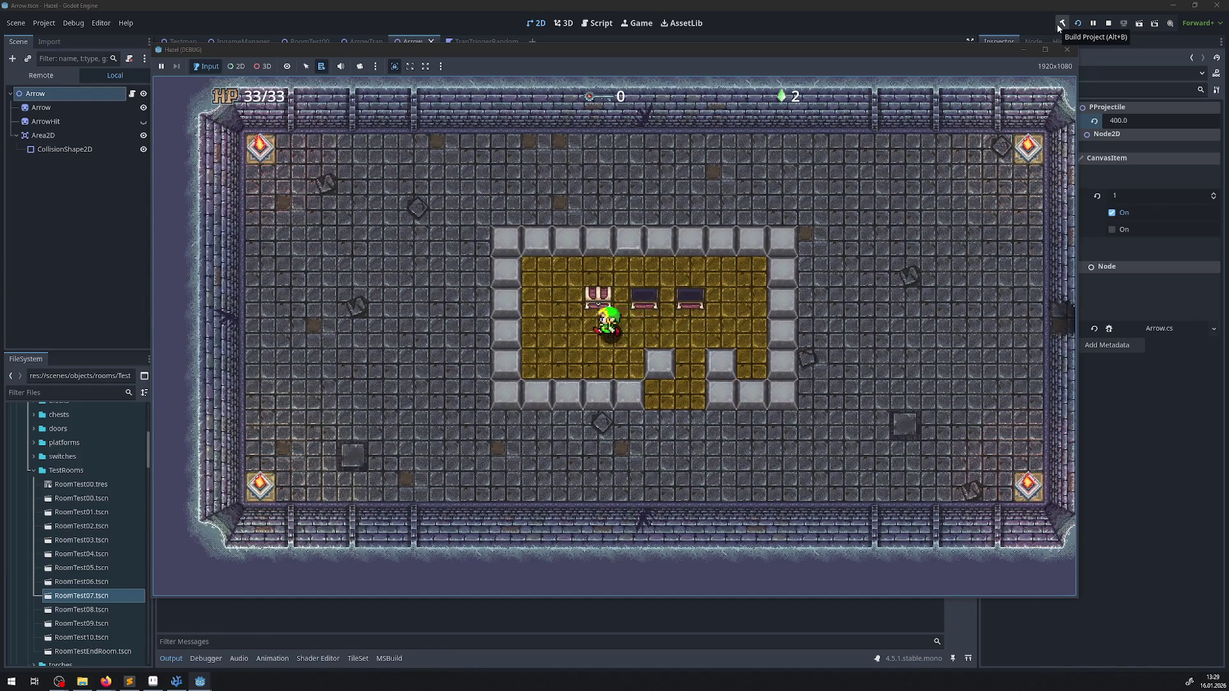
# - Leave the enclosure through the bottom gap, pass through the doors, and head up-right in the next room
pyautogui.press('Right')
pyautogui.press('Down')
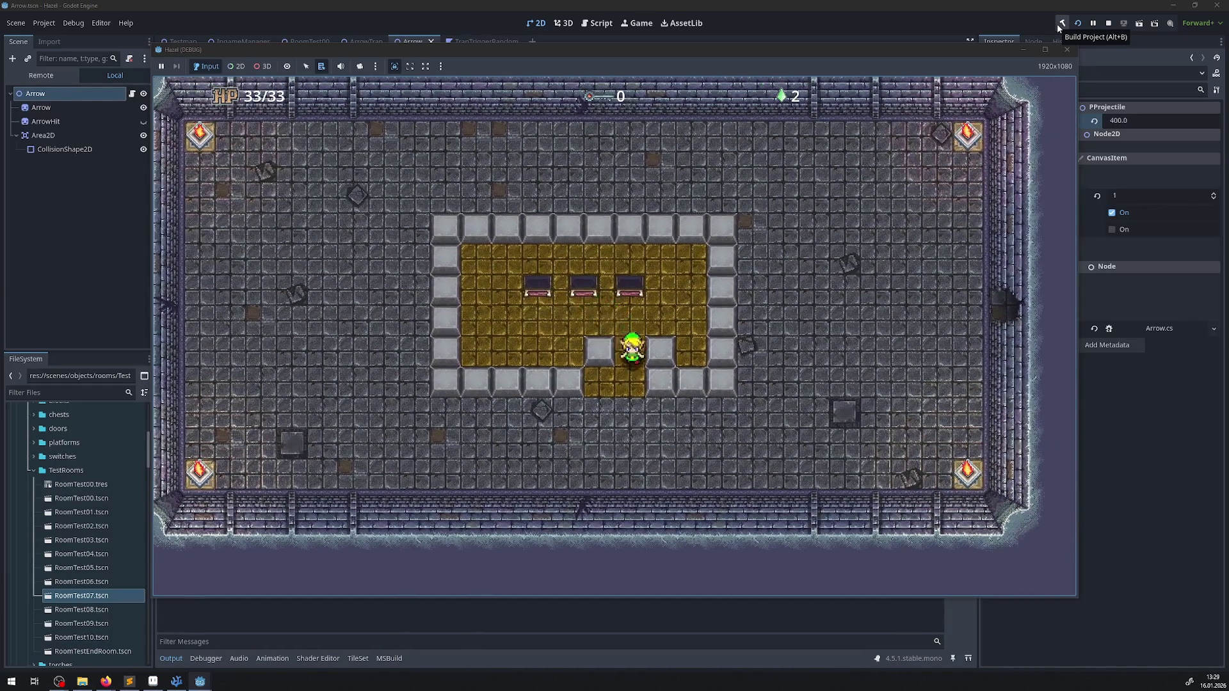
pyautogui.press('Down')
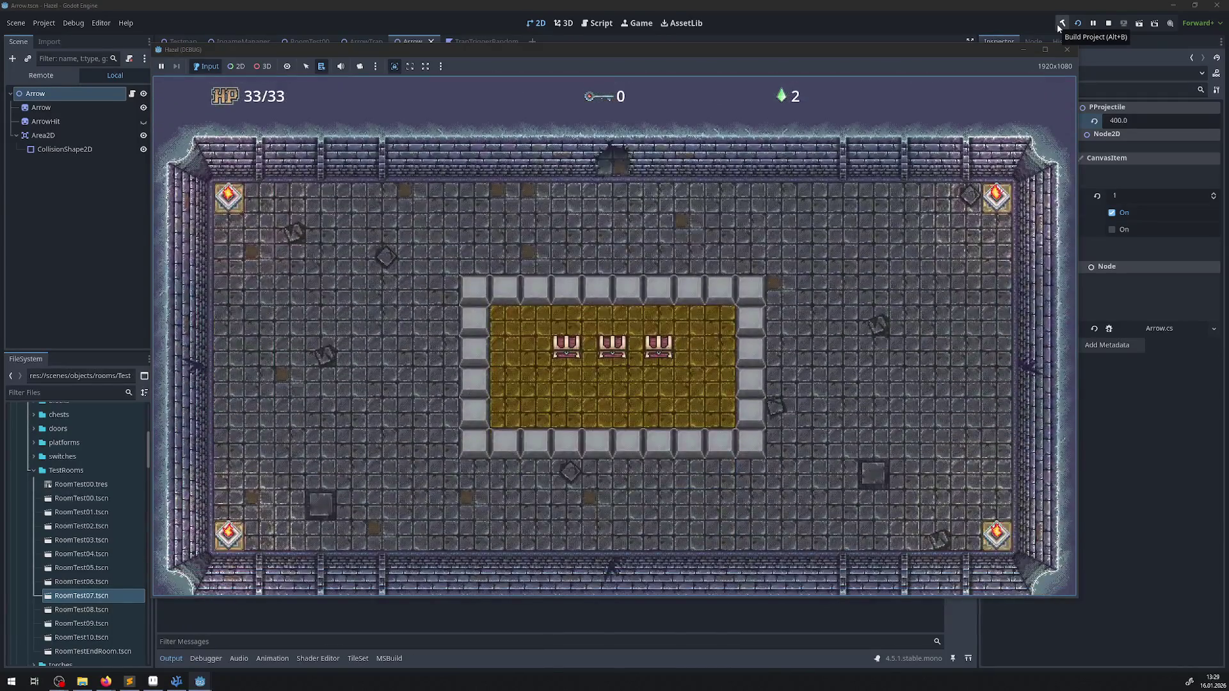
pyautogui.press('Up')
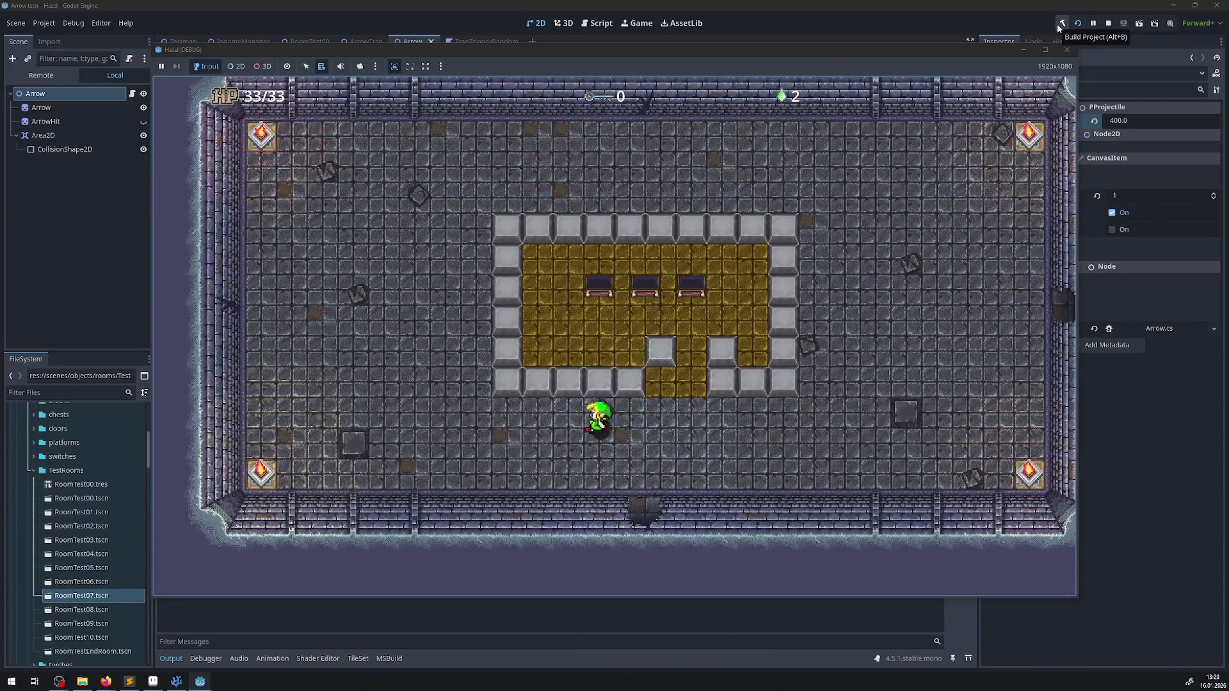
pyautogui.press('Up')
pyautogui.press('Left')
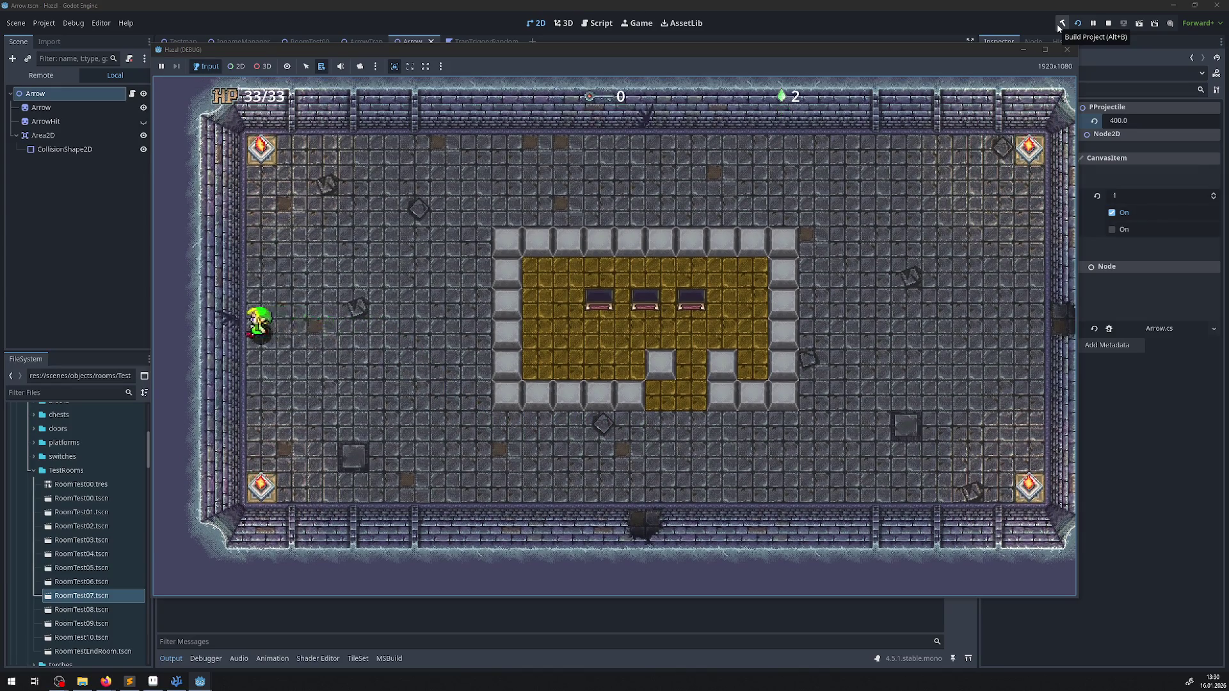
pyautogui.press('Right')
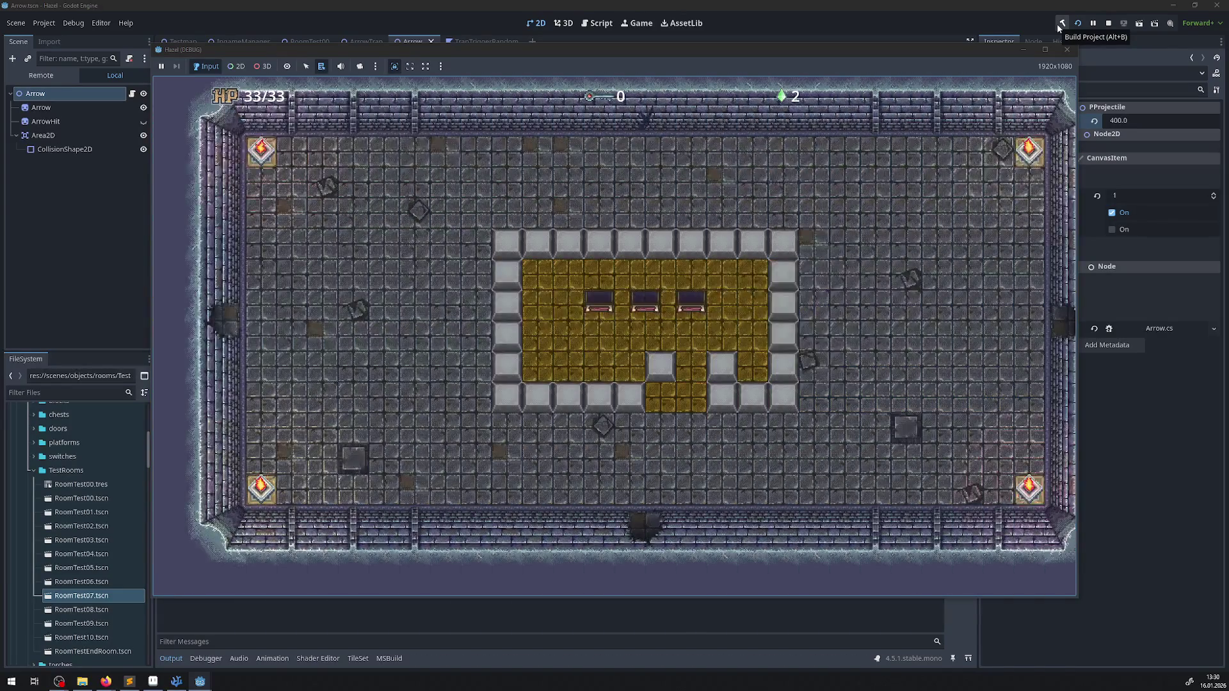
pyautogui.press('Up')
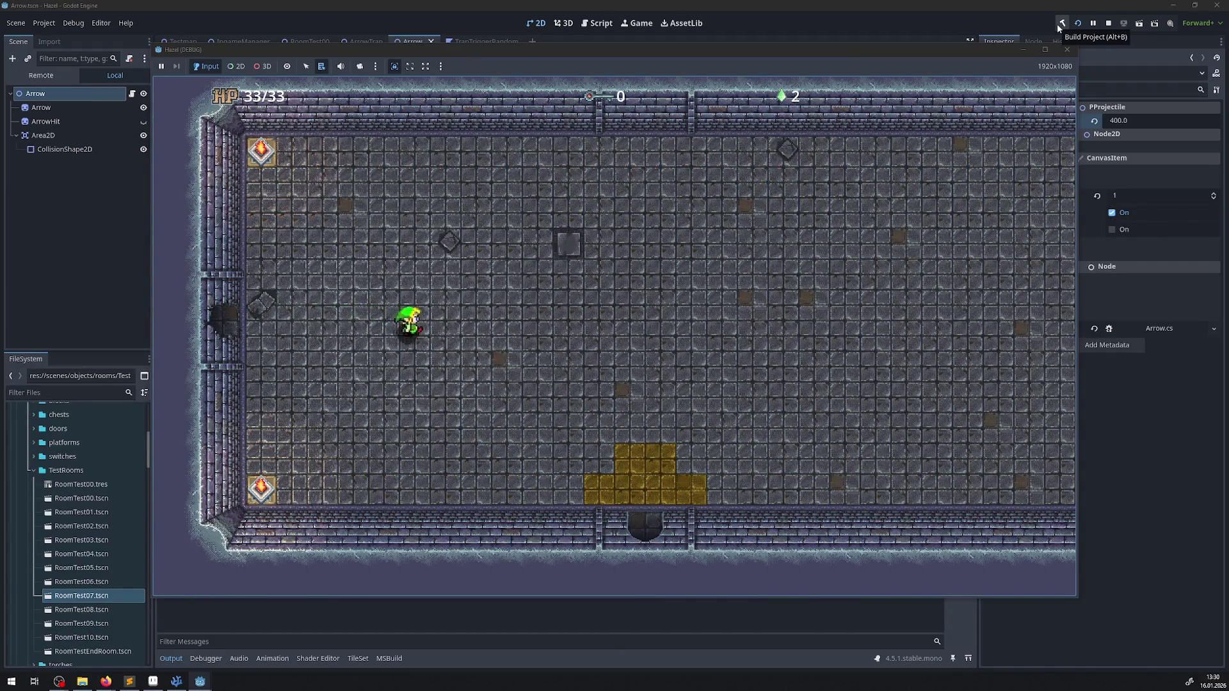
# - Walk the player across the room to the bottom wall, then up along the right wall to the top
pyautogui.press('Right')
pyautogui.press('Up')
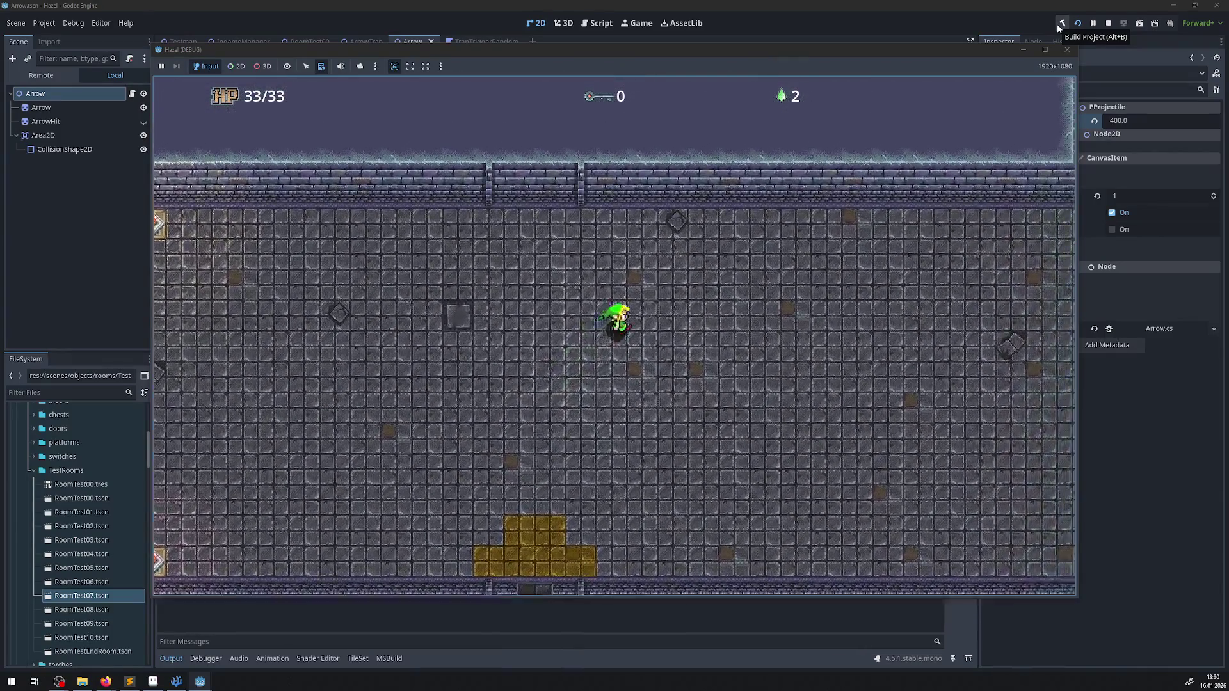
pyautogui.press('Right')
pyautogui.press('Down')
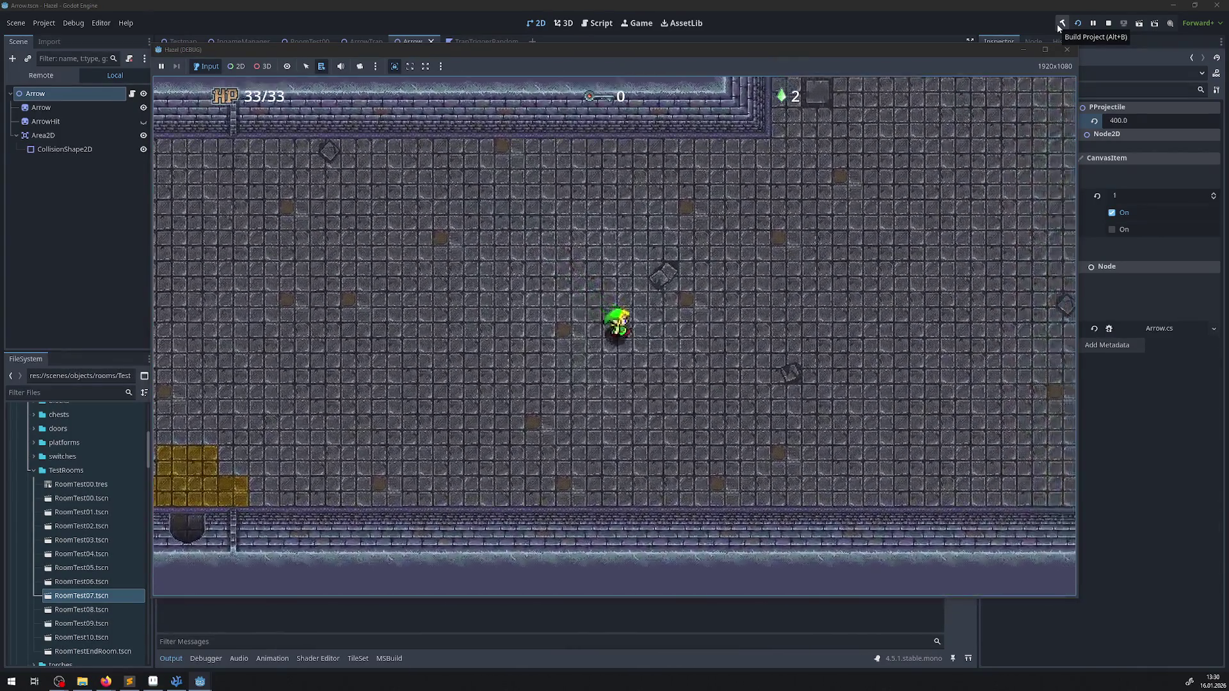
pyautogui.press('Right')
pyautogui.press('Up')
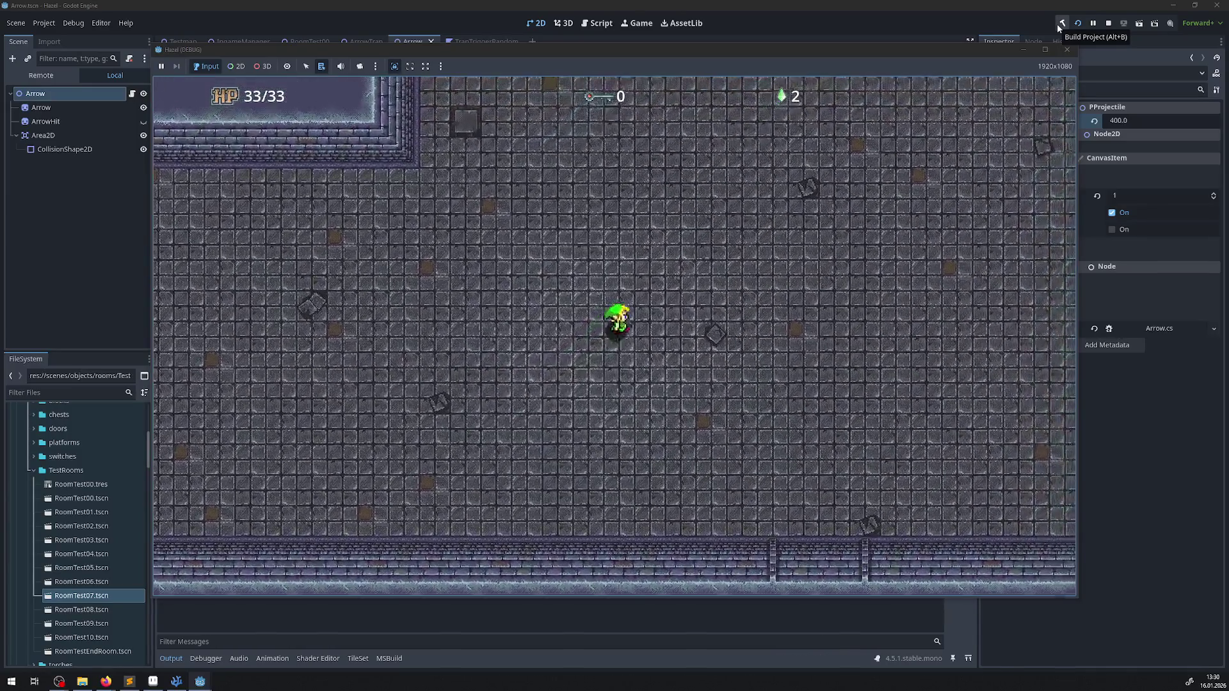
pyautogui.press('Right')
pyautogui.press('Up')
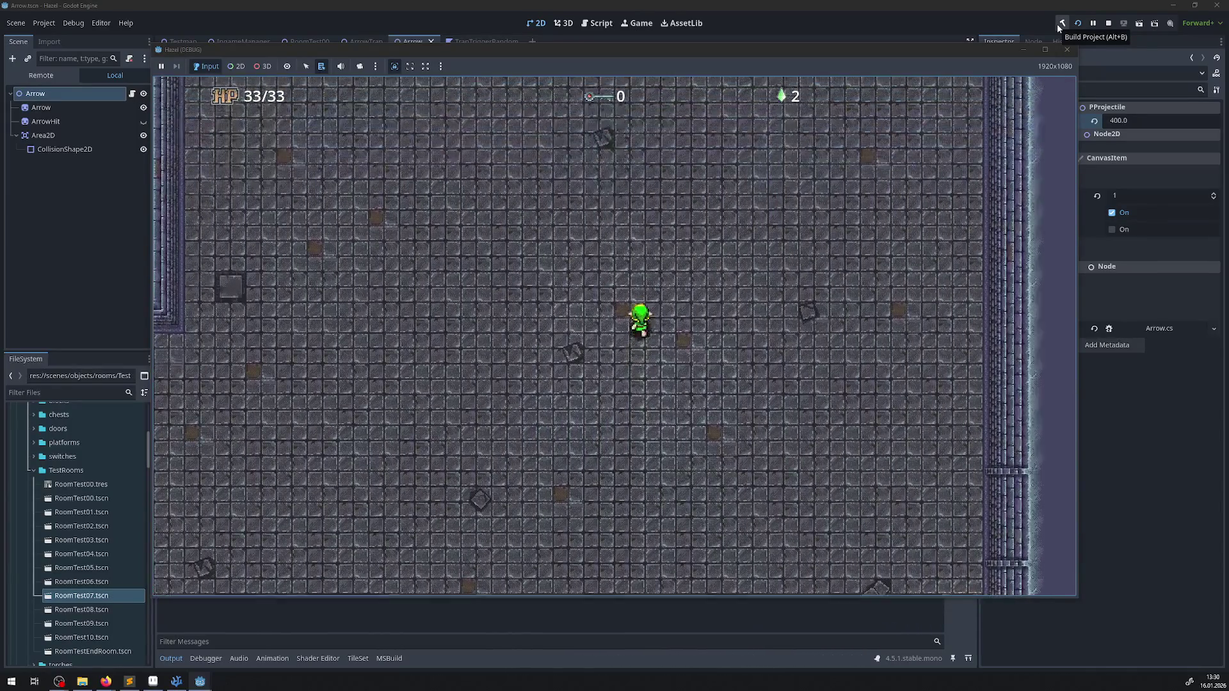
pyautogui.press('Up')
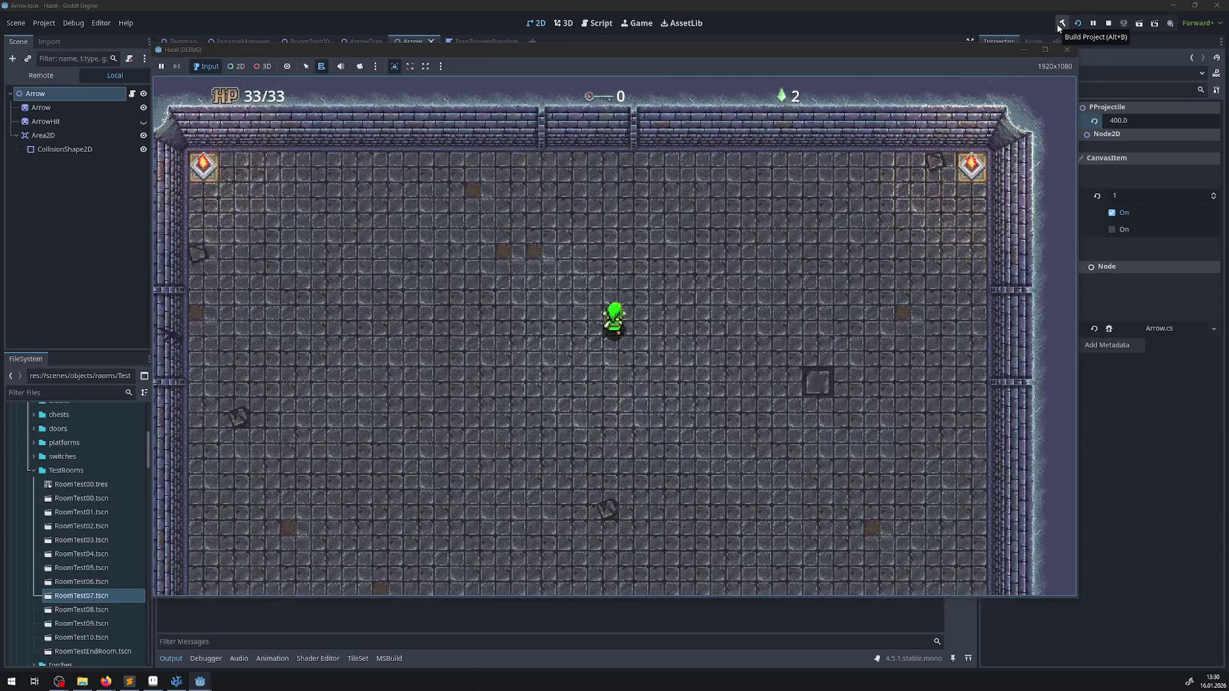
pyautogui.press('Left')
pyautogui.press('Left')
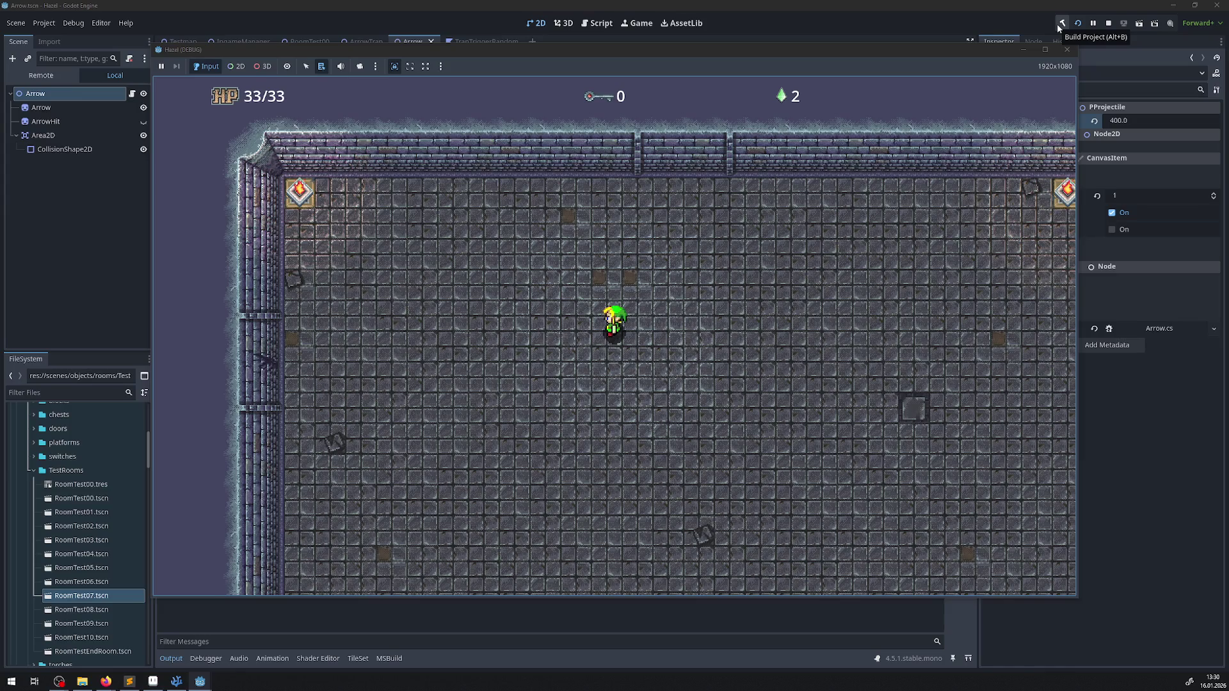
# - Roam left, down, right, and up again, then walk to the west wall
pyautogui.press('Left')
pyautogui.press('Down')
pyautogui.press('Right')
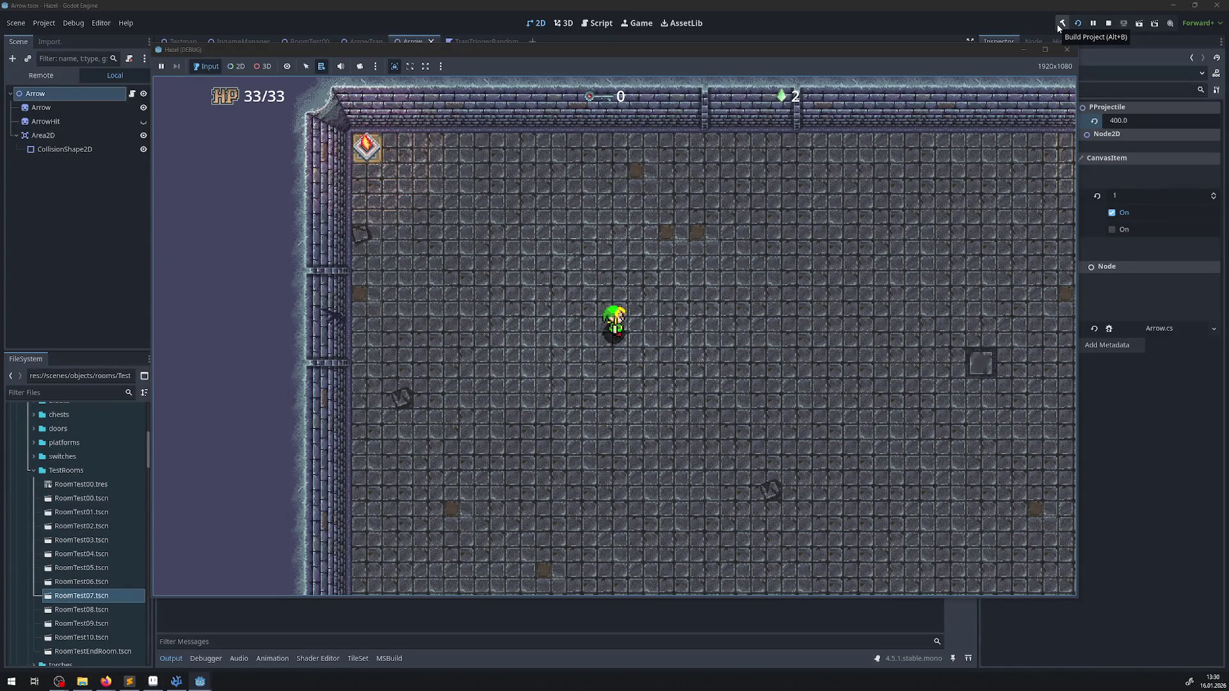
pyautogui.press('Up')
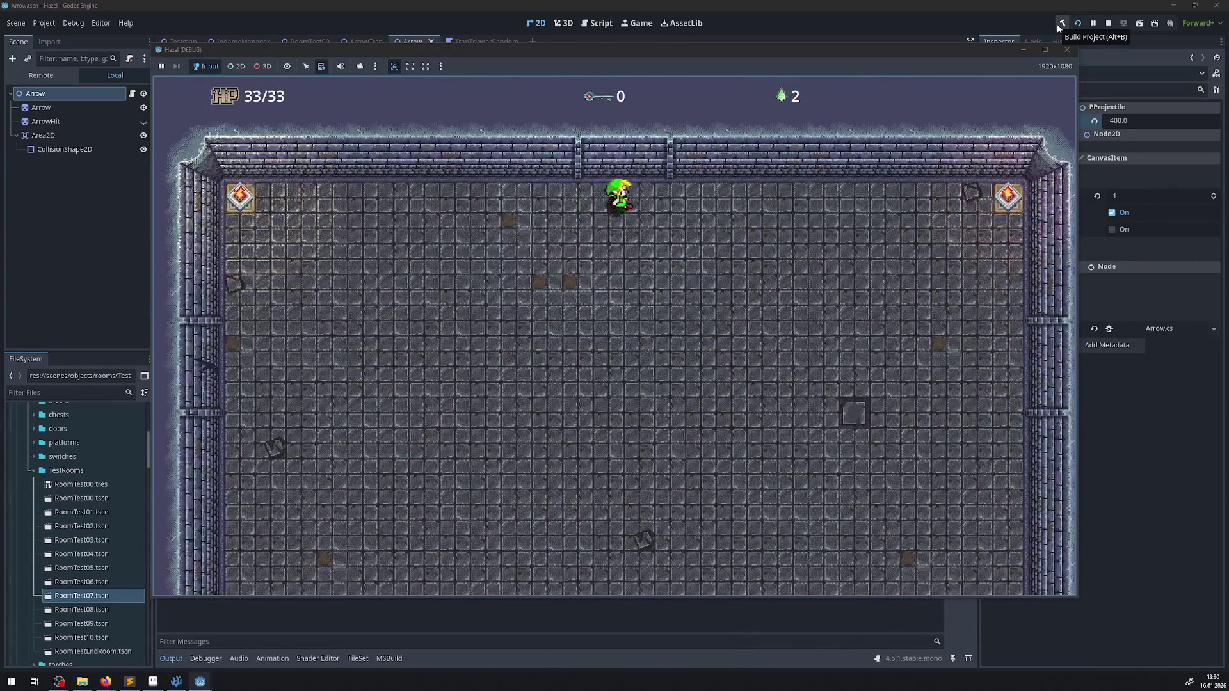
pyautogui.press('Left')
pyautogui.press('Down')
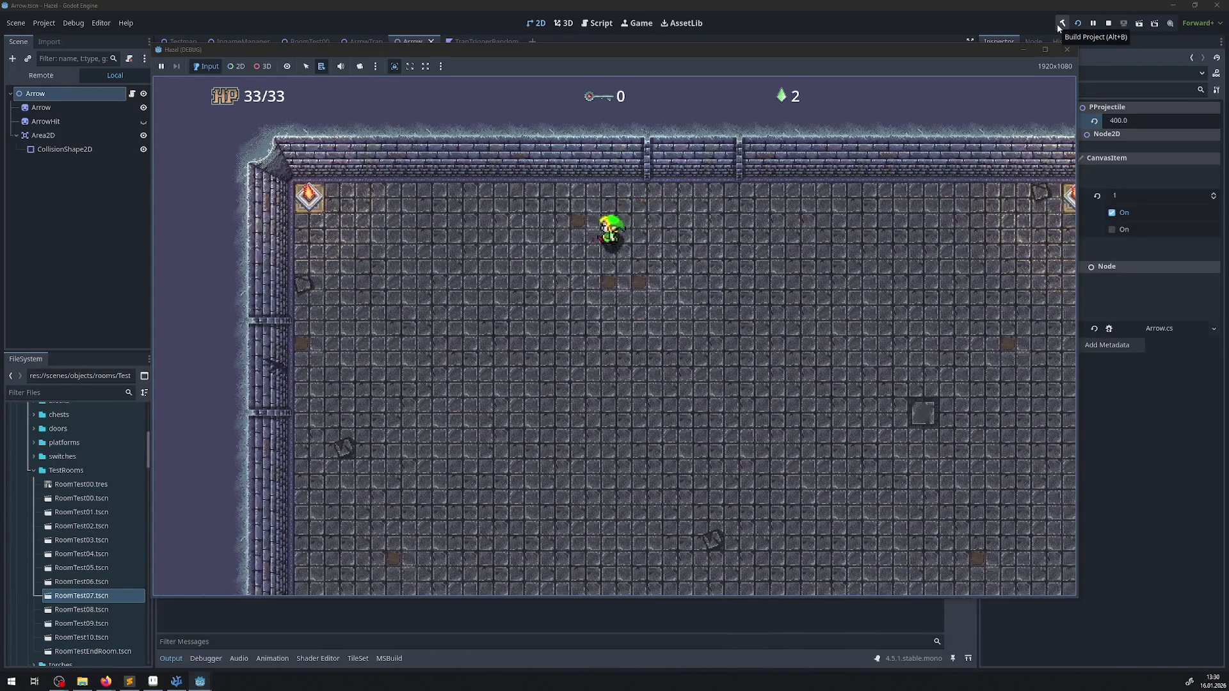
pyautogui.press('Left')
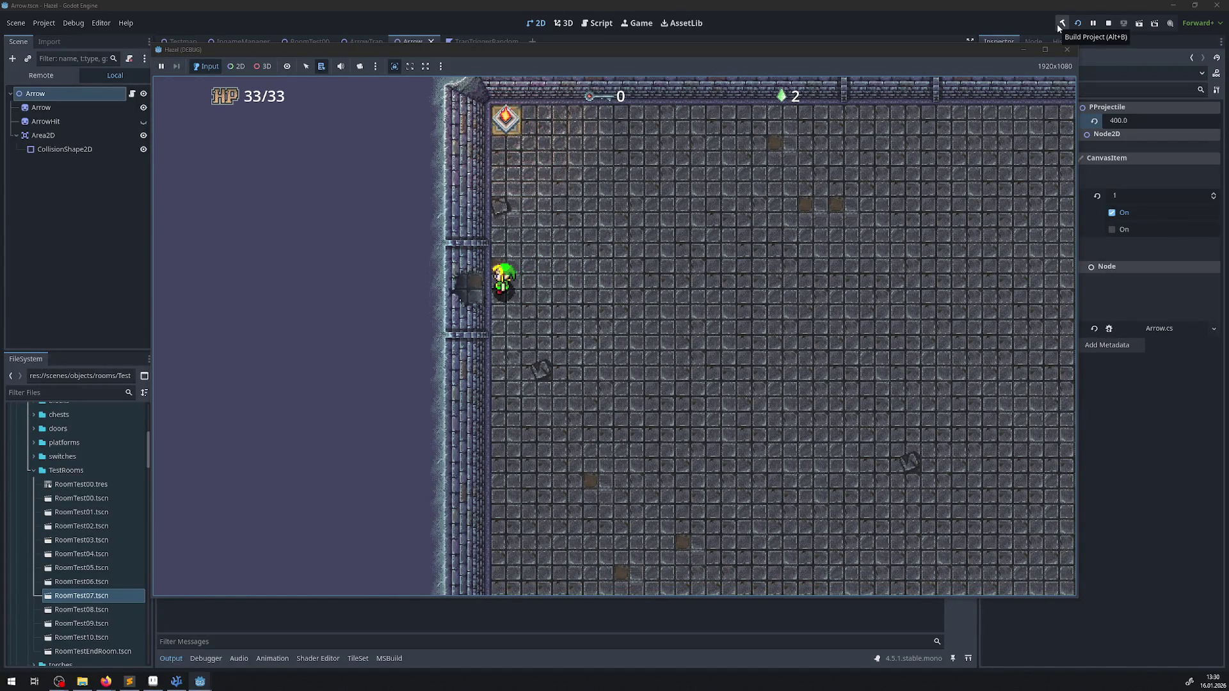
# - Go through the west door into the chest room and walk past the chests to the top wall
pyautogui.press('Left')
pyautogui.press('Left')
pyautogui.press('Down')
pyautogui.press('Left')
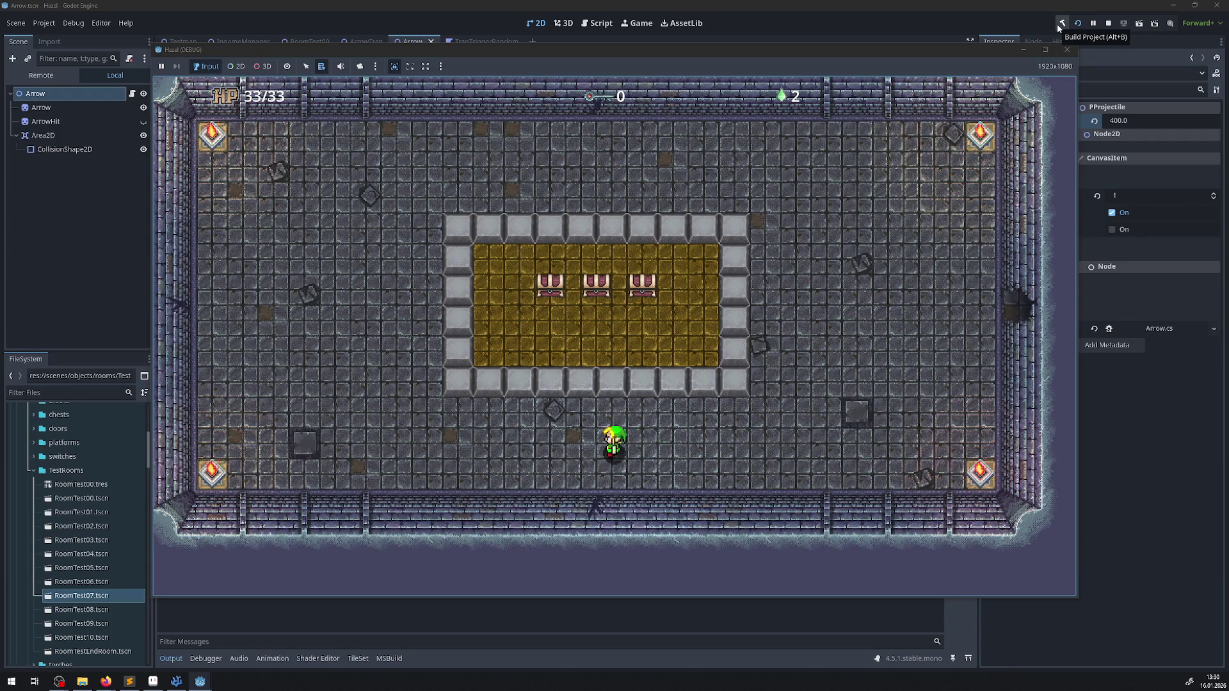
pyautogui.press('Down')
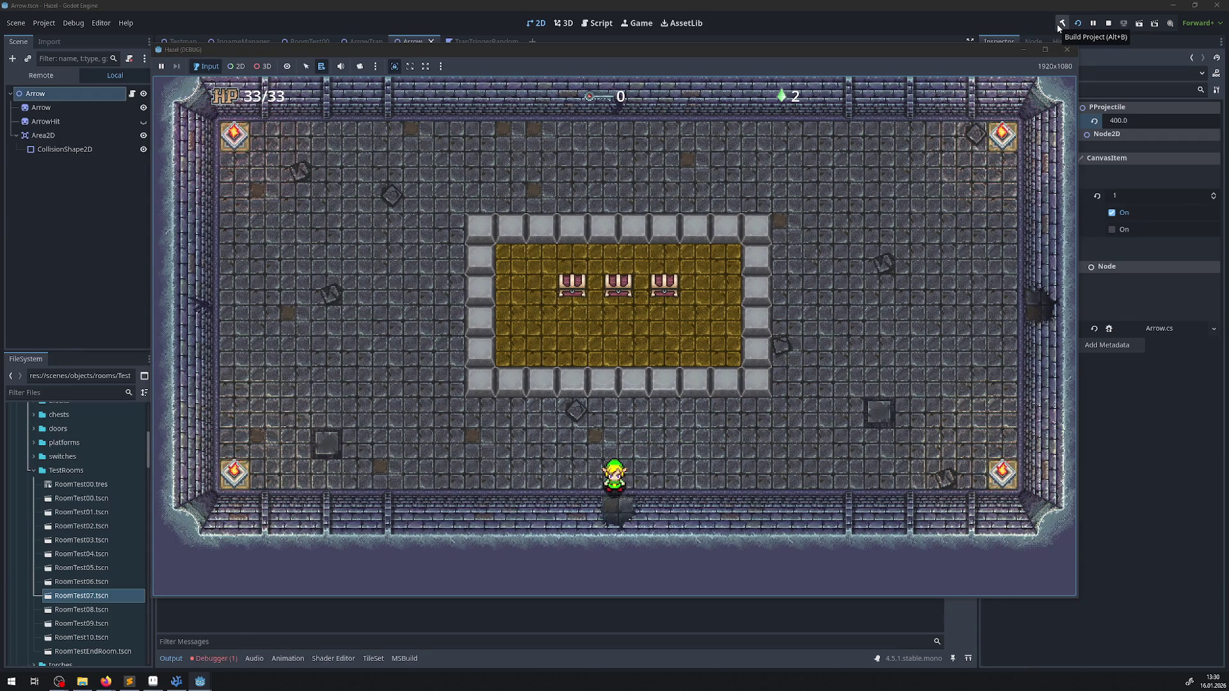
pyautogui.press('Up')
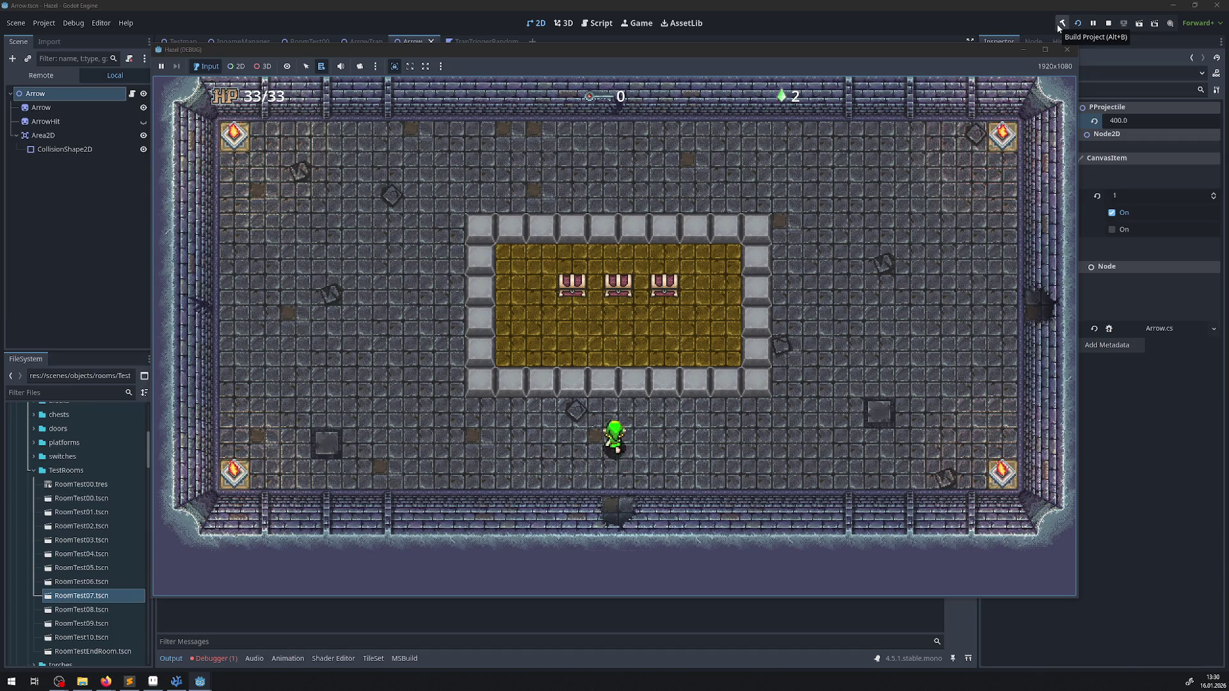
pyautogui.press('Right')
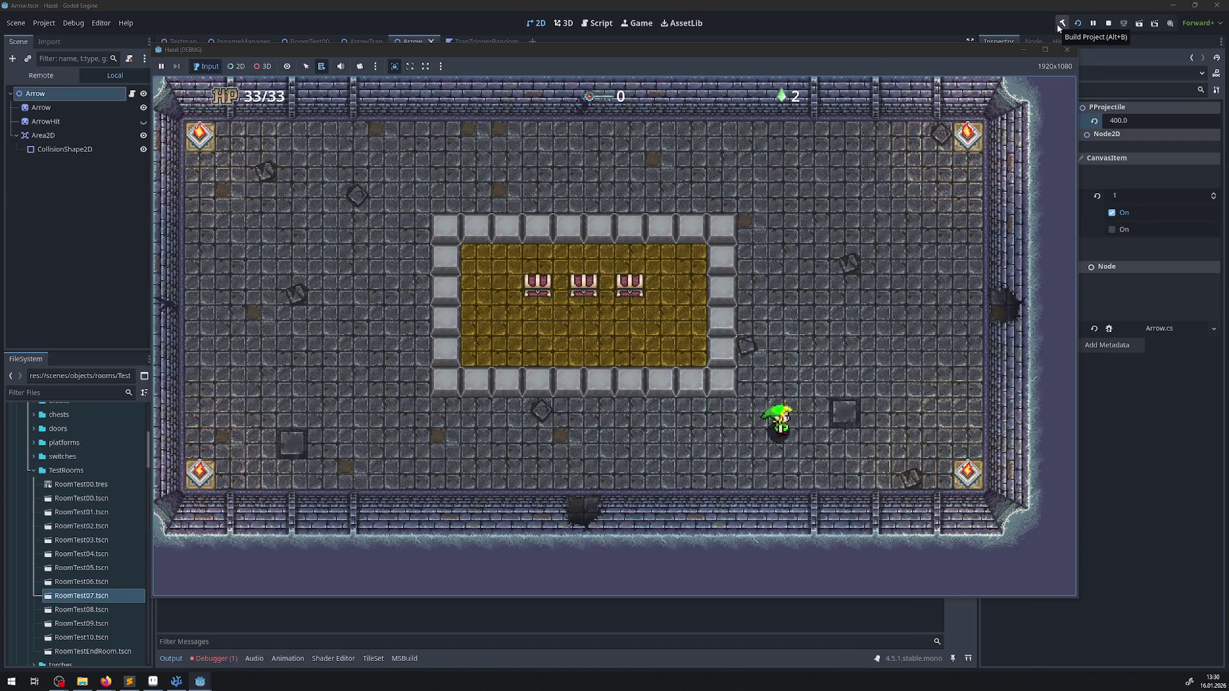
pyautogui.press('Up')
pyautogui.press('Left')
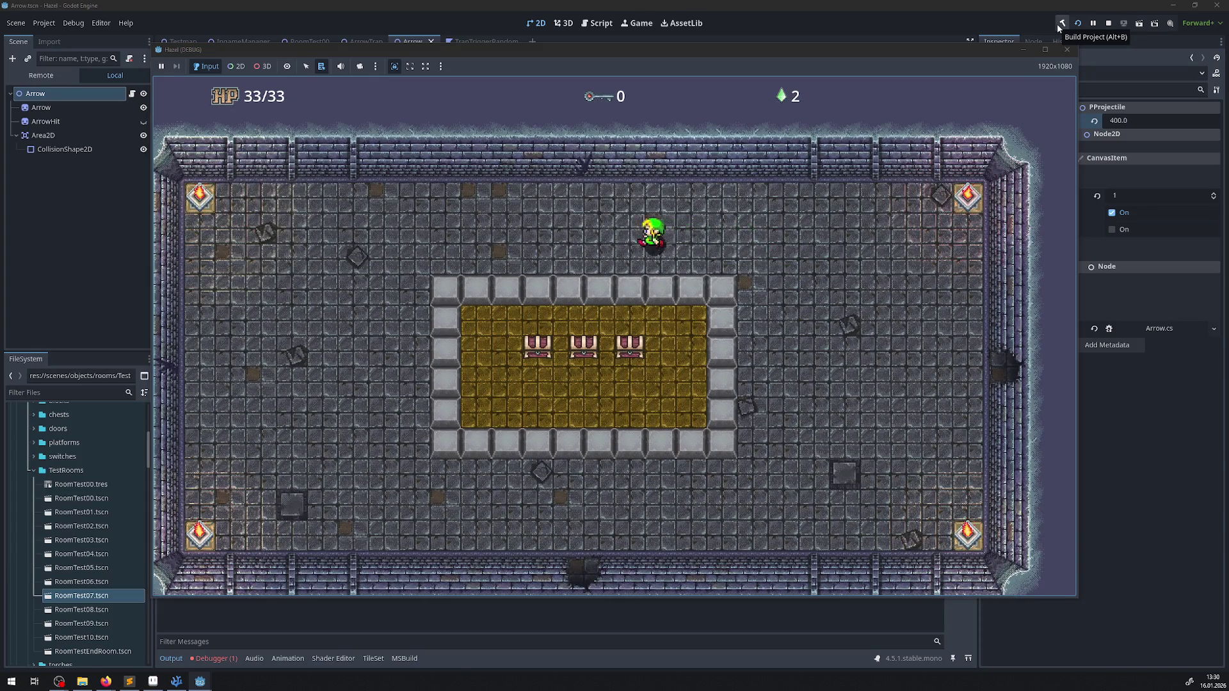
pyautogui.press('Left')
pyautogui.press('Up')
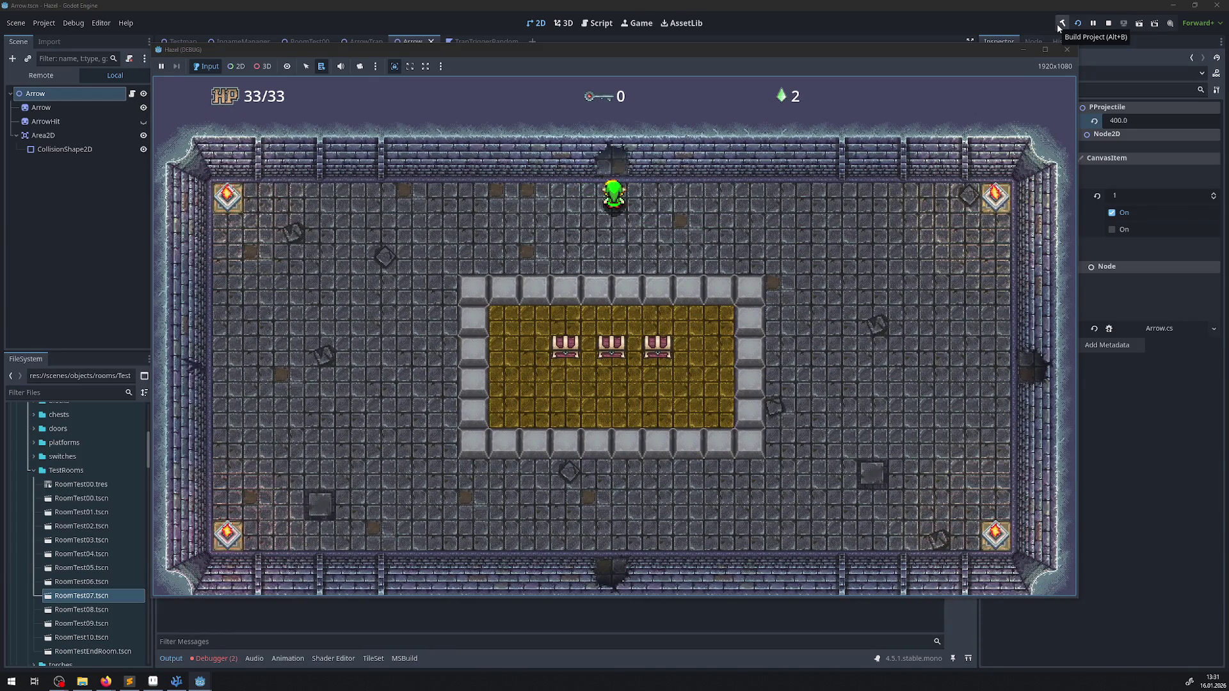
pyautogui.press('Right')
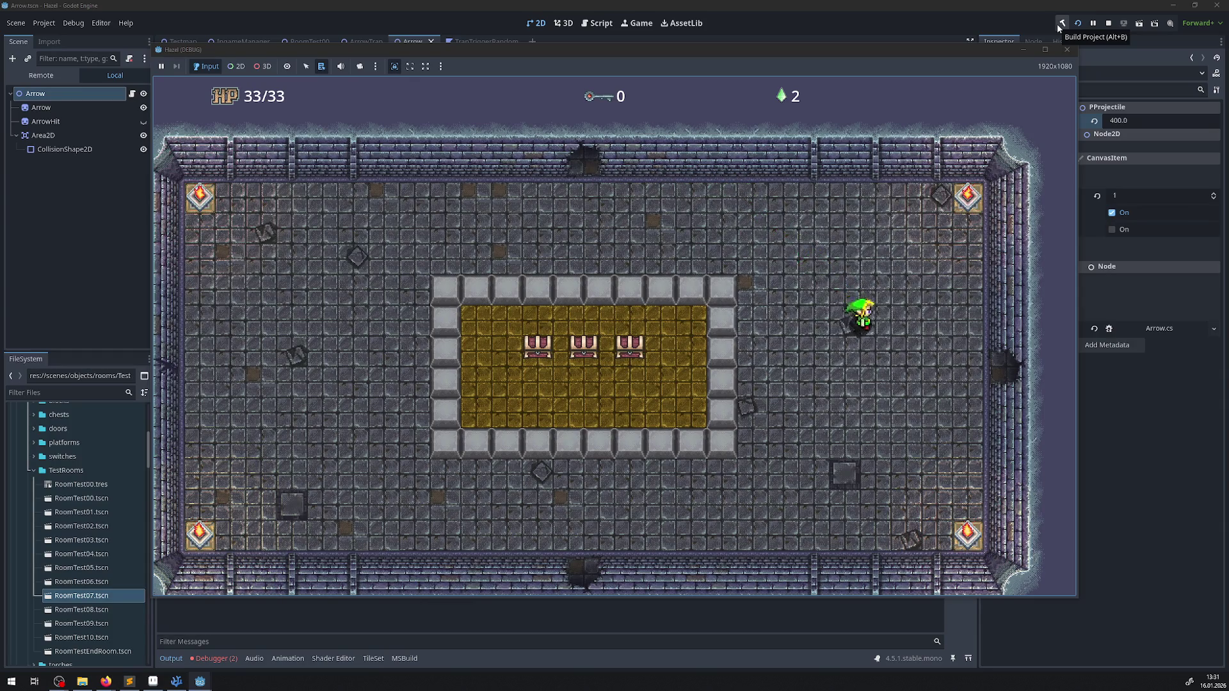
# - Exit through the east door and walk around the large room beyond
pyautogui.press('Right')
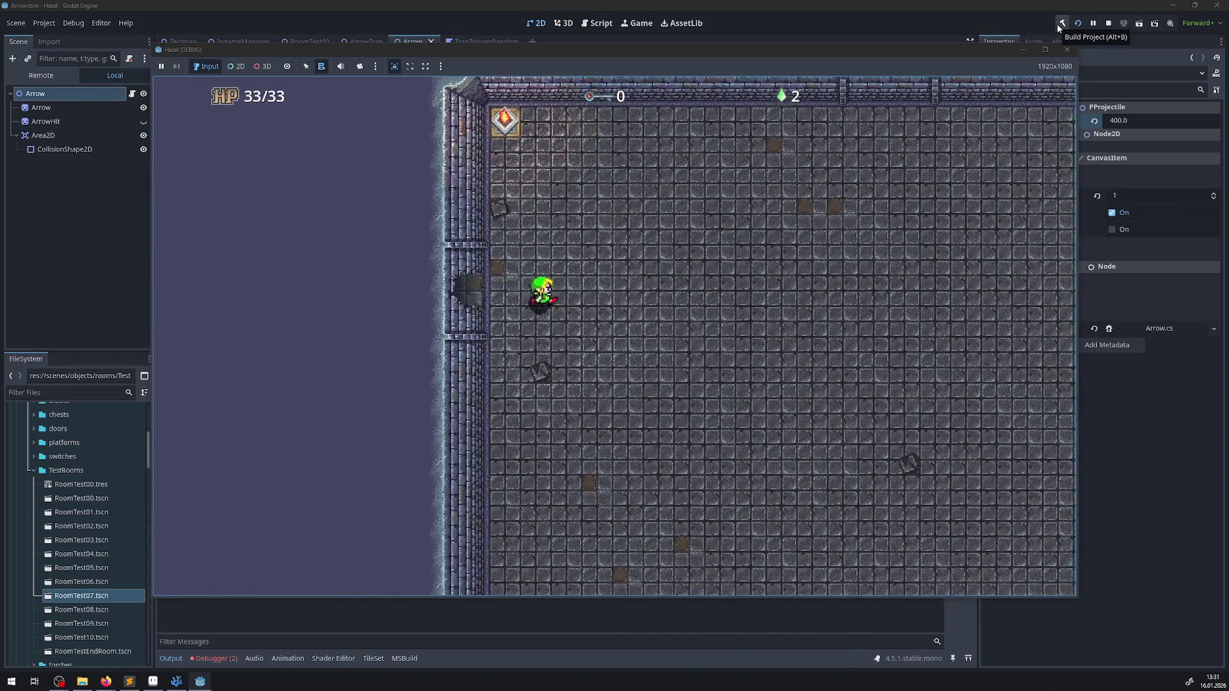
pyautogui.press('Down')
pyautogui.press('Up')
pyautogui.press('Left')
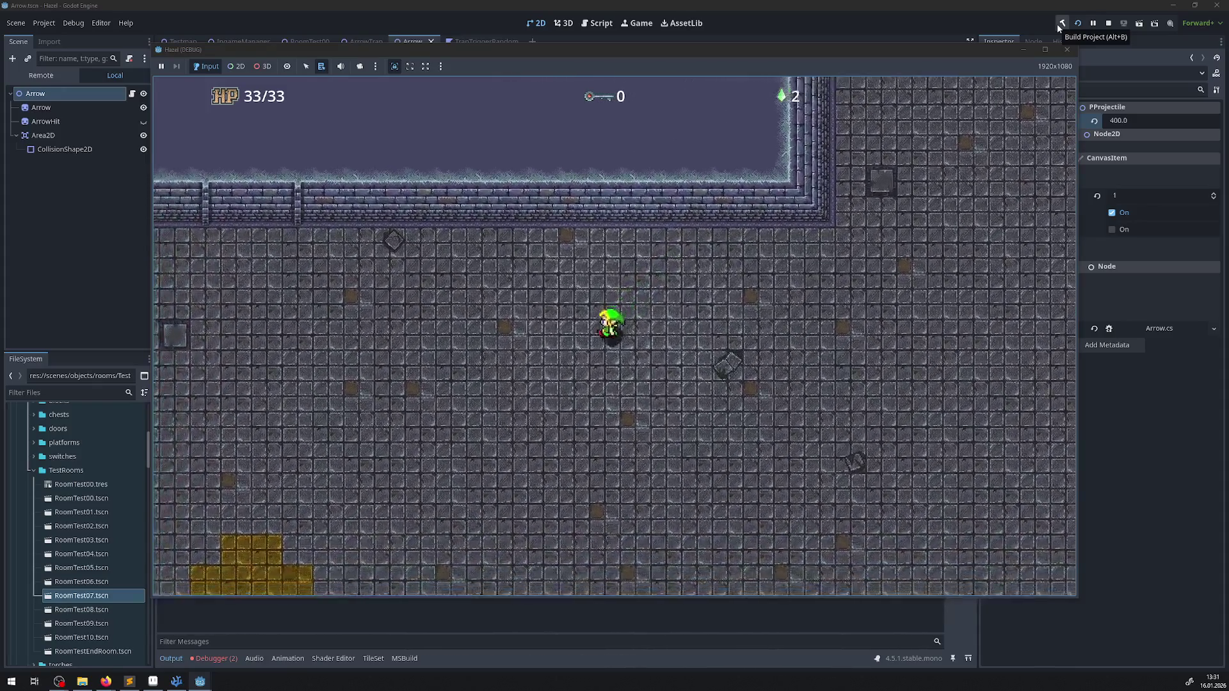
# - Exit through the bottom door and walk up beside the yellow path to where it crosses
pyautogui.press('Left')
pyautogui.press('Down')
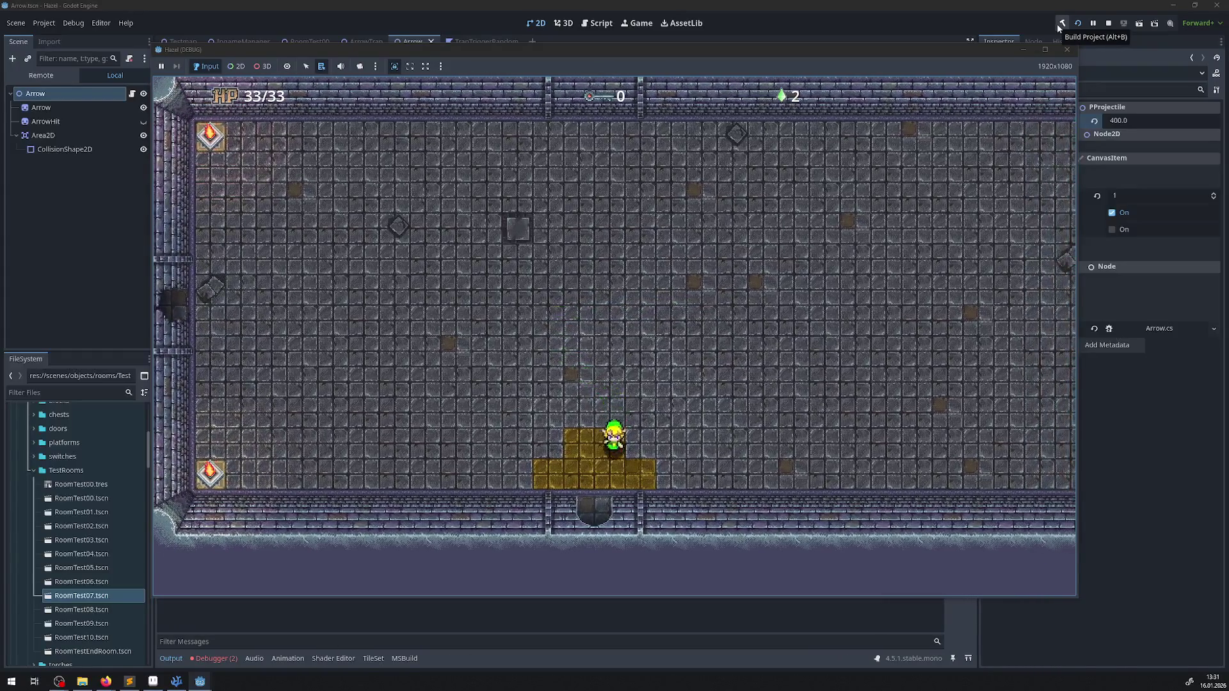
pyautogui.press('Down')
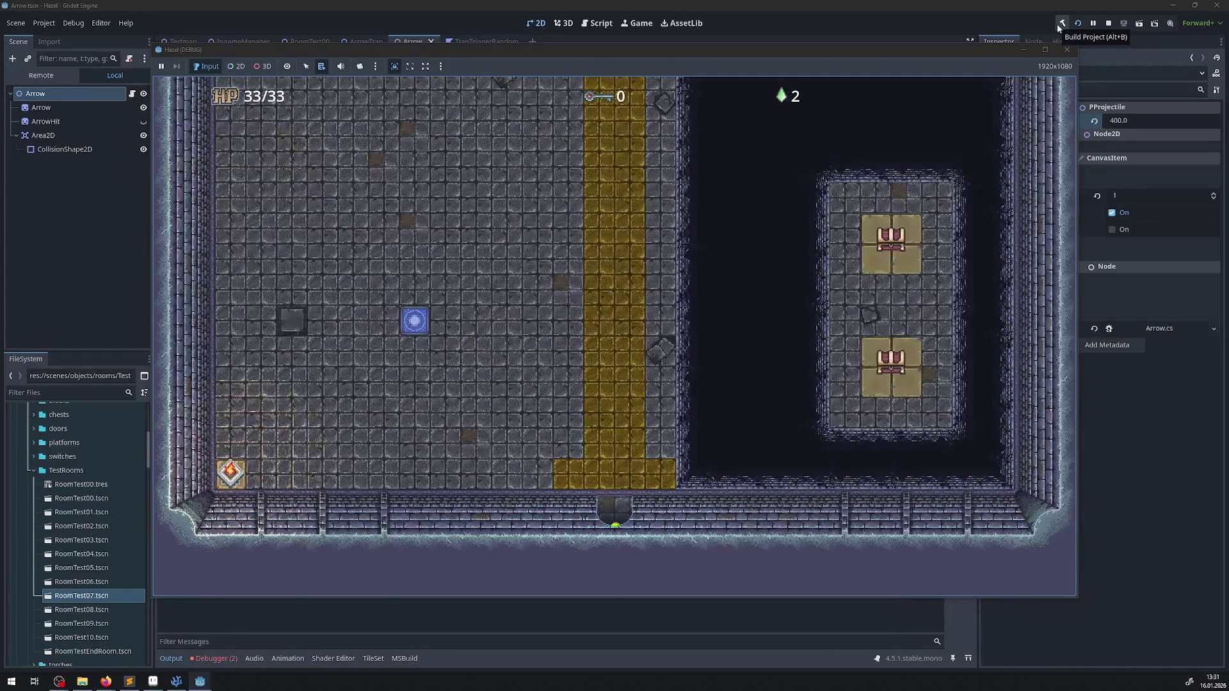
pyautogui.press('Up')
pyautogui.press('Left')
pyautogui.press('Up')
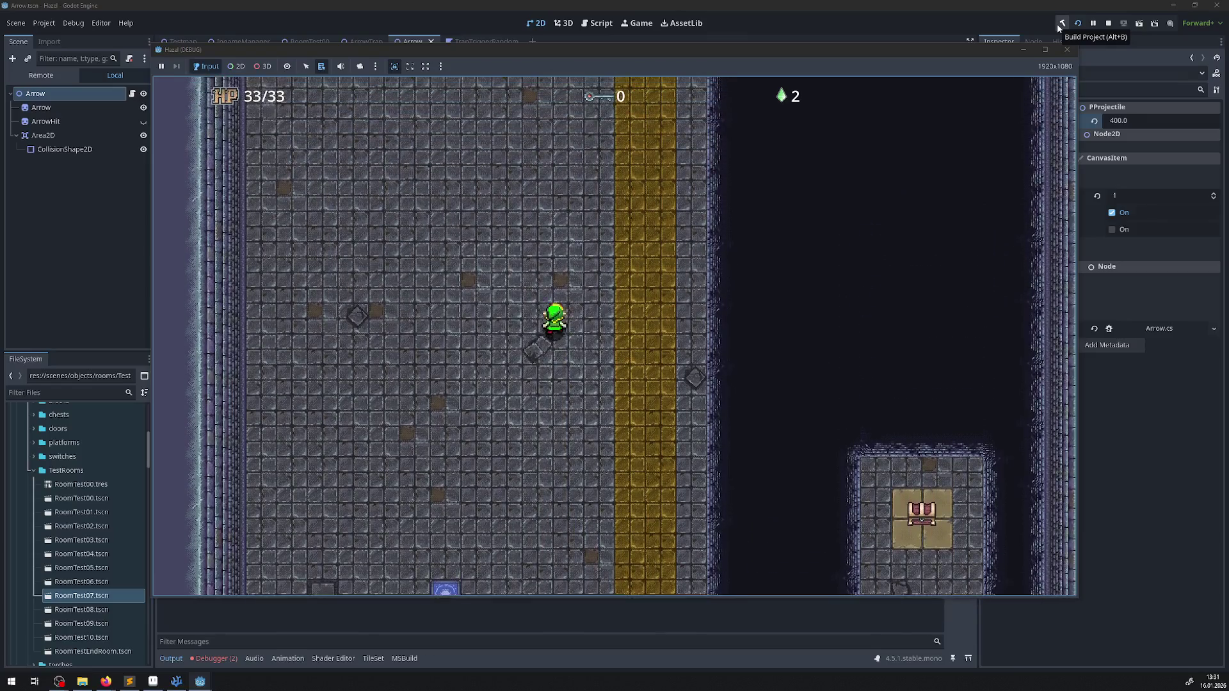
pyautogui.press('Up')
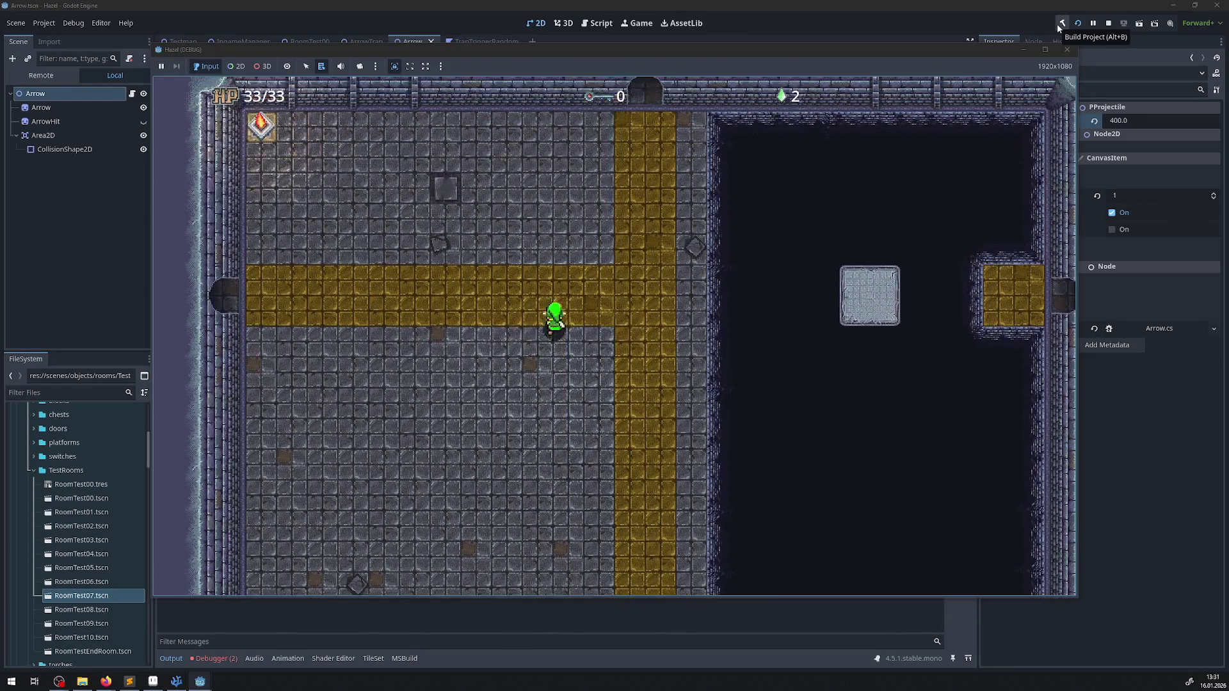
# - Follow the yellow path left into a new room, wander the floor, return to the path, then bring up the editor
pyautogui.press('Left')
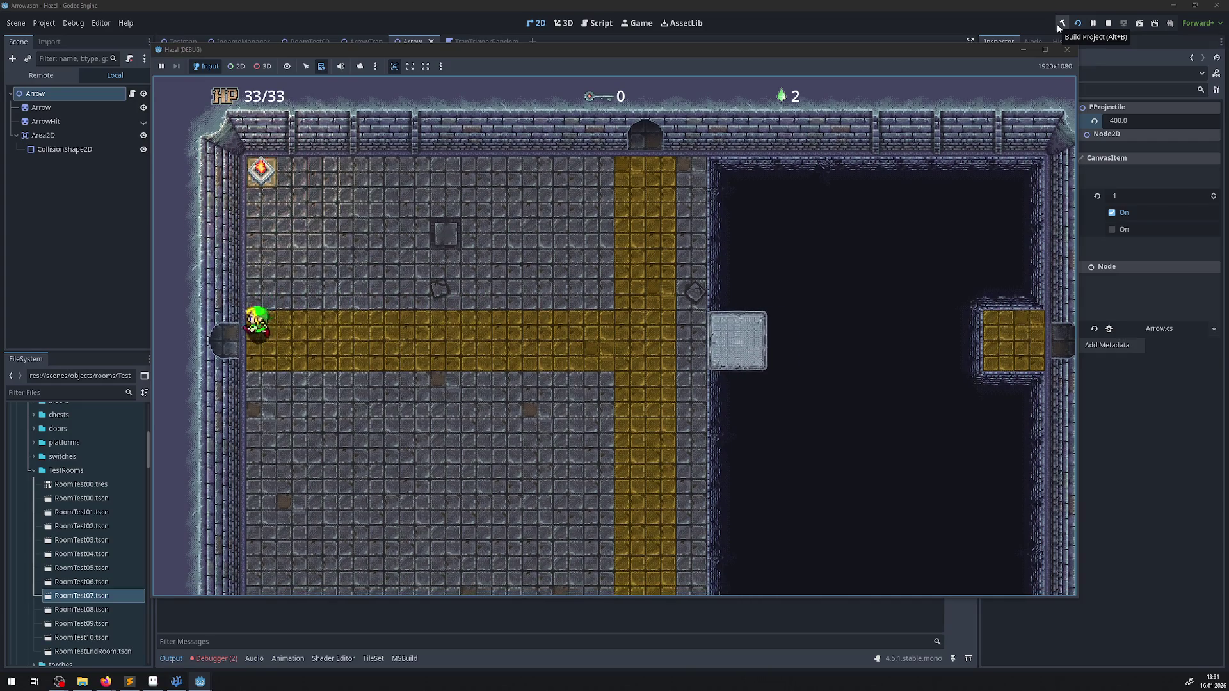
pyautogui.press('Left')
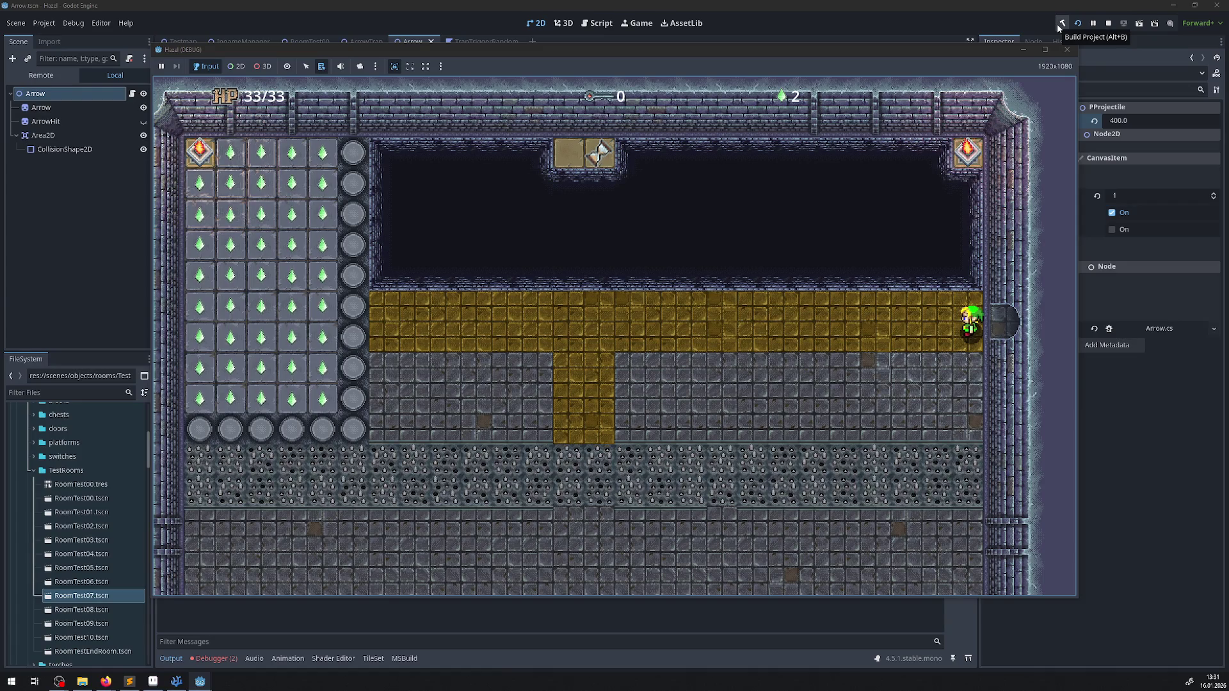
pyautogui.press('Down')
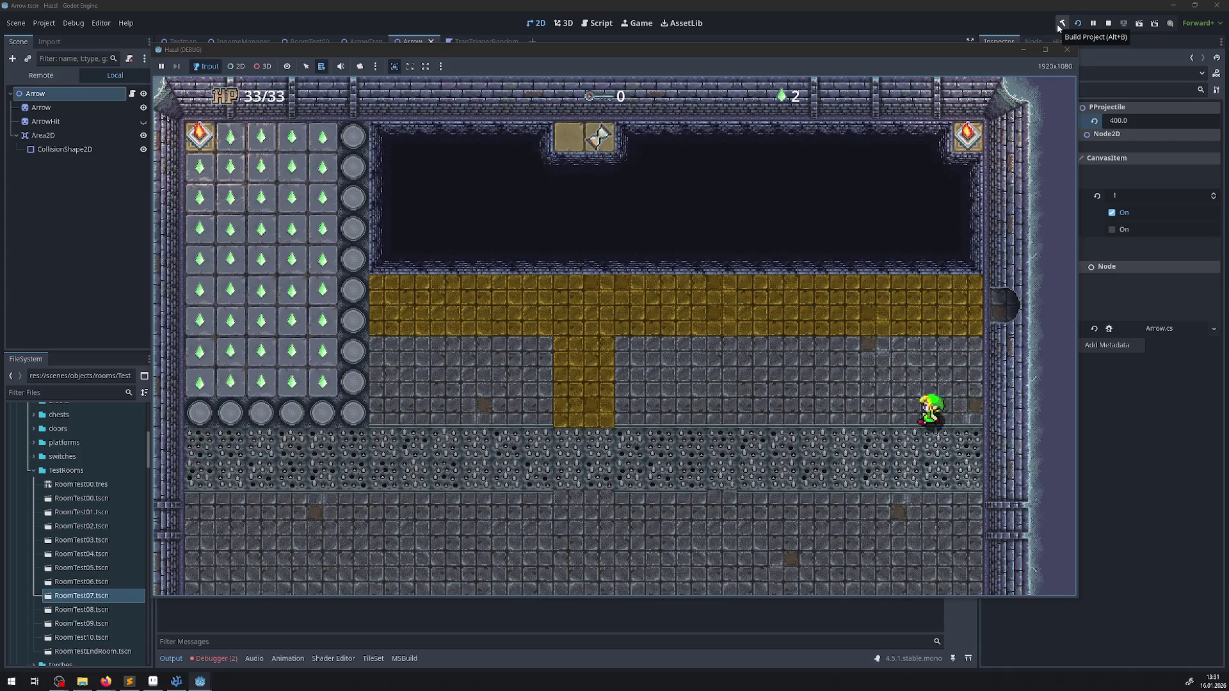
pyautogui.press('Left')
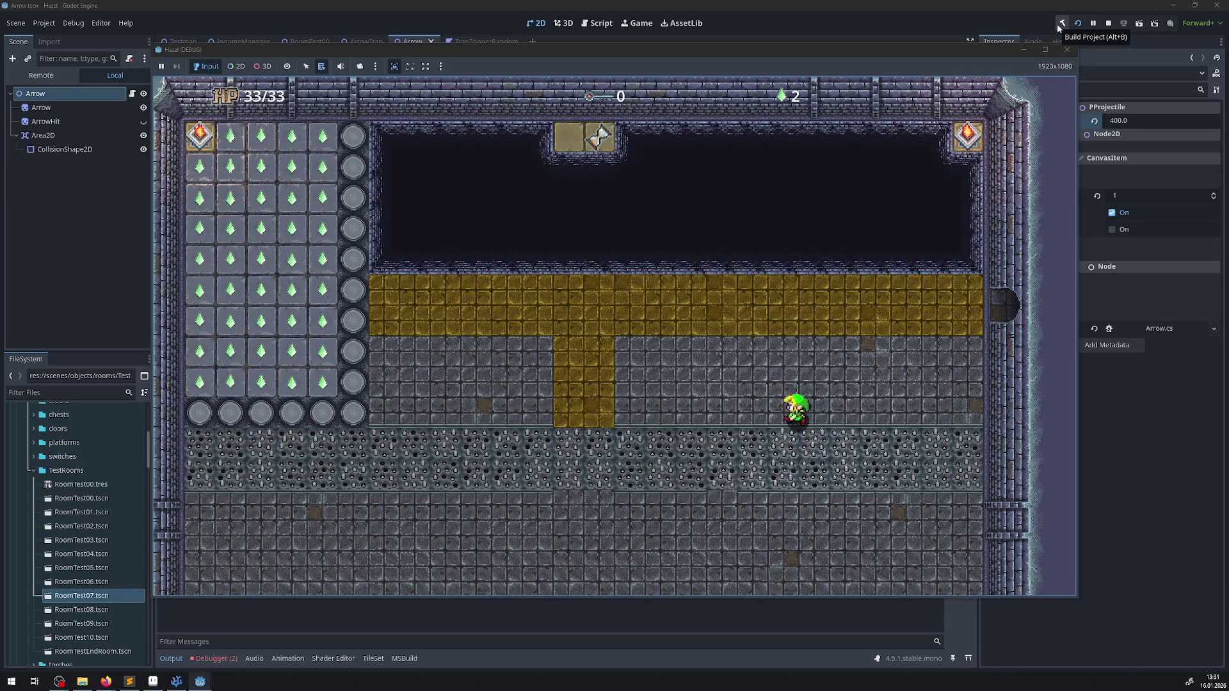
pyautogui.press('Right')
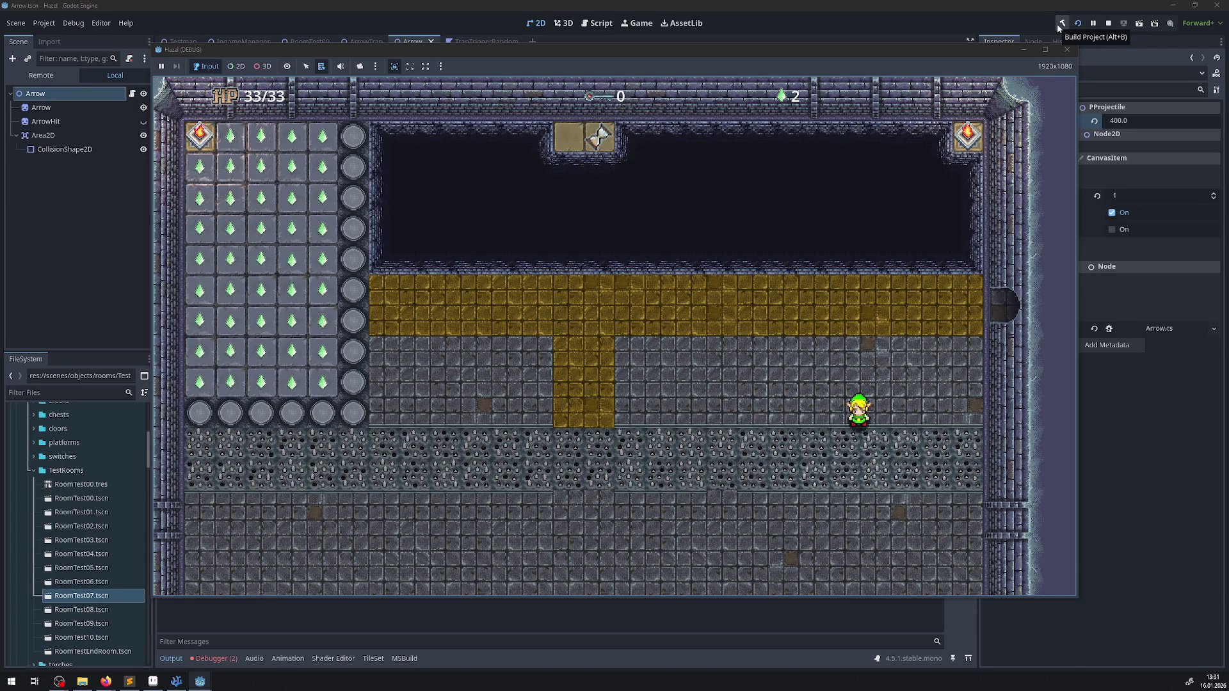
pyautogui.press('Up')
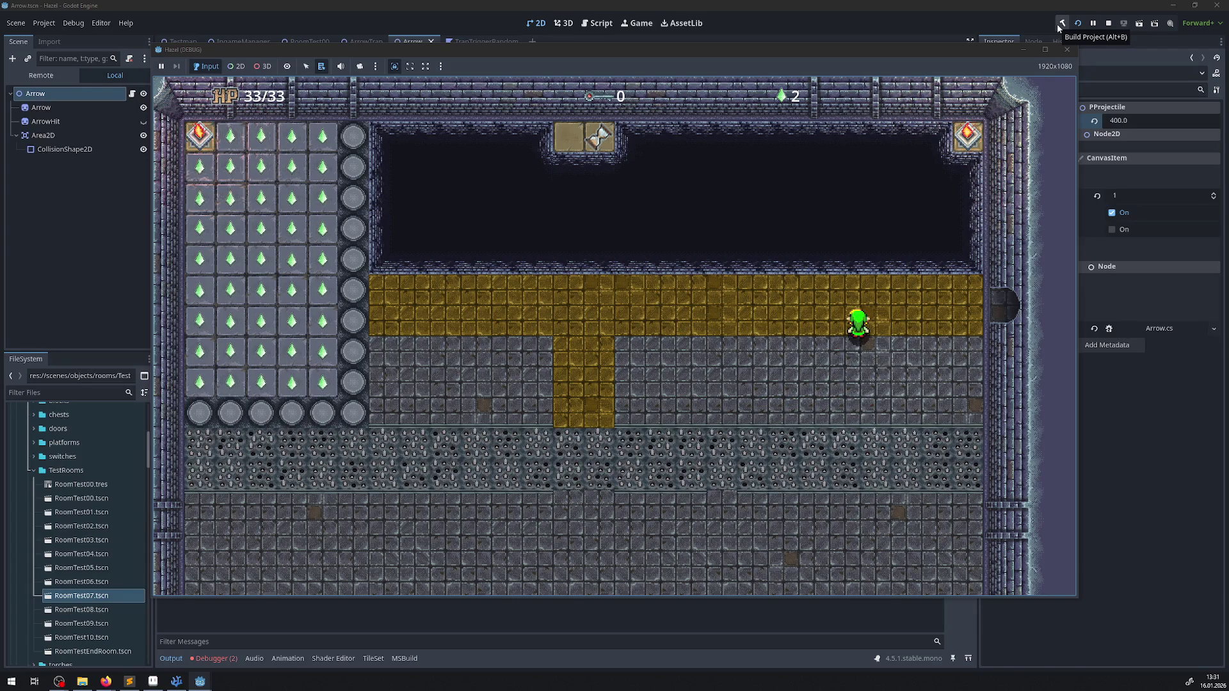
pyautogui.click(225, 658)
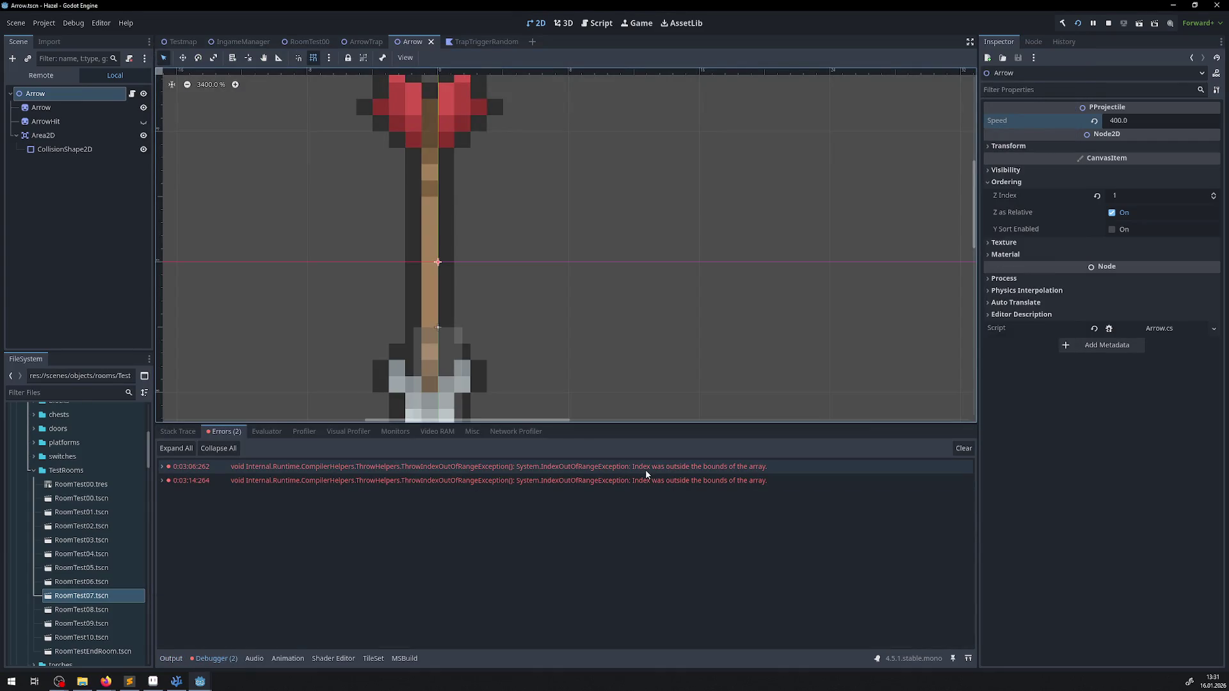
# - Select the first IndexOutOfRangeException error, check the external code editor, then return to the running game
pyautogui.moveTo(663, 471)
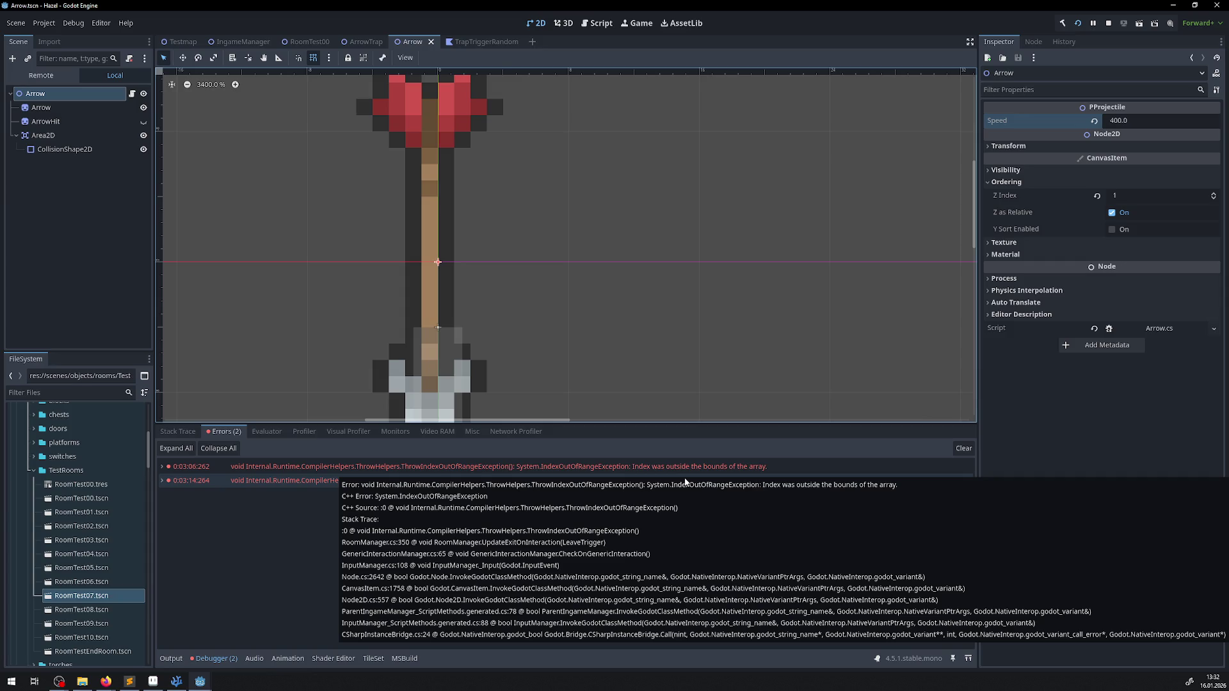
pyautogui.click(532, 470)
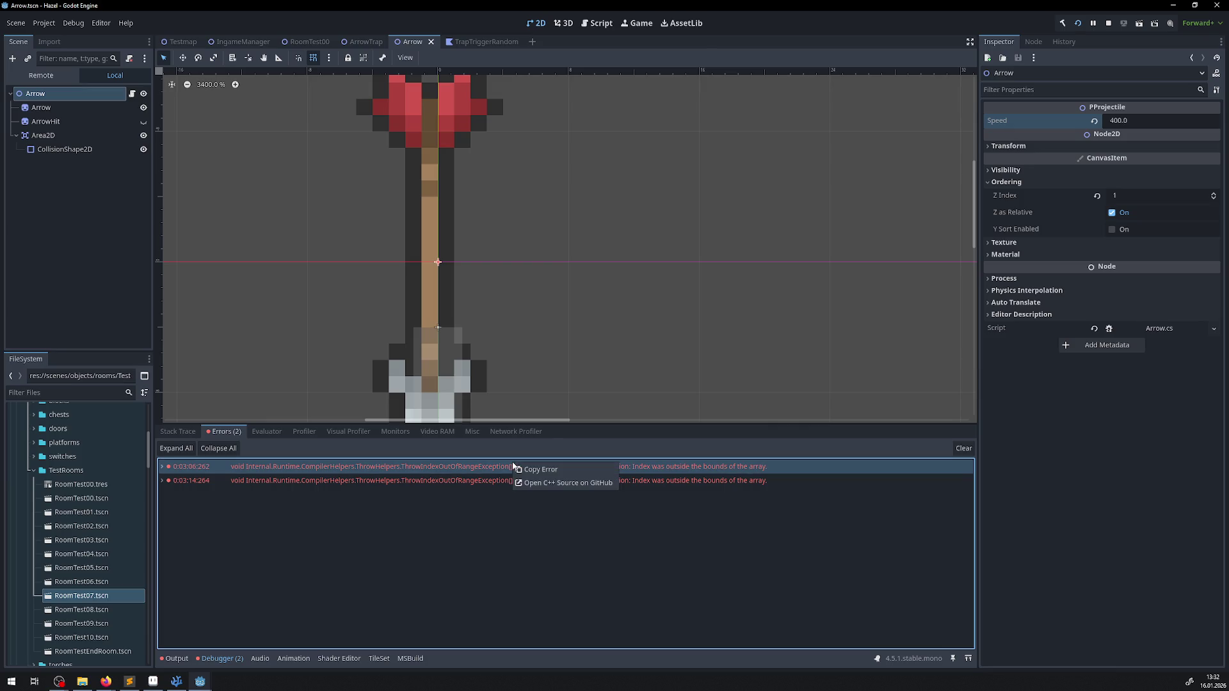
pyautogui.click(126, 686)
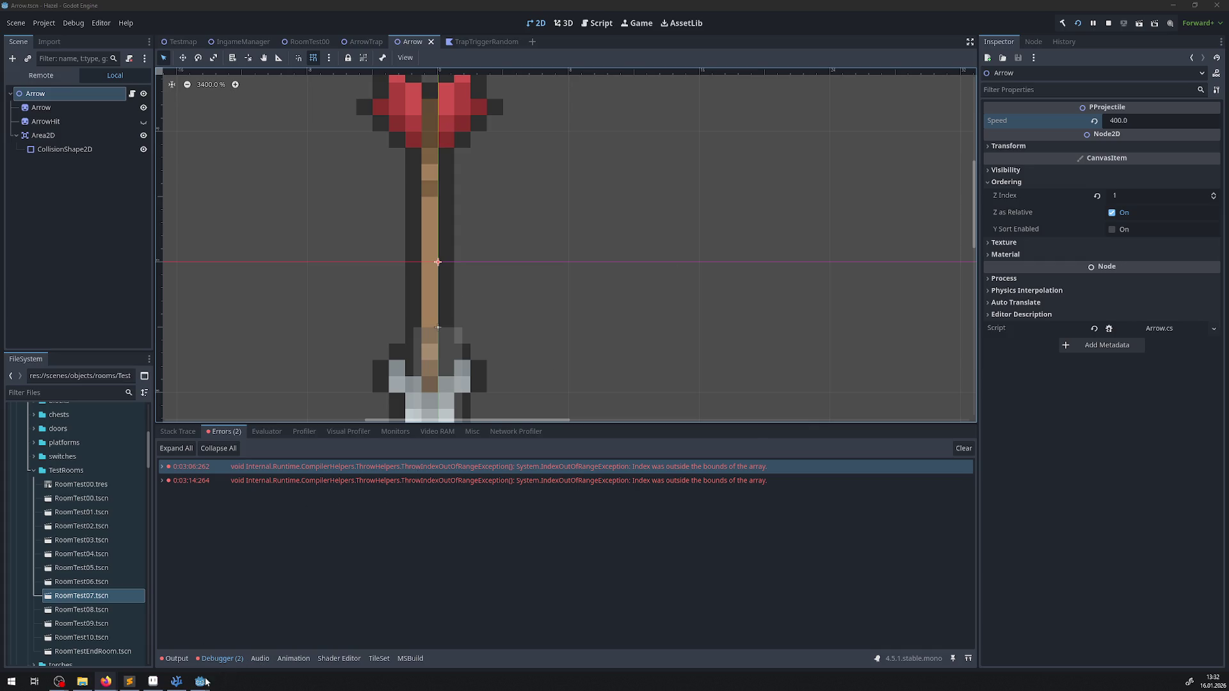
pyautogui.click(249, 640)
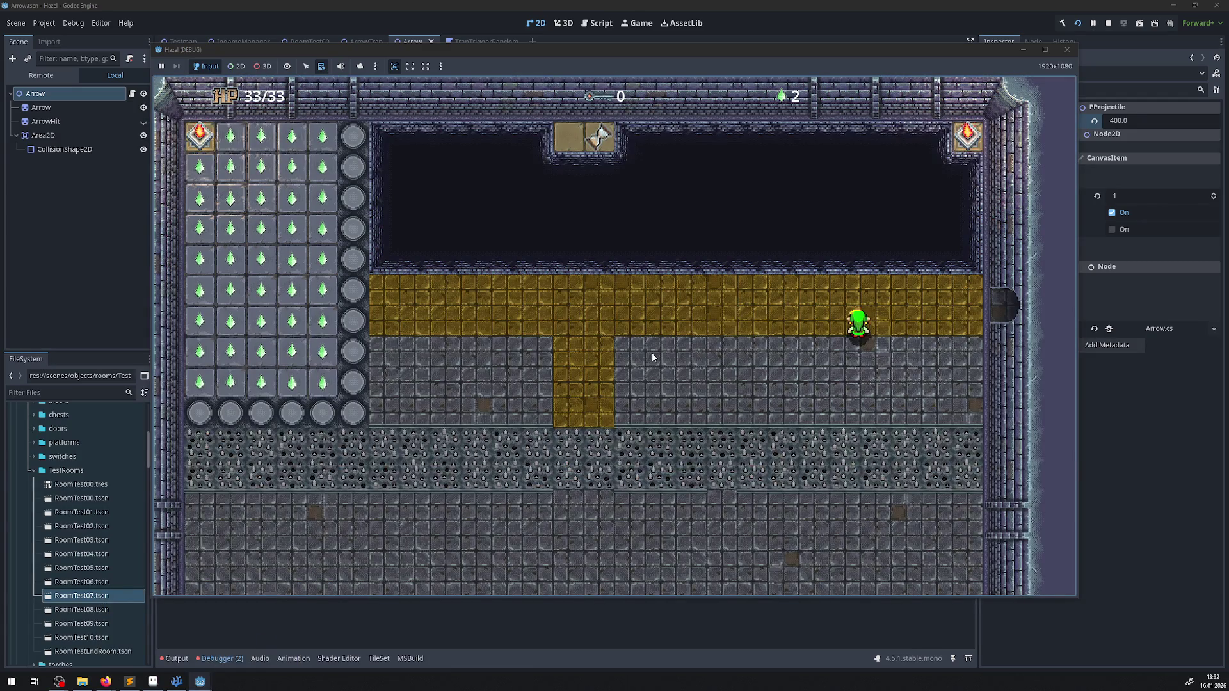
# - Walk the player right, down the yellow strip, and through the bottom and west doors to the chest room
pyautogui.press('Right')
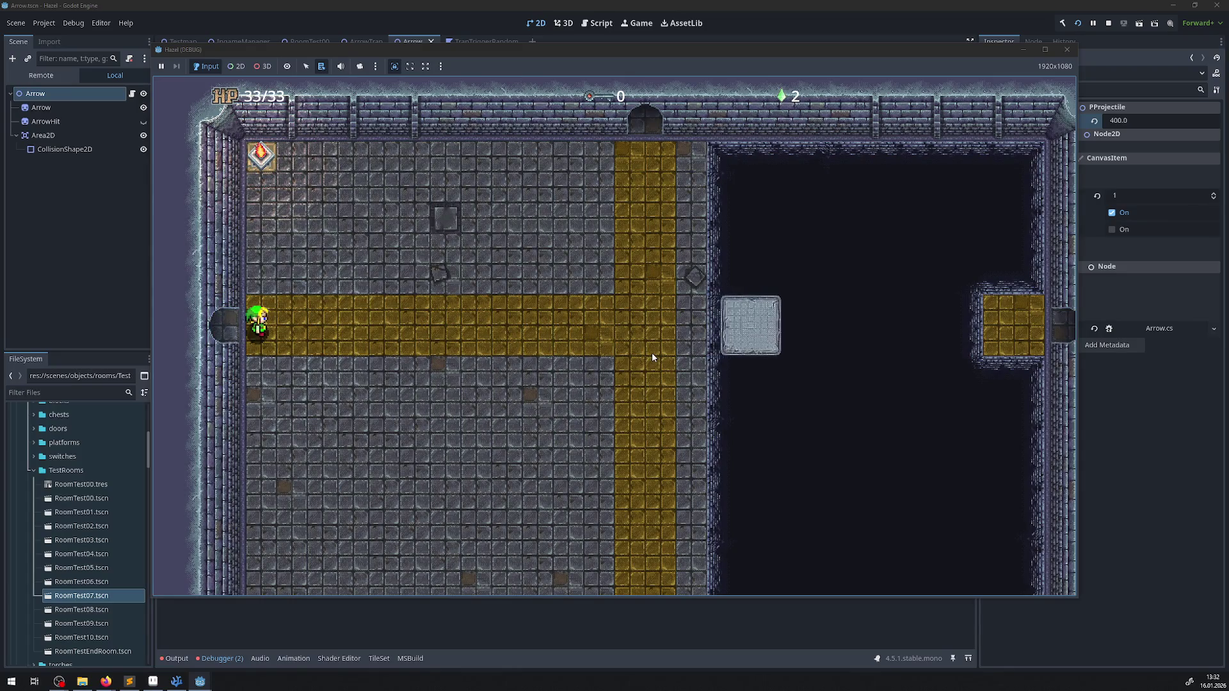
pyautogui.press('Right')
pyautogui.press('Down')
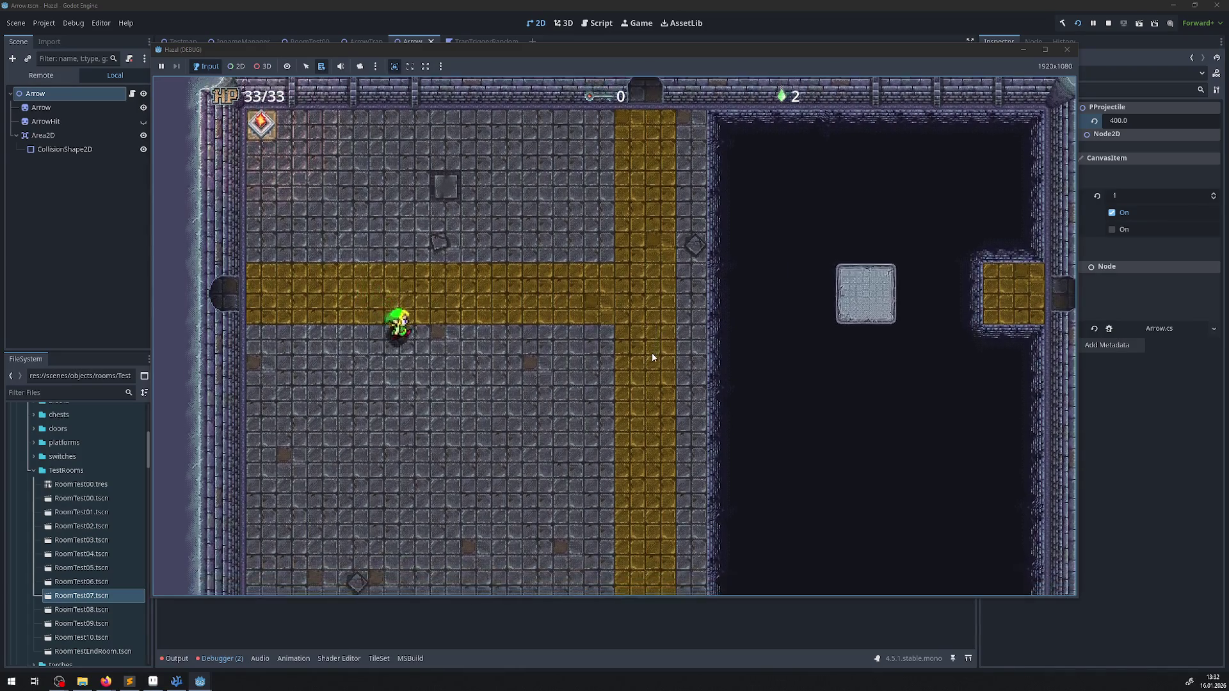
pyautogui.press('Right')
pyautogui.press('Down')
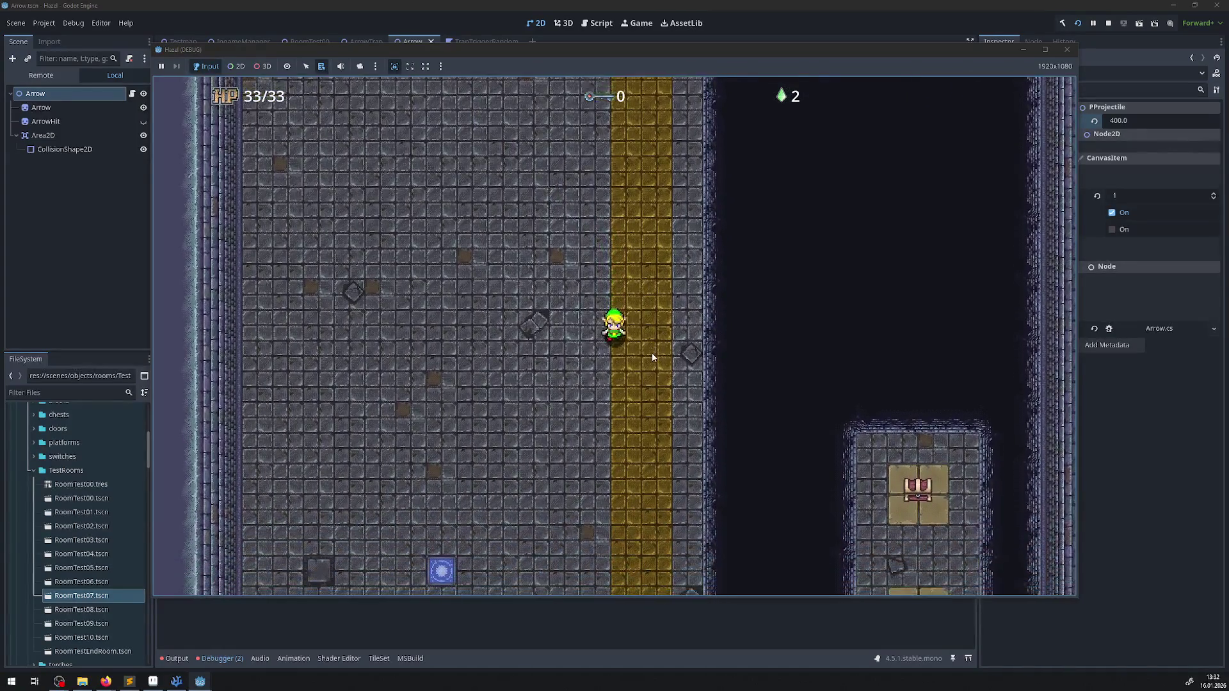
pyautogui.press('Down')
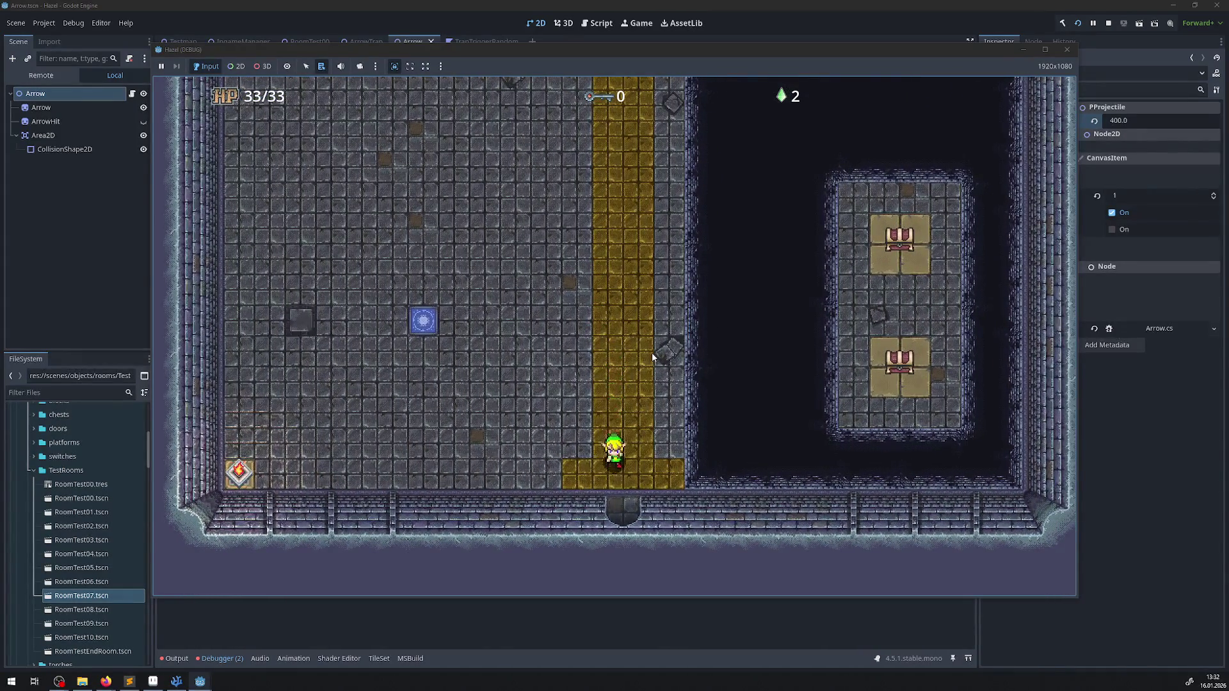
pyautogui.press('Up')
pyautogui.press('Left')
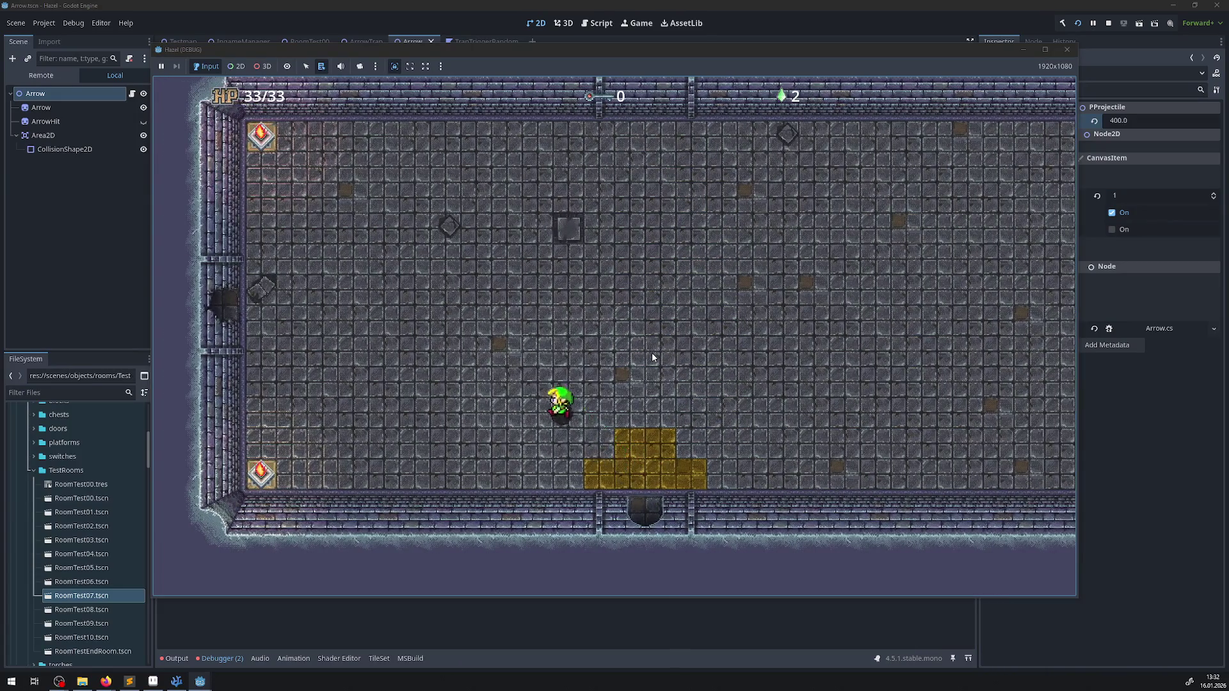
pyautogui.press('Left')
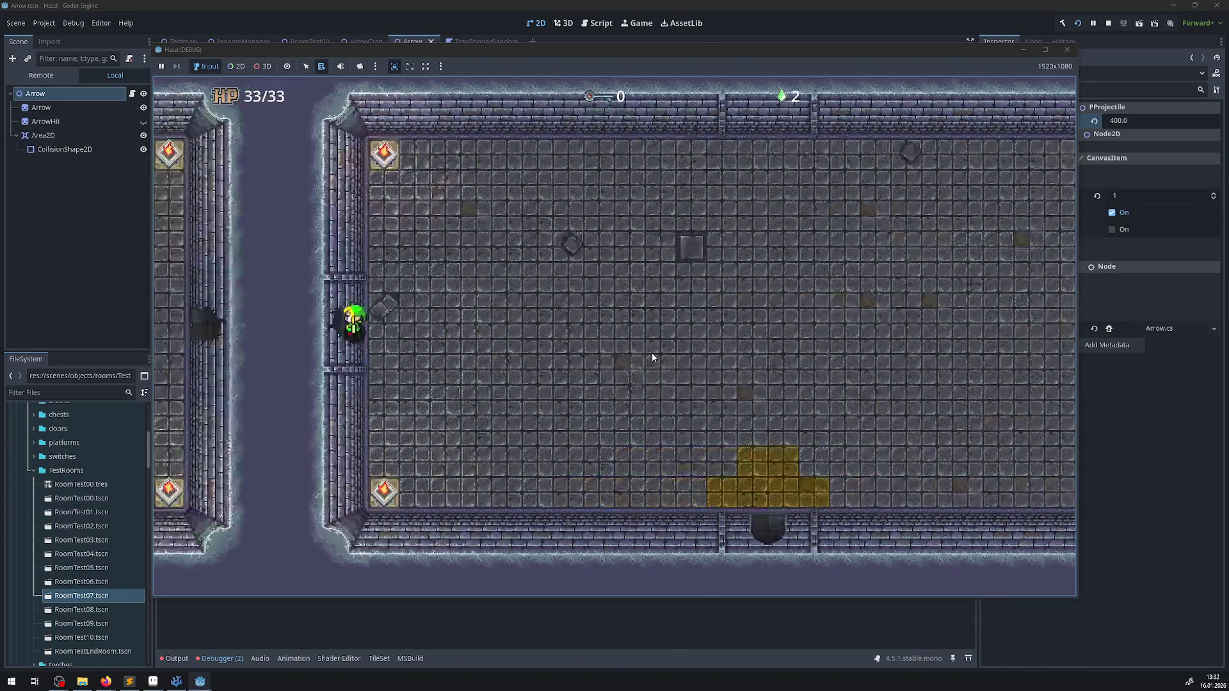
pyautogui.press('Up')
pyautogui.press('Left')
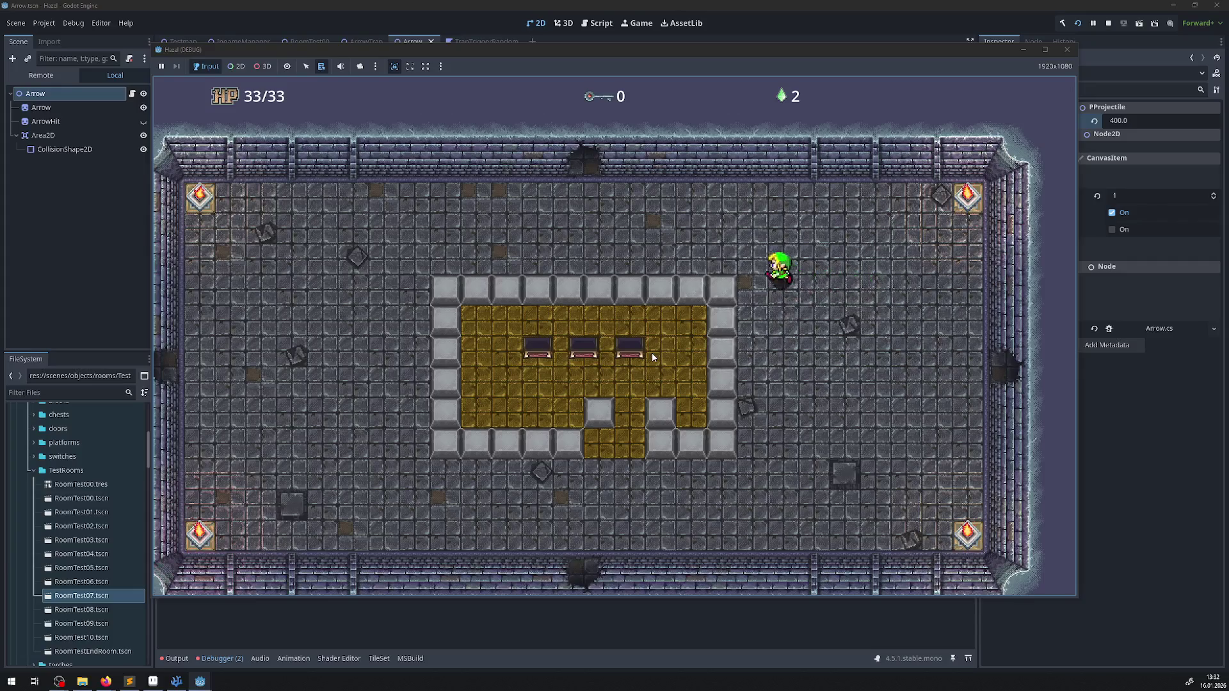
# - Pass through the top doorway, step into the west doorway, then walk back up to the top wall
pyautogui.press('Up')
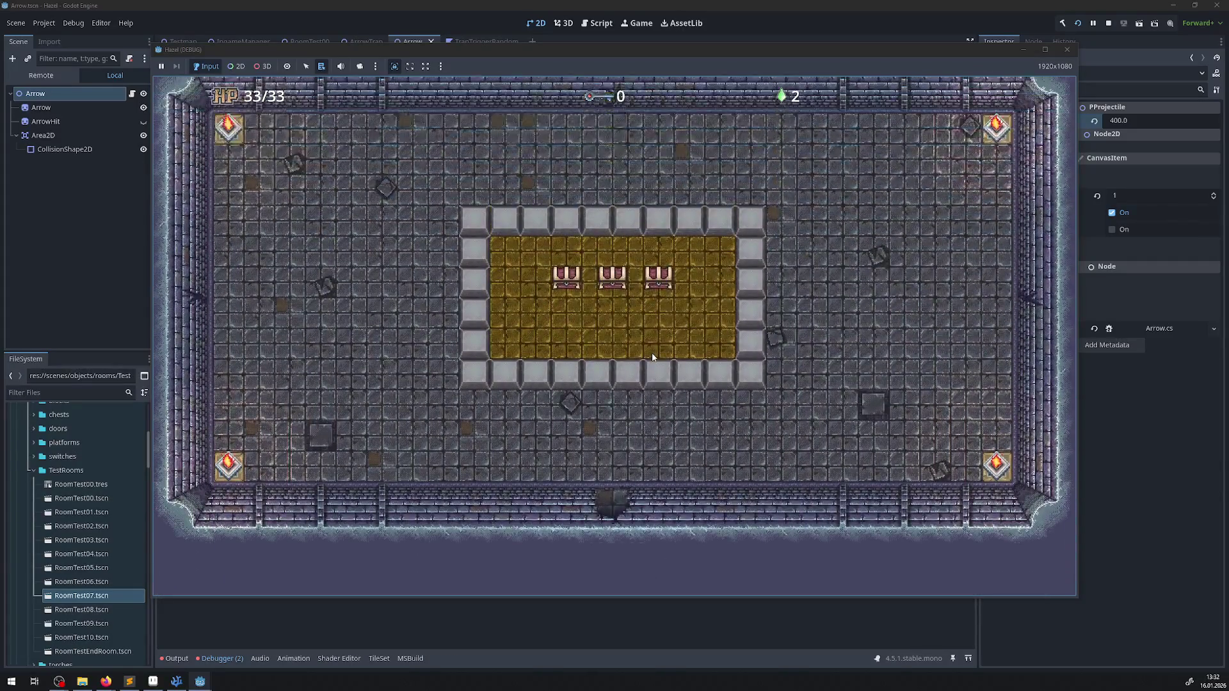
pyautogui.press('Left')
pyautogui.press('Up')
pyautogui.press('Left')
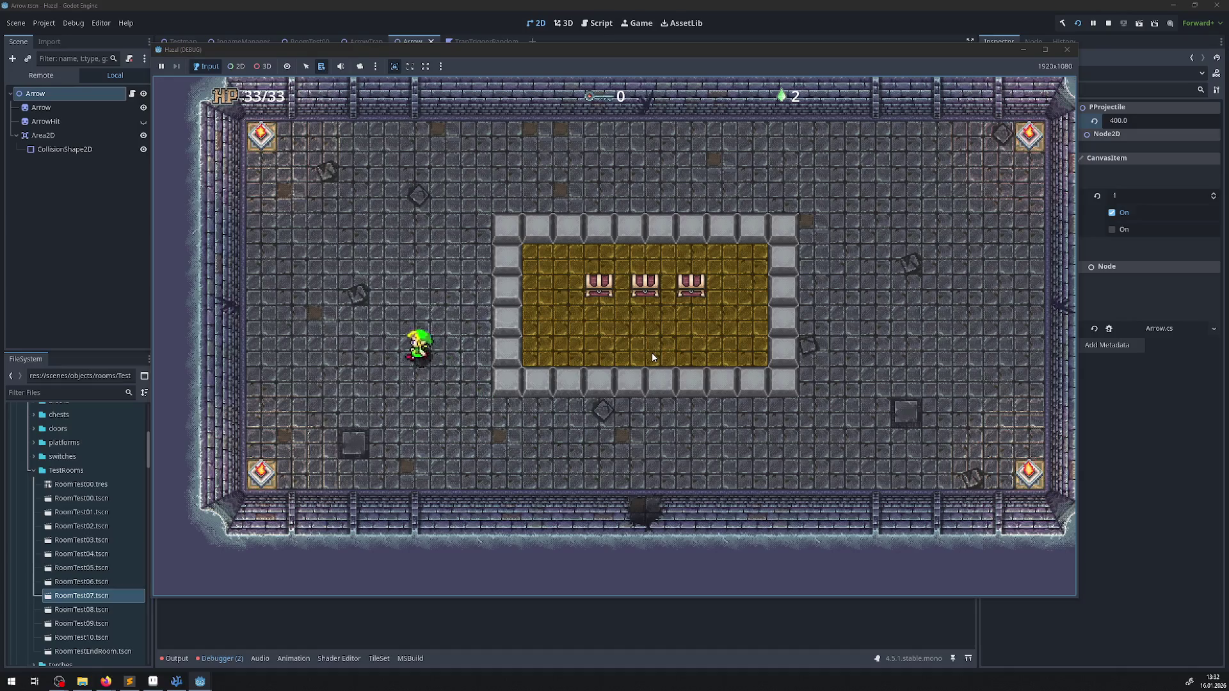
pyautogui.press('Left')
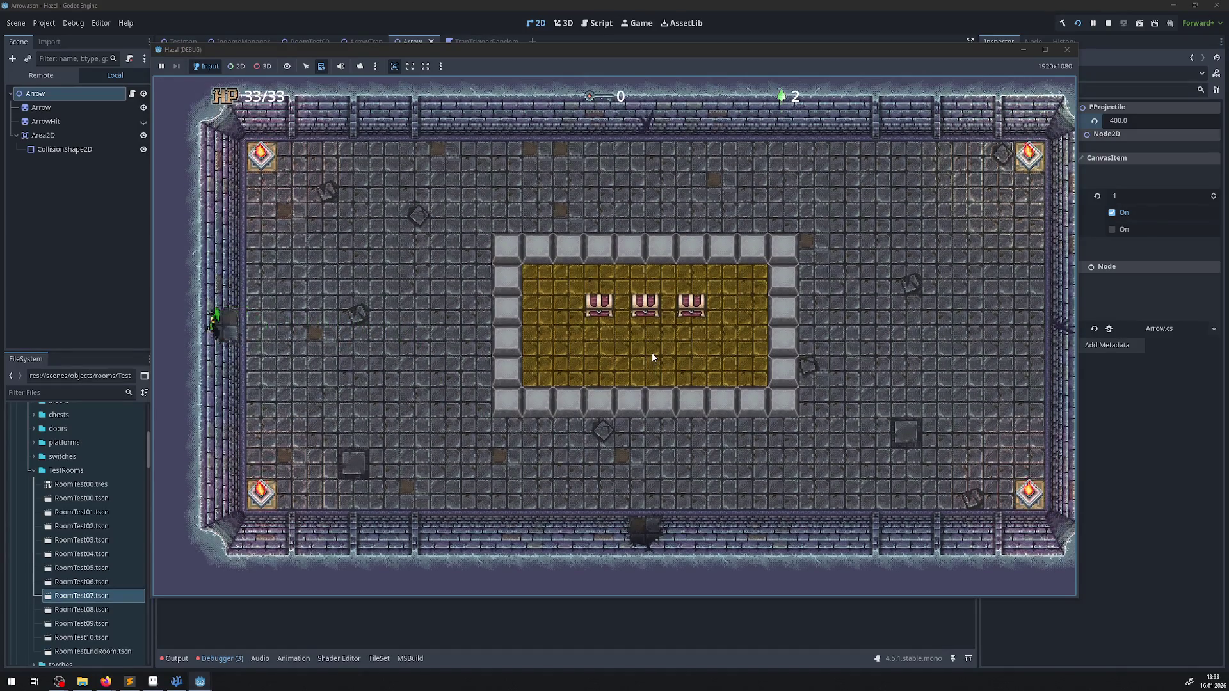
pyautogui.press('Right')
pyautogui.press('Up')
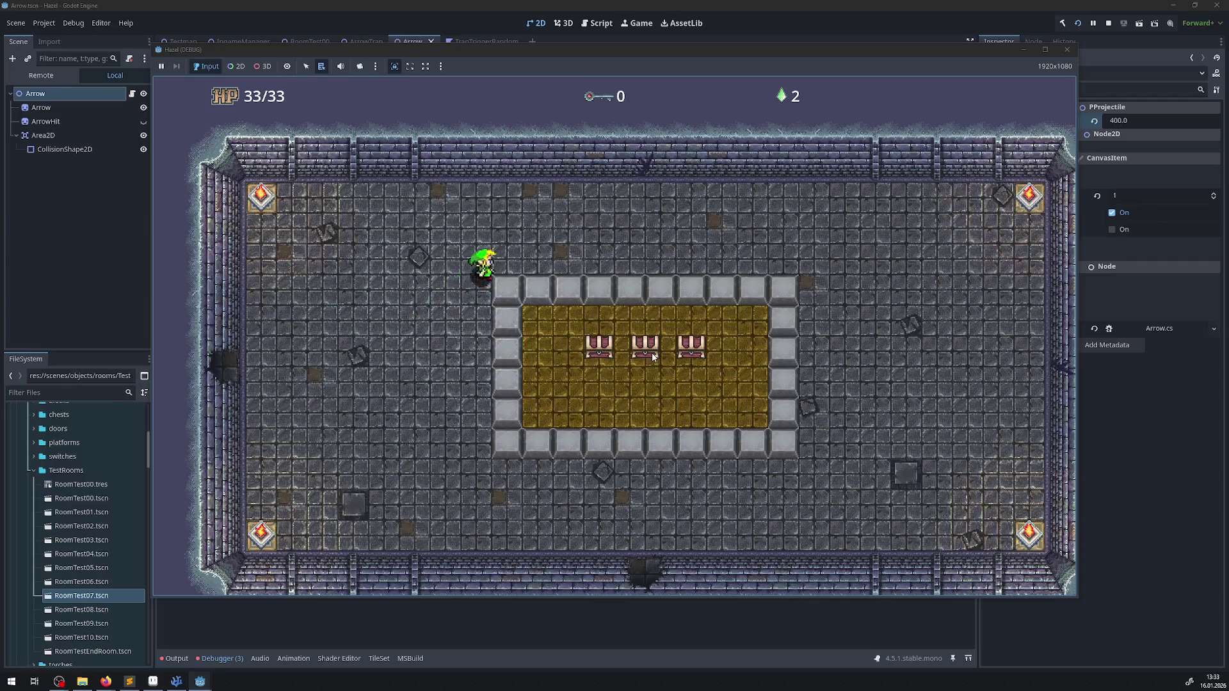
pyautogui.press('Right')
pyautogui.press('Up')
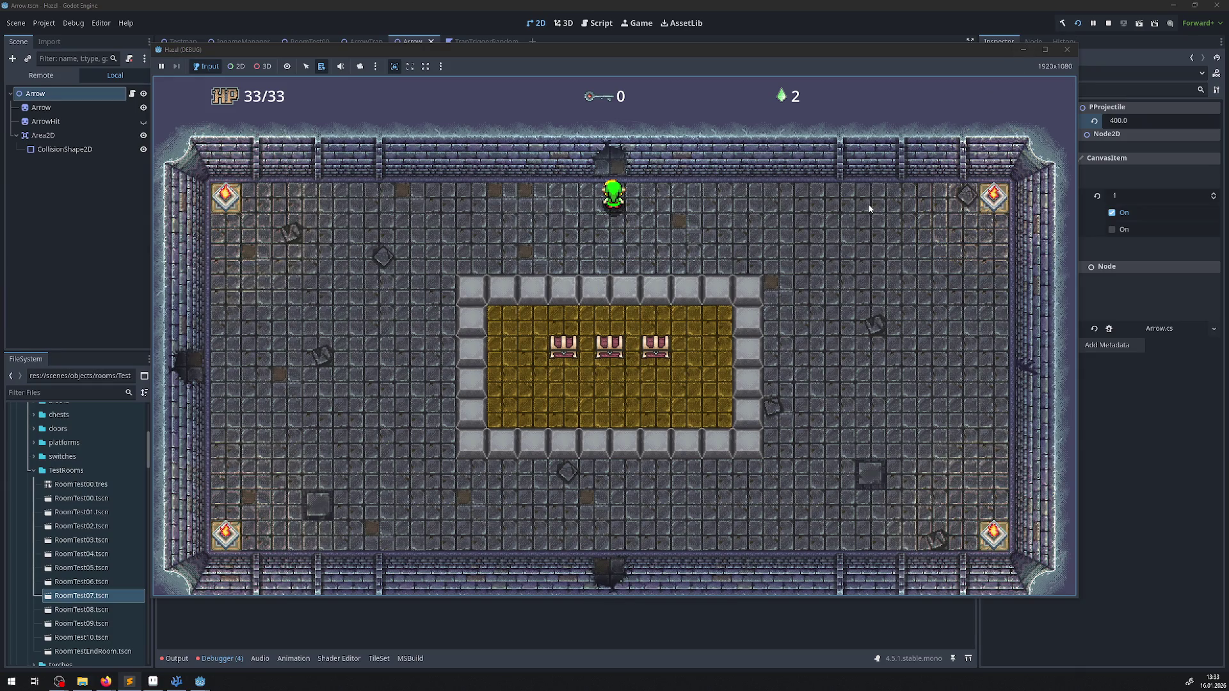
# - Walk down around the room and exit through the bottom door into another three-chest room
pyautogui.press('Down')
pyautogui.press('Left')
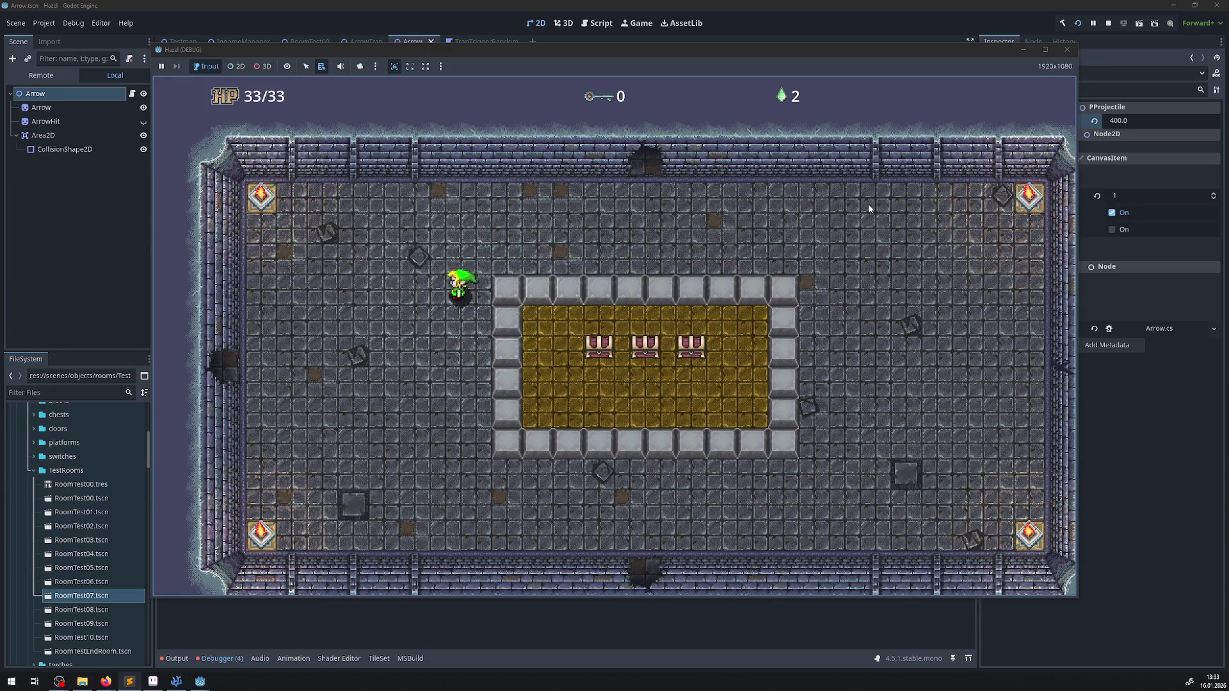
pyautogui.press('Down')
pyautogui.press('Right')
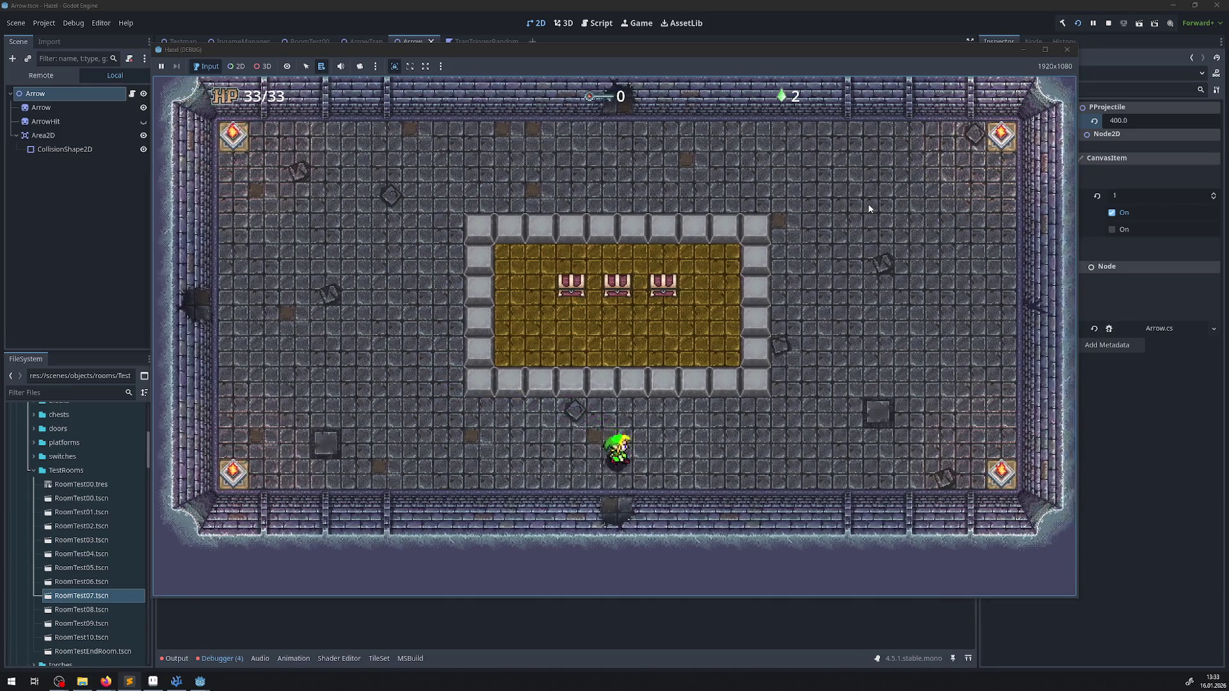
pyautogui.press('Down')
pyautogui.press('Right')
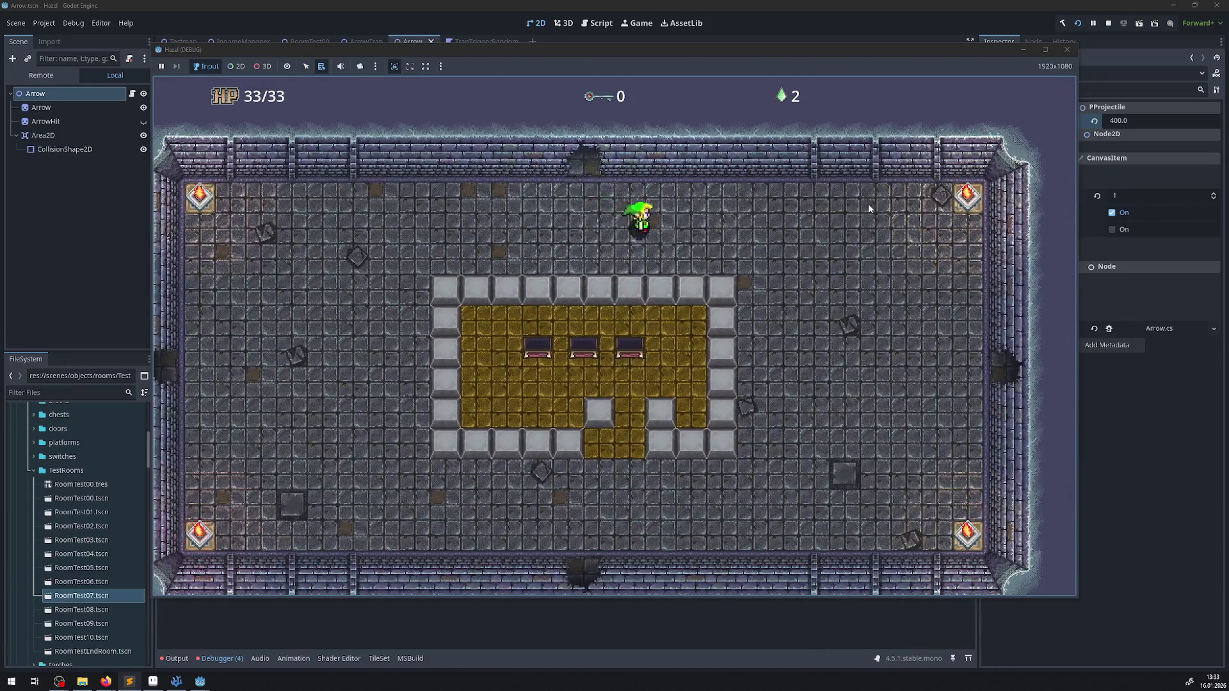
# - Walk through the right door, out the bottom door, and up the yellow path to the top wall
pyautogui.press('Down')
pyautogui.press('Right')
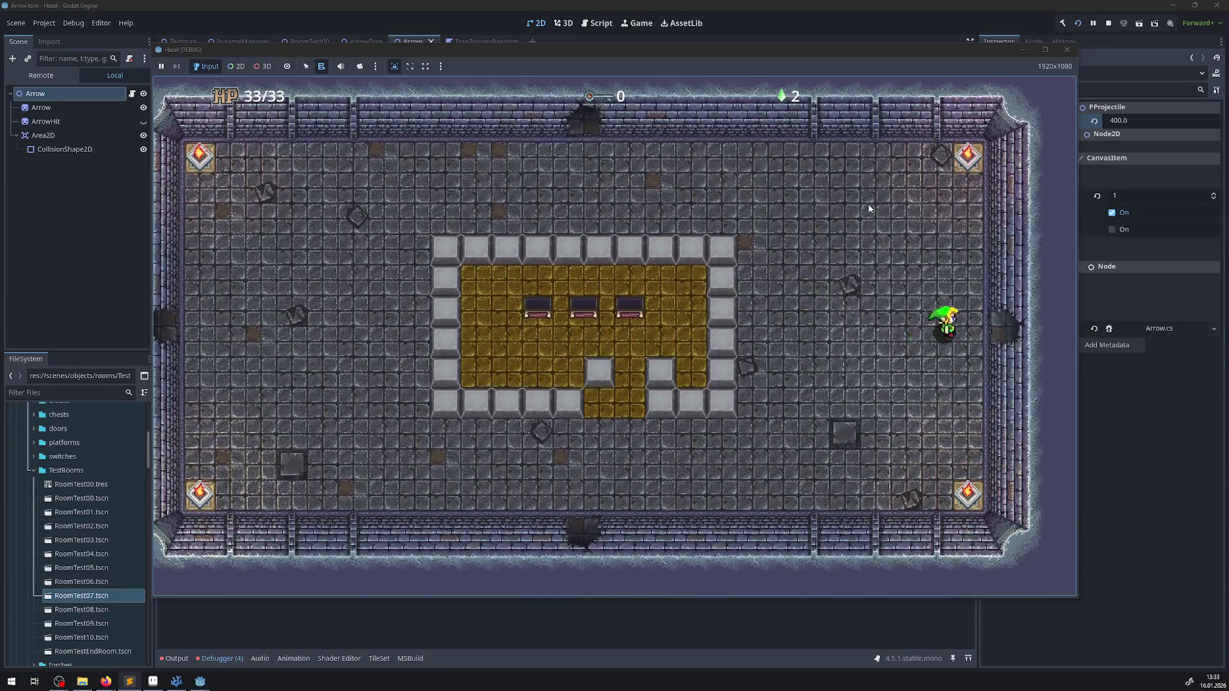
pyautogui.press('Right')
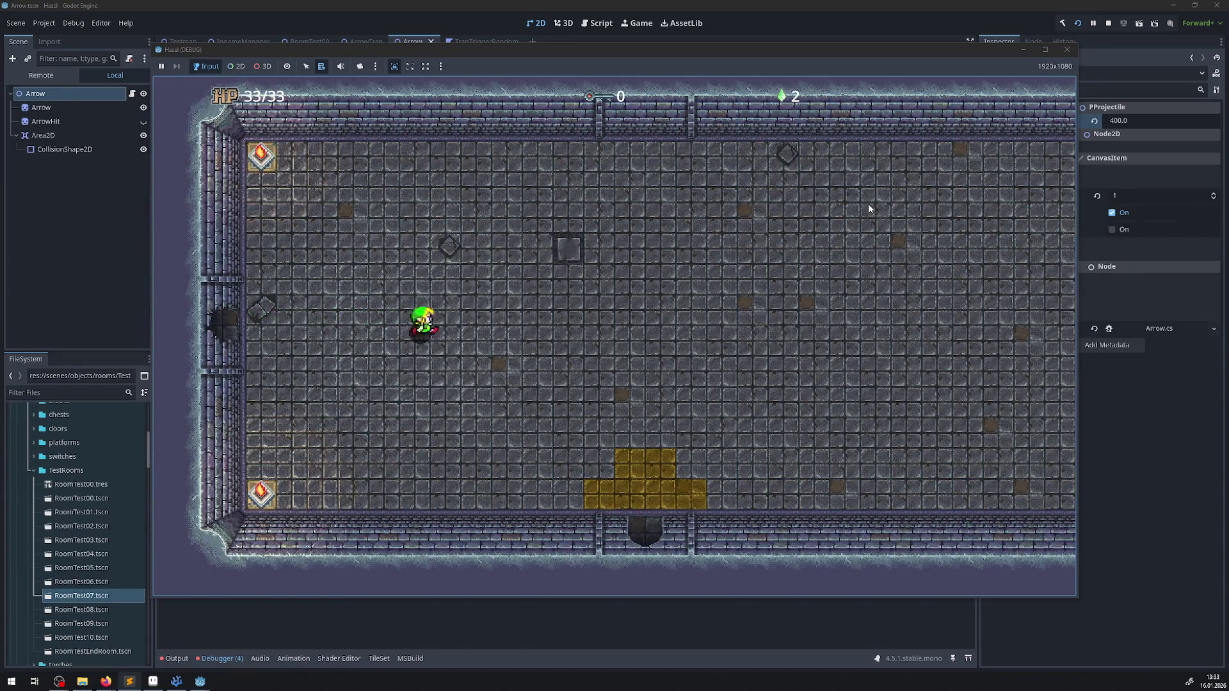
pyautogui.press('Down')
pyautogui.press('Right')
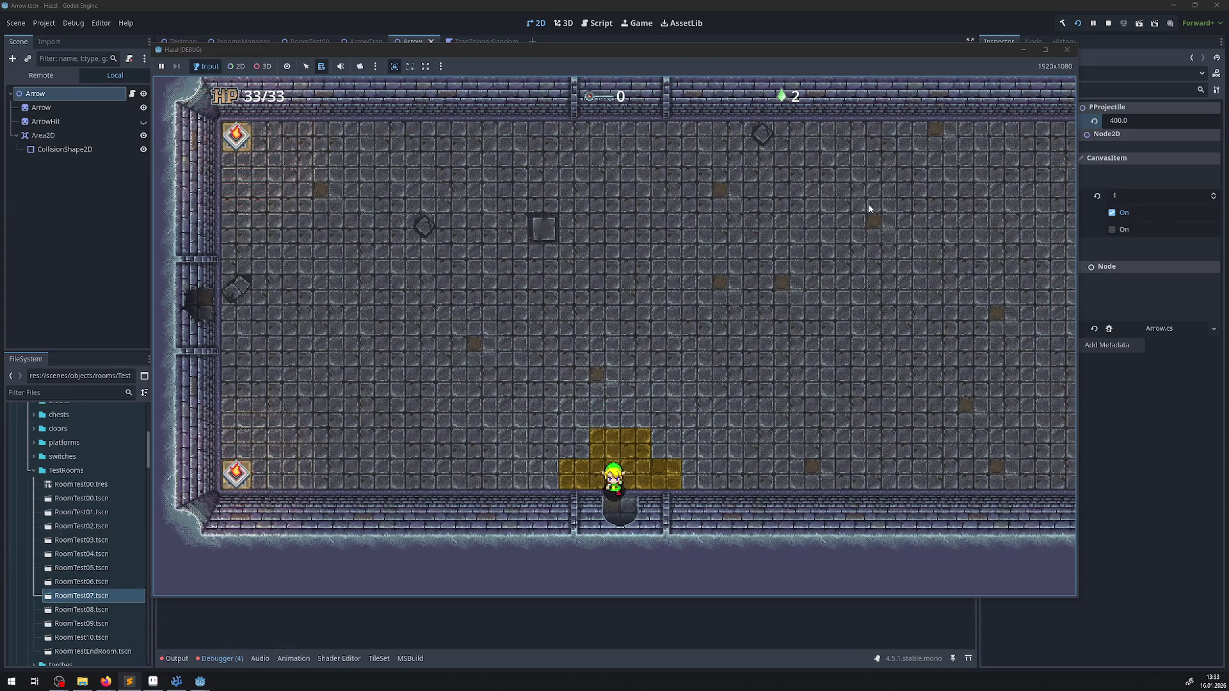
pyautogui.press('Down')
pyautogui.press('Up')
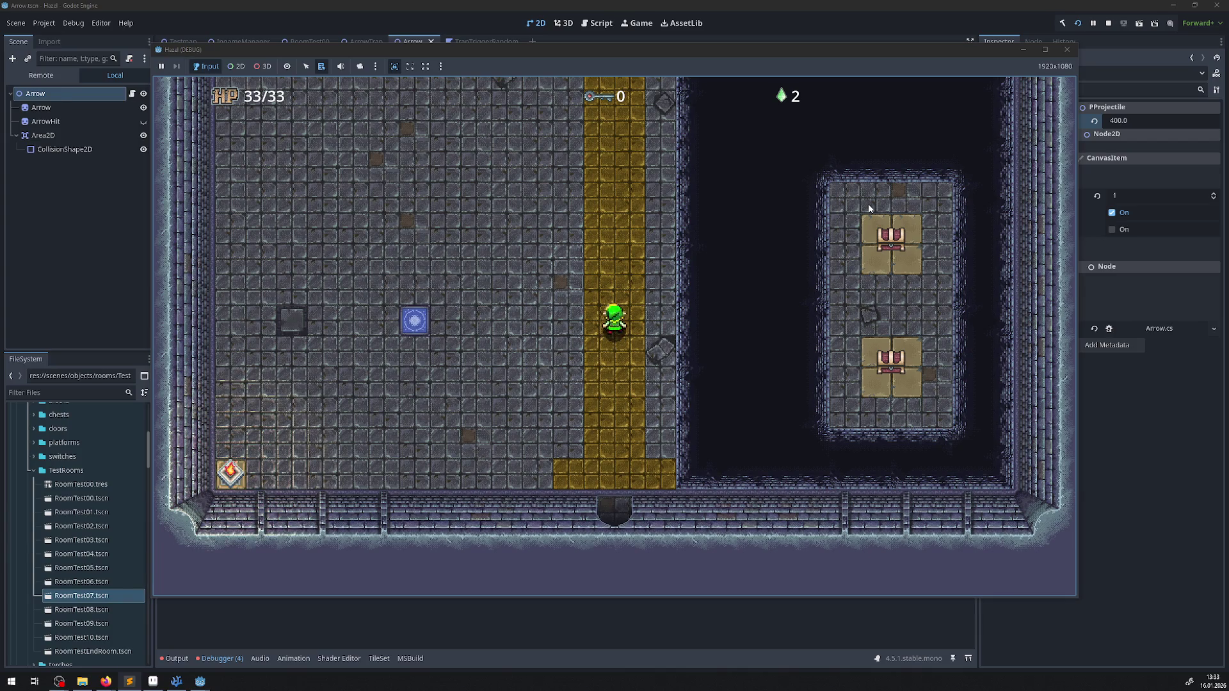
pyautogui.press('Up')
pyautogui.press('Left')
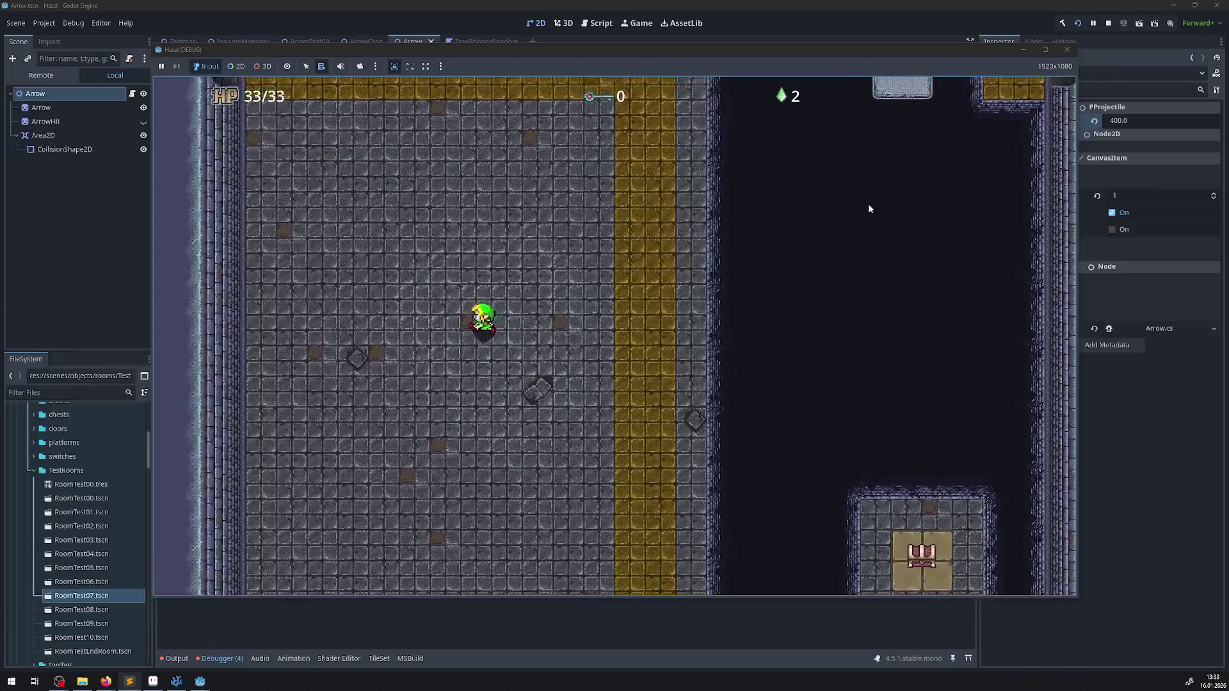
pyautogui.press('Up')
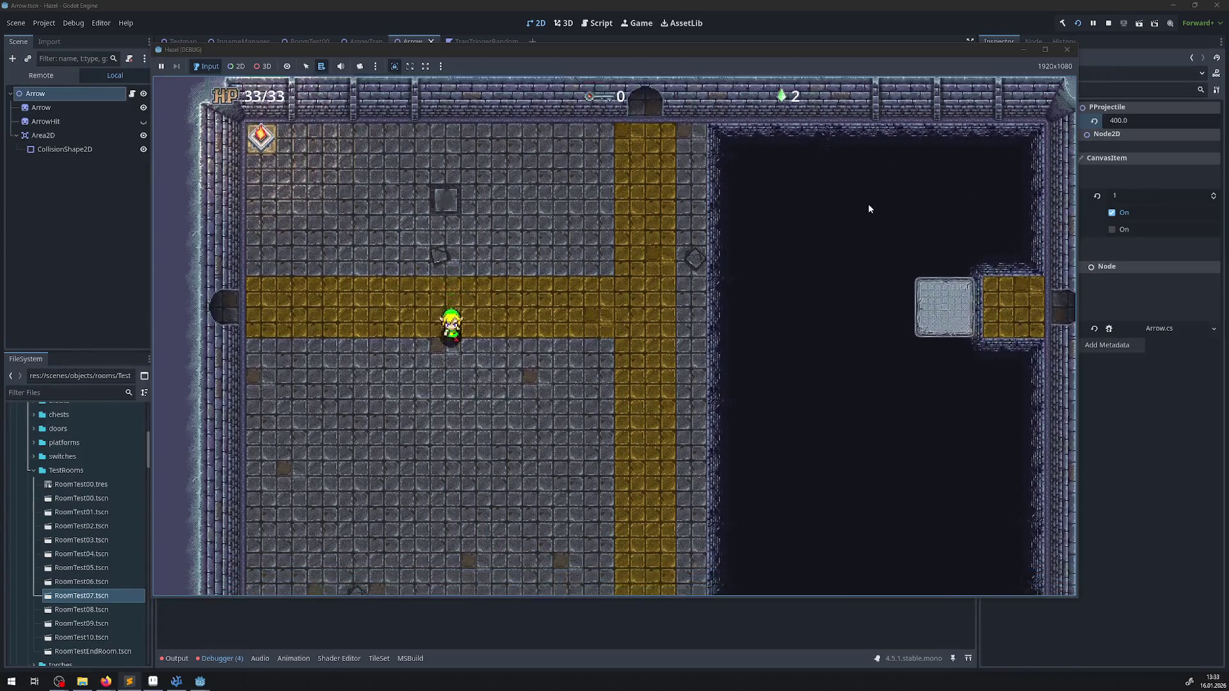
# - Ride the moving platforms right across the pits and step off near the top doorway
pyautogui.press('Right')
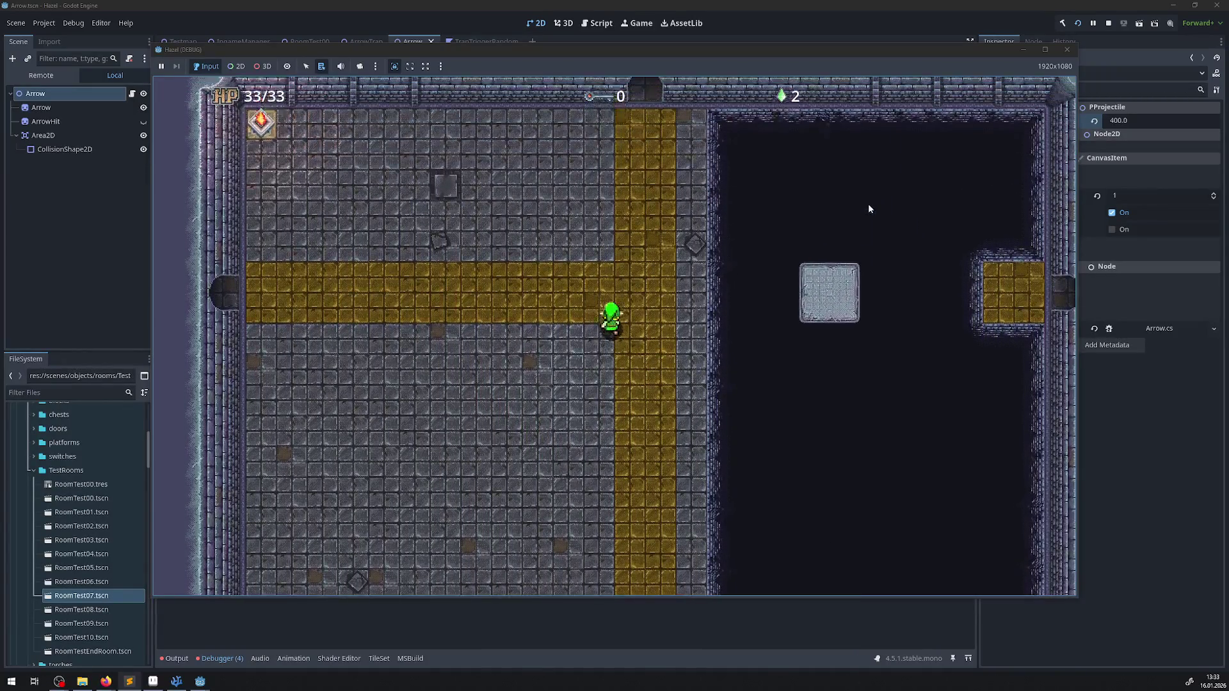
pyautogui.press('Right')
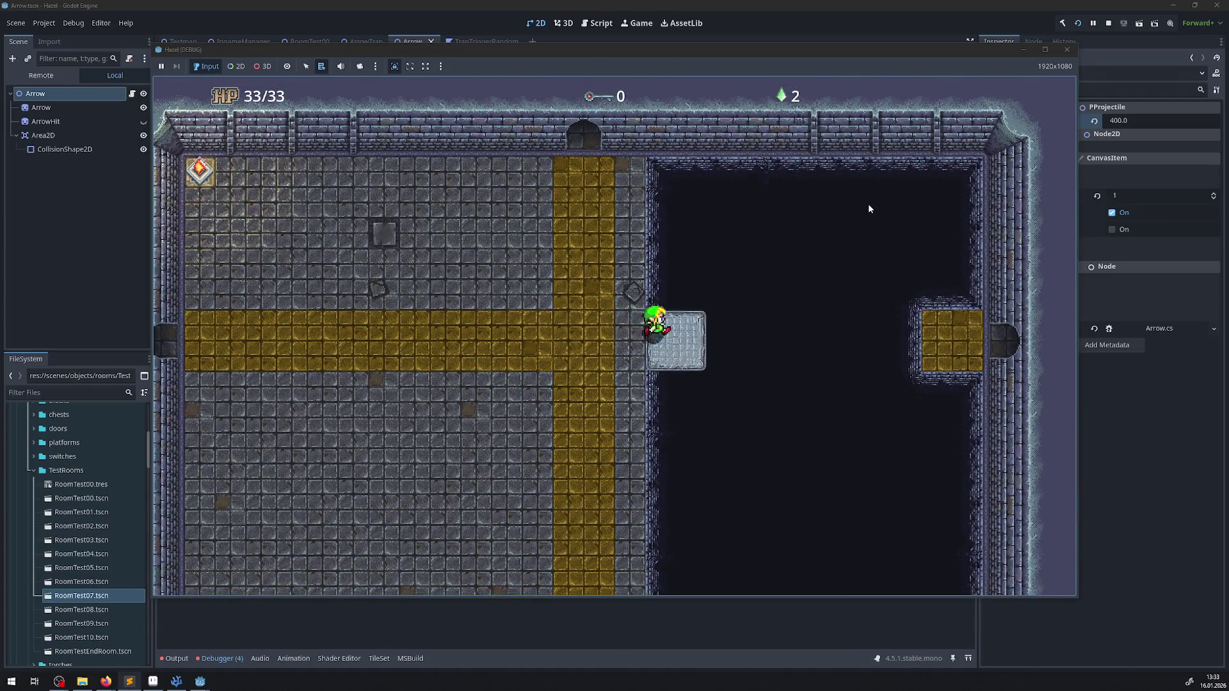
pyautogui.press('Right')
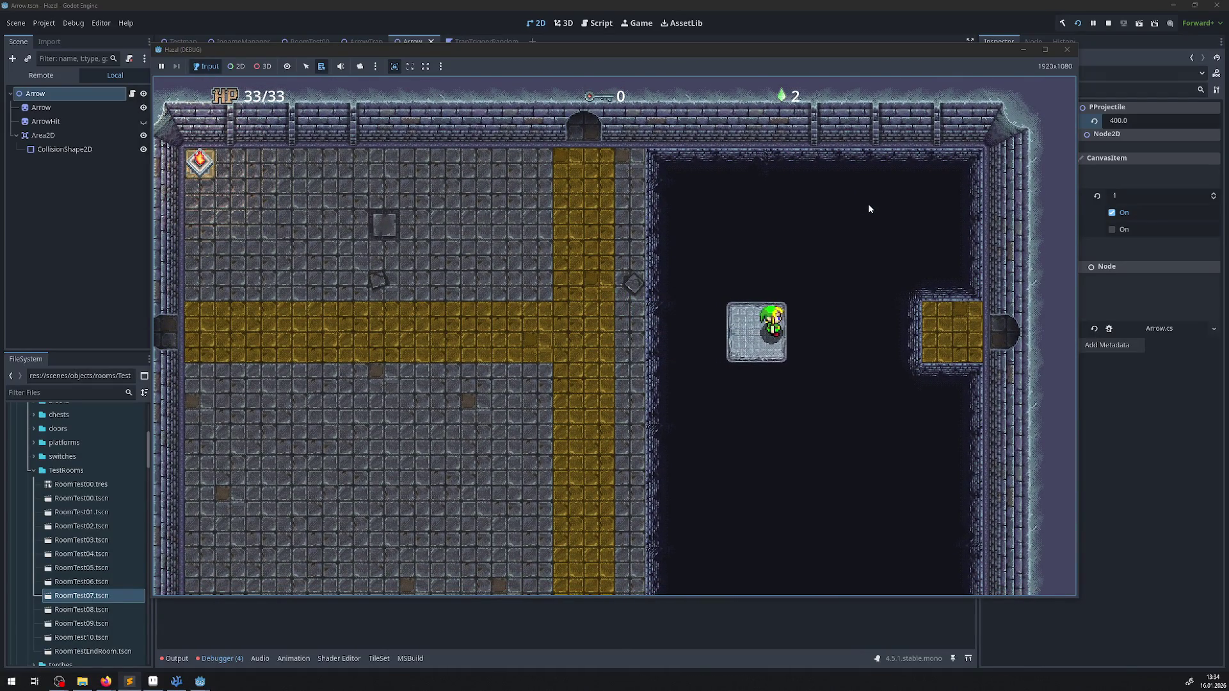
pyautogui.press('Right')
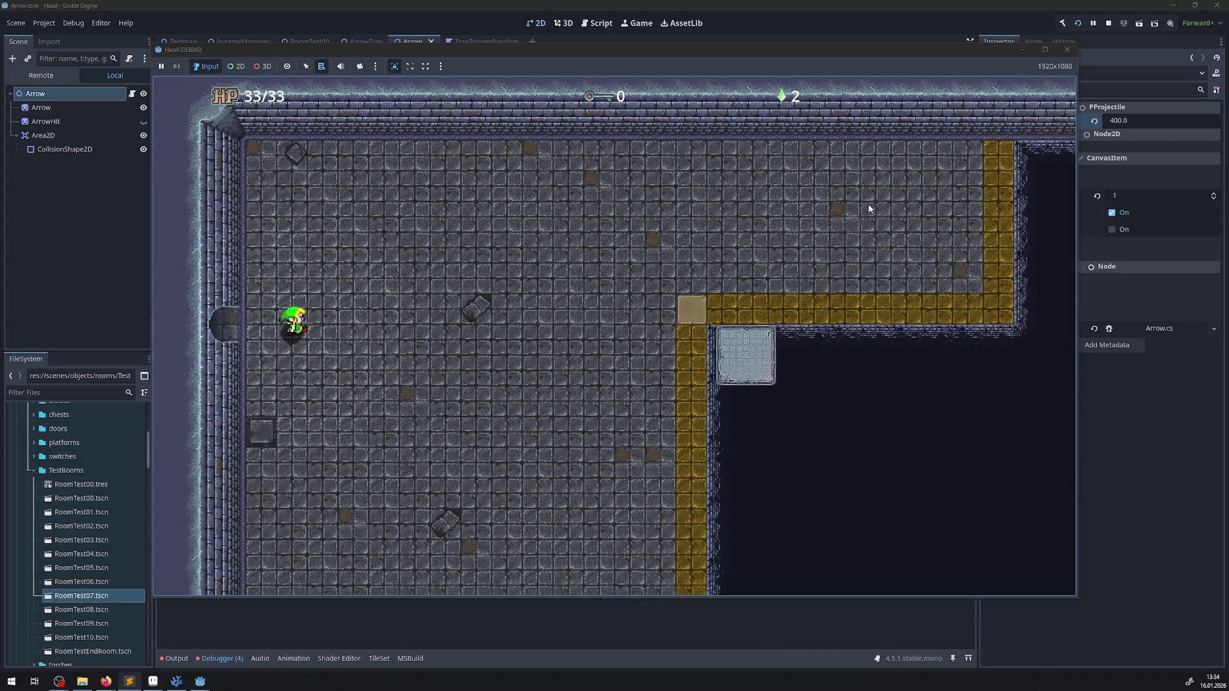
pyautogui.press('Right')
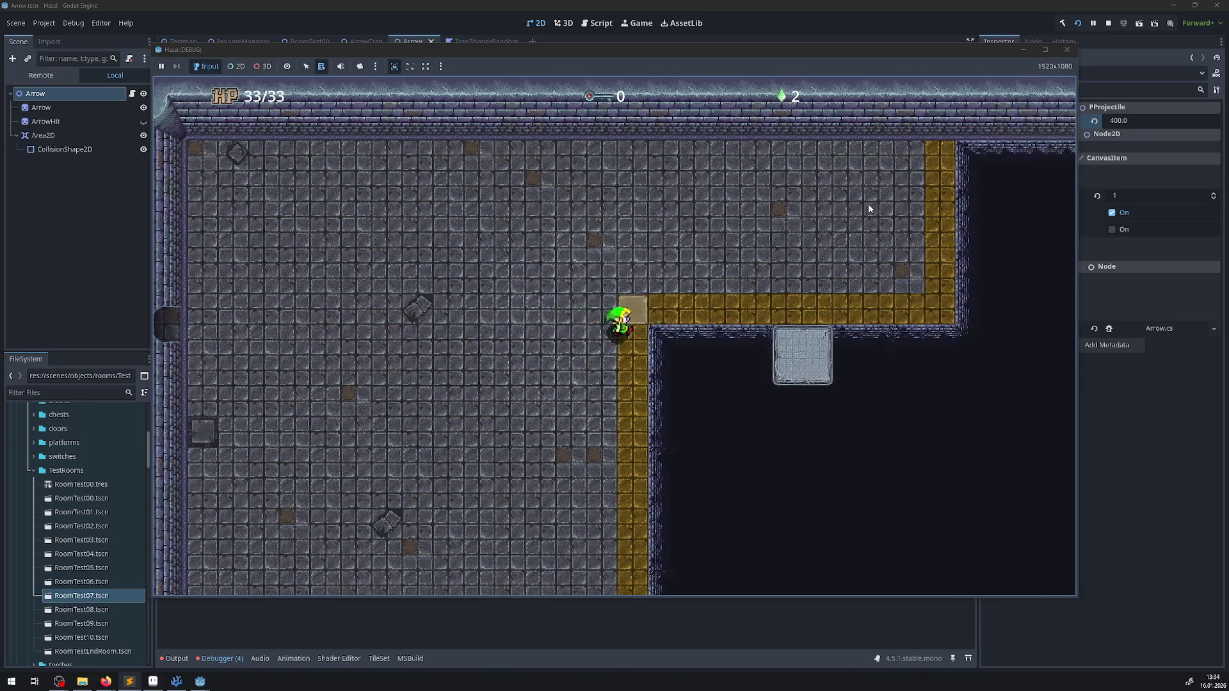
pyautogui.press('Down')
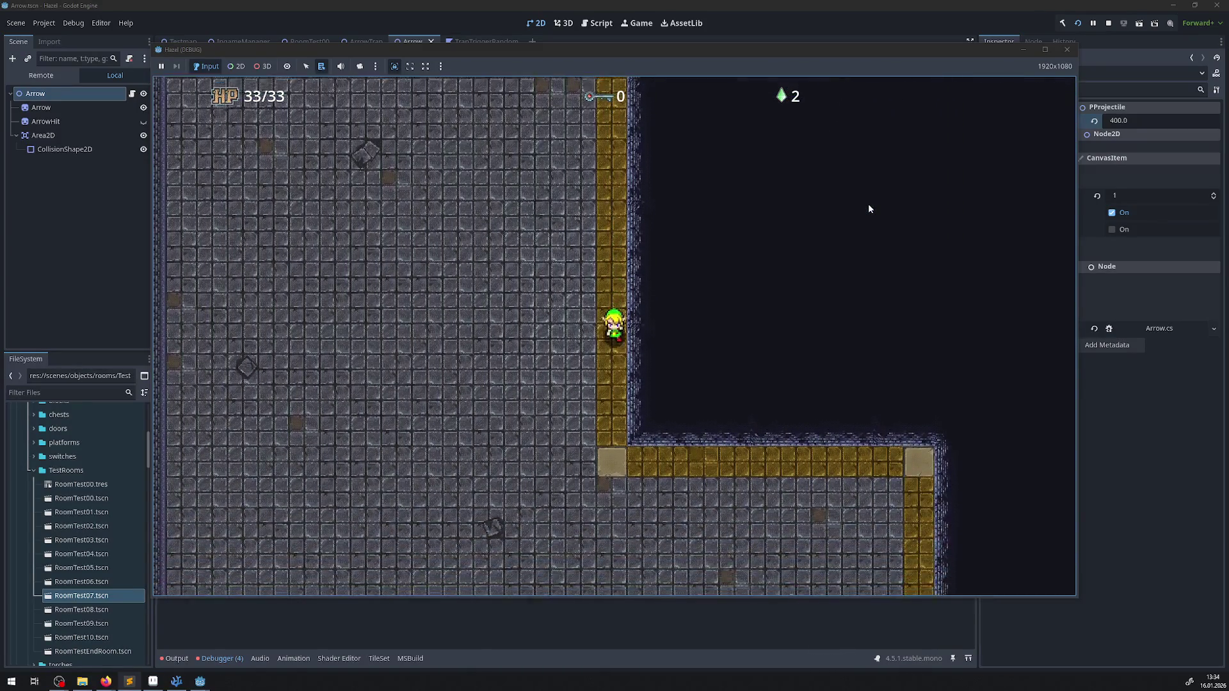
pyautogui.press('Right')
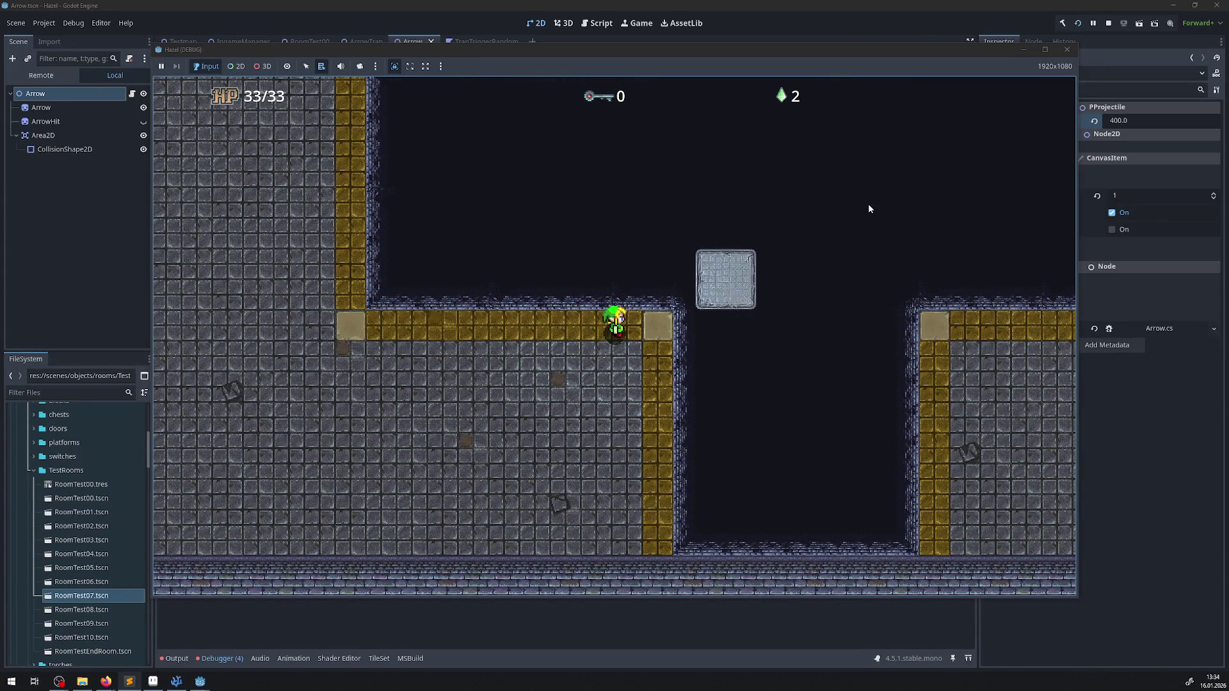
pyautogui.press('Up')
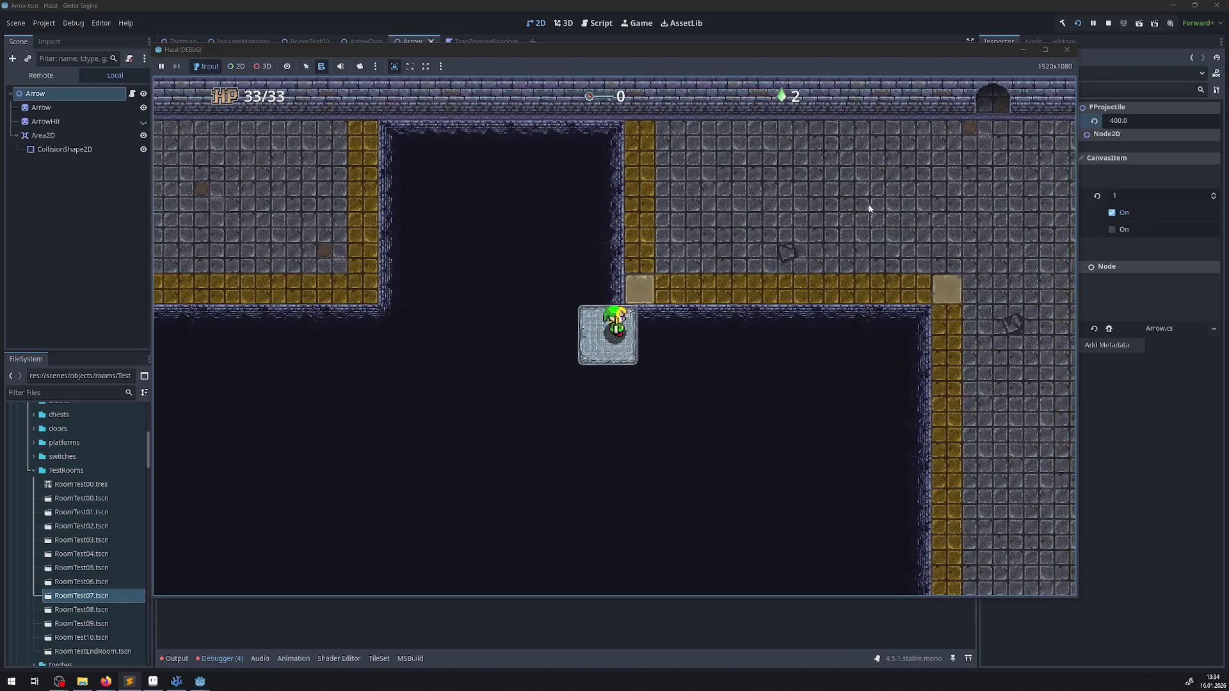
pyautogui.press('Up')
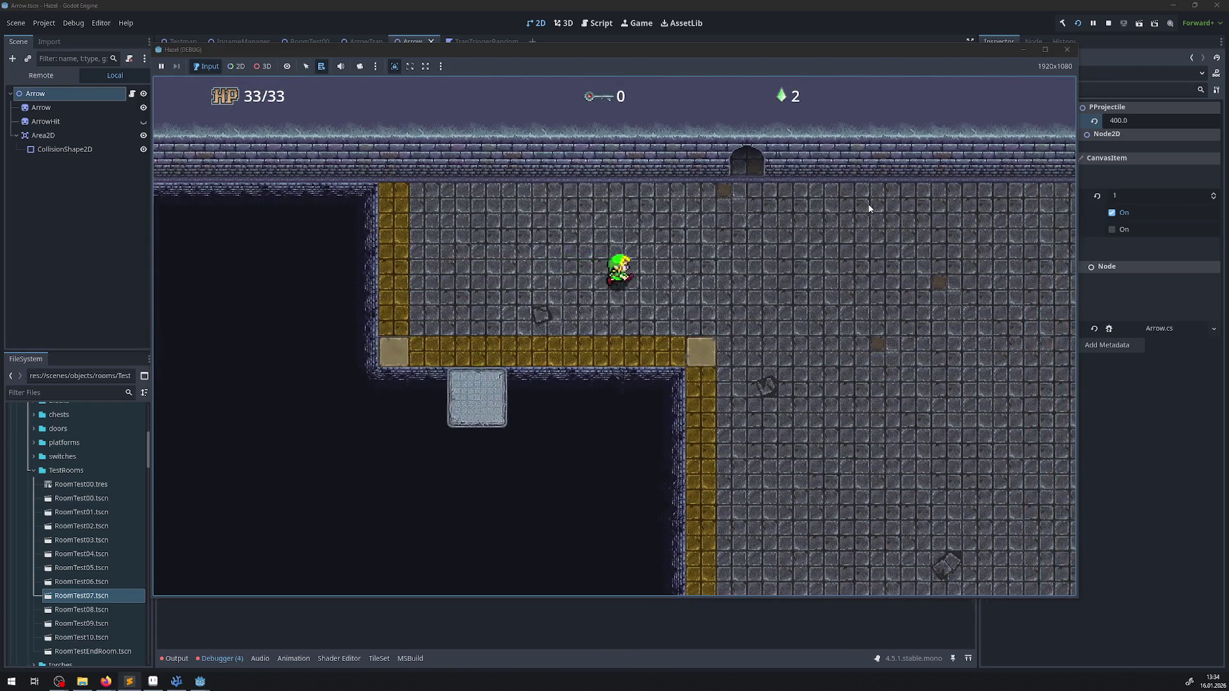
pyautogui.press('Right')
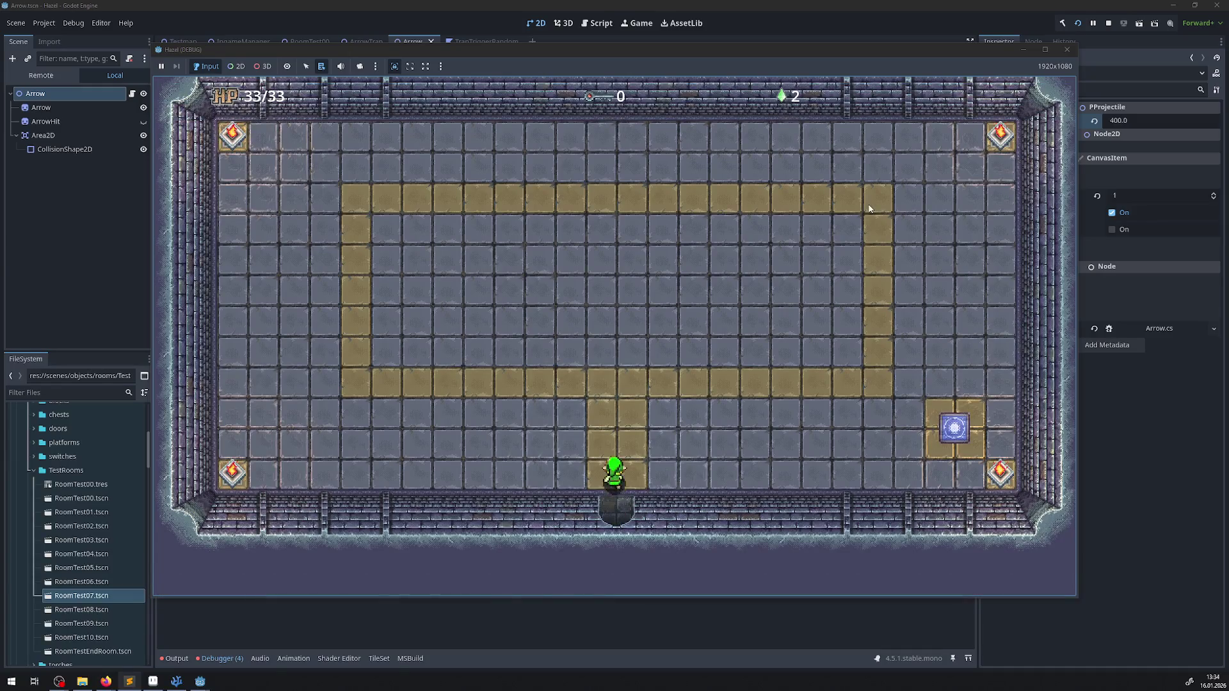
# - Walk up to the room's centre, back down, then right and down to just above the blue floor switch
pyautogui.press('Up')
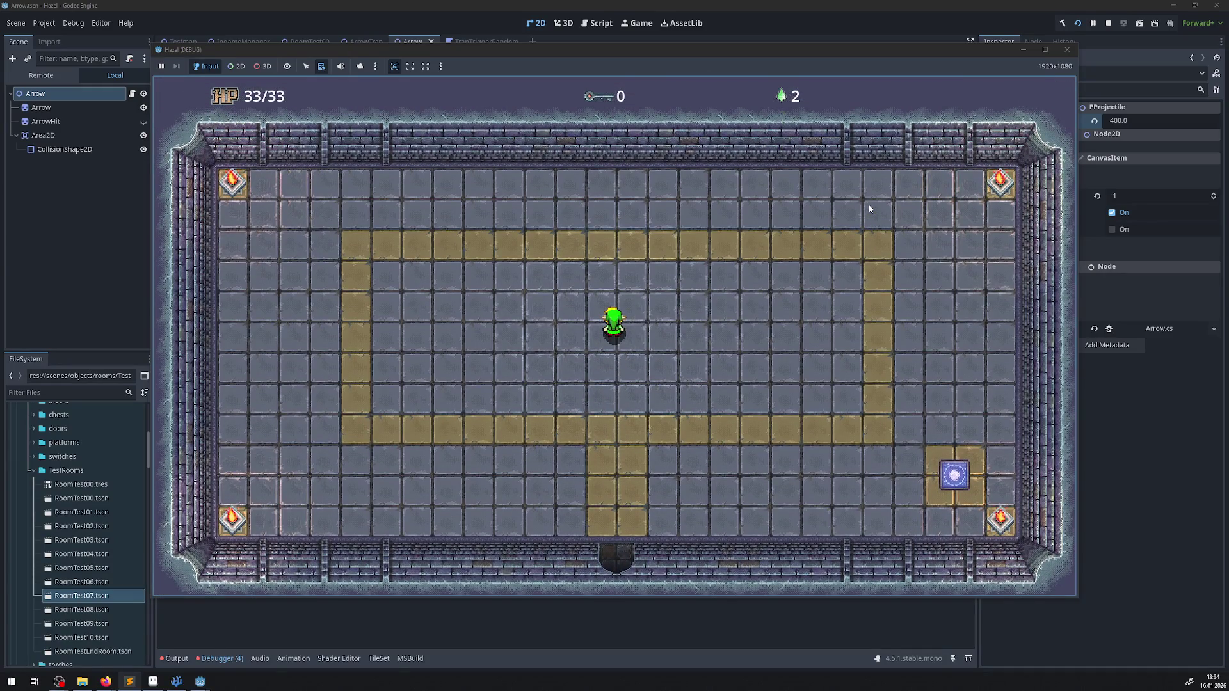
pyautogui.press('Down')
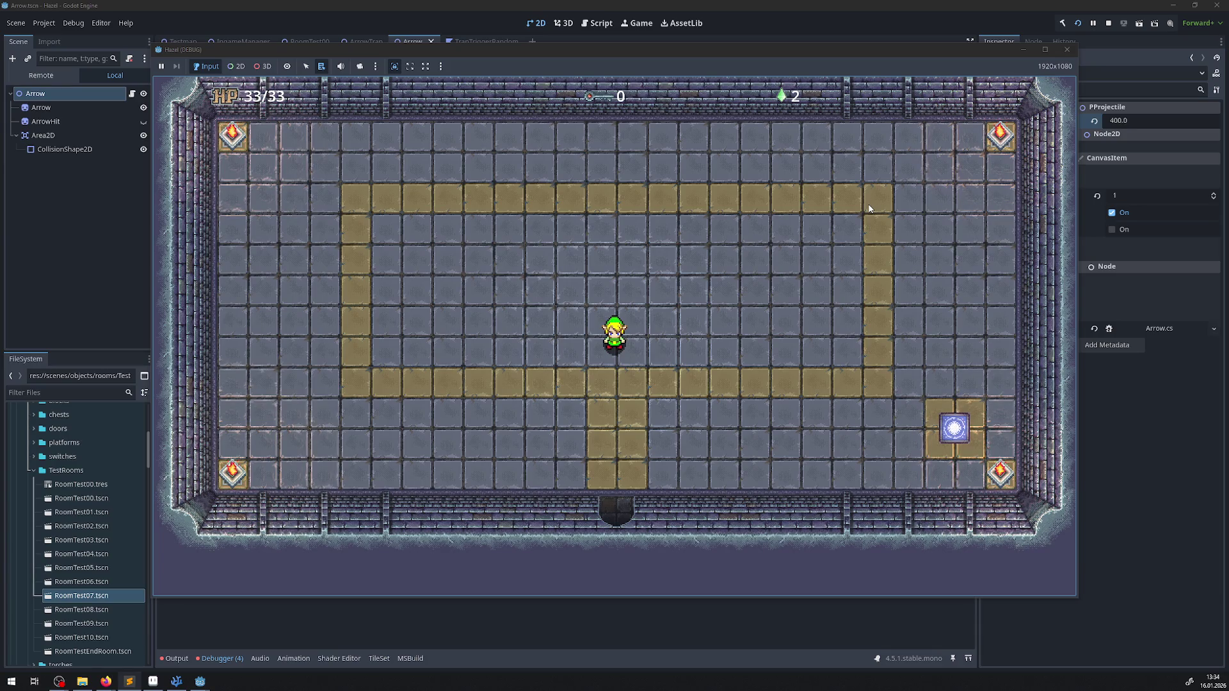
pyautogui.press('Right')
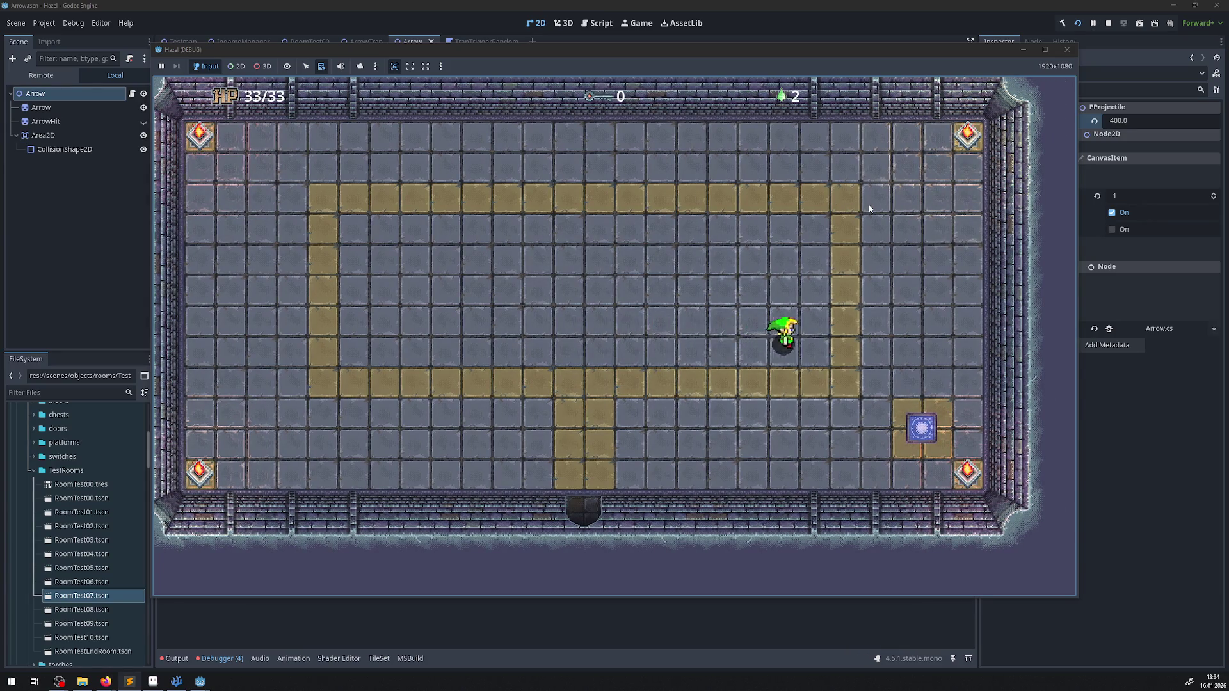
pyautogui.press('Down')
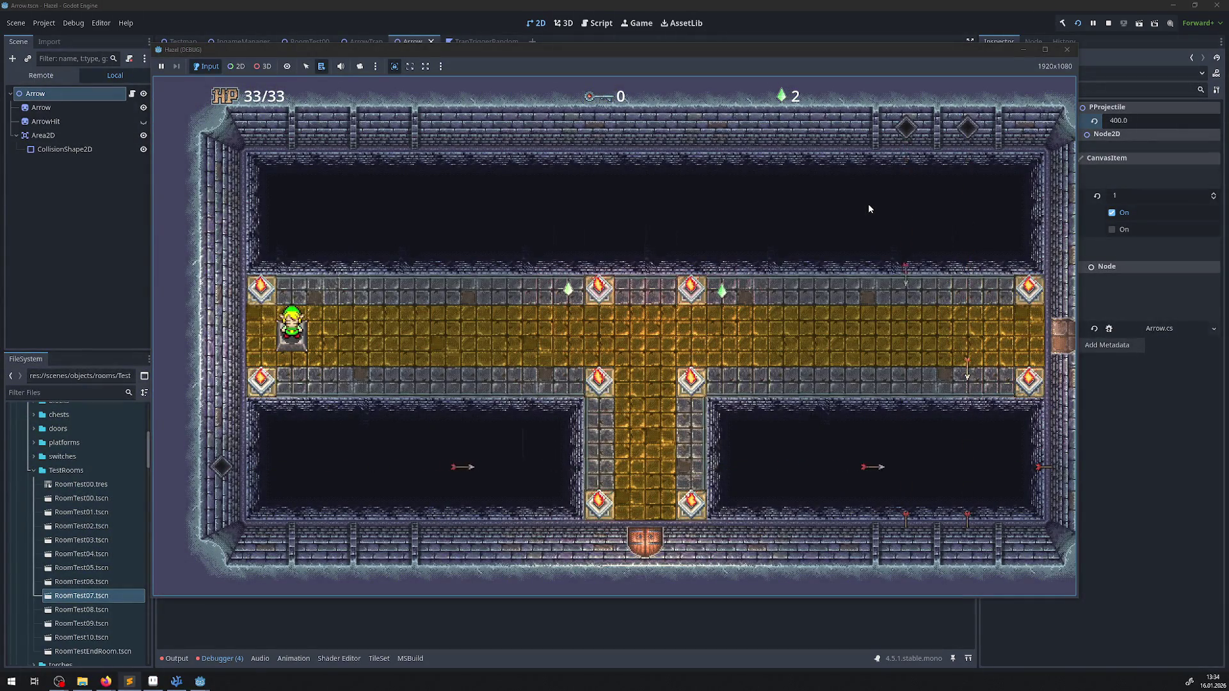
# - Step off and push the grey block left to uncover the blue switch
pyautogui.press('Right')
pyautogui.press('Down')
pyautogui.press('Left')
pyautogui.press('Down')
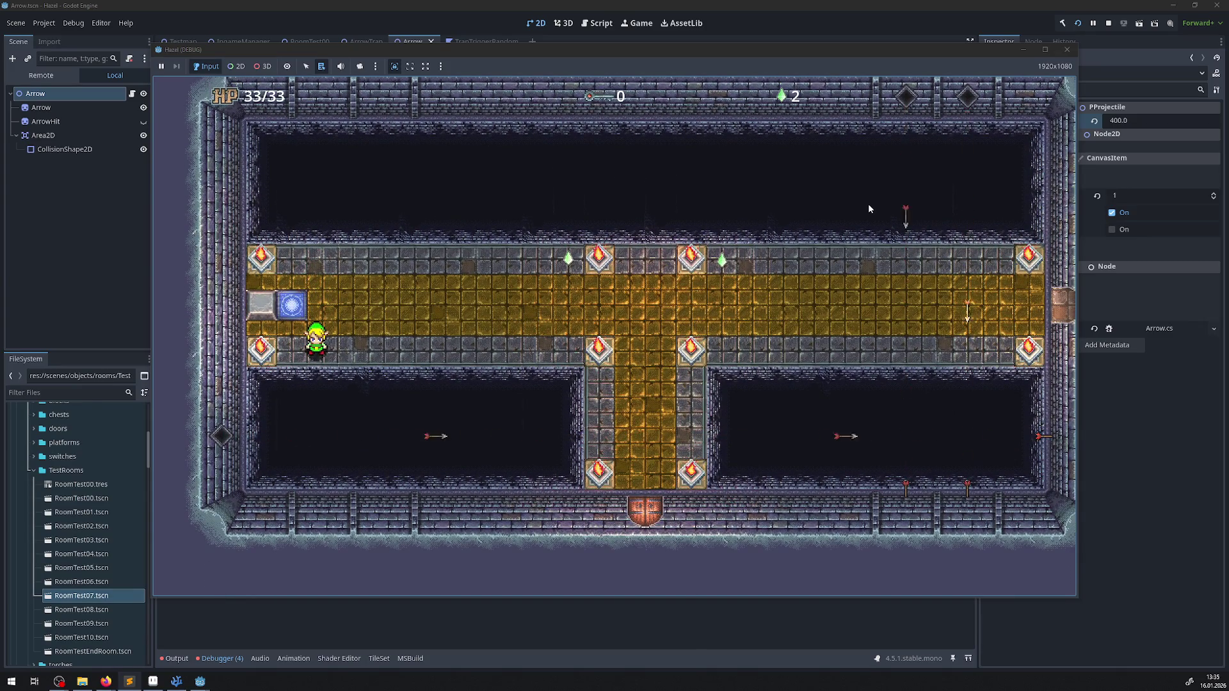
# - Walk along the gold path toward the hall's right door, then close the game window
pyautogui.press('Up')
pyautogui.press('Right')
pyautogui.press('Down')
pyautogui.press('Right')
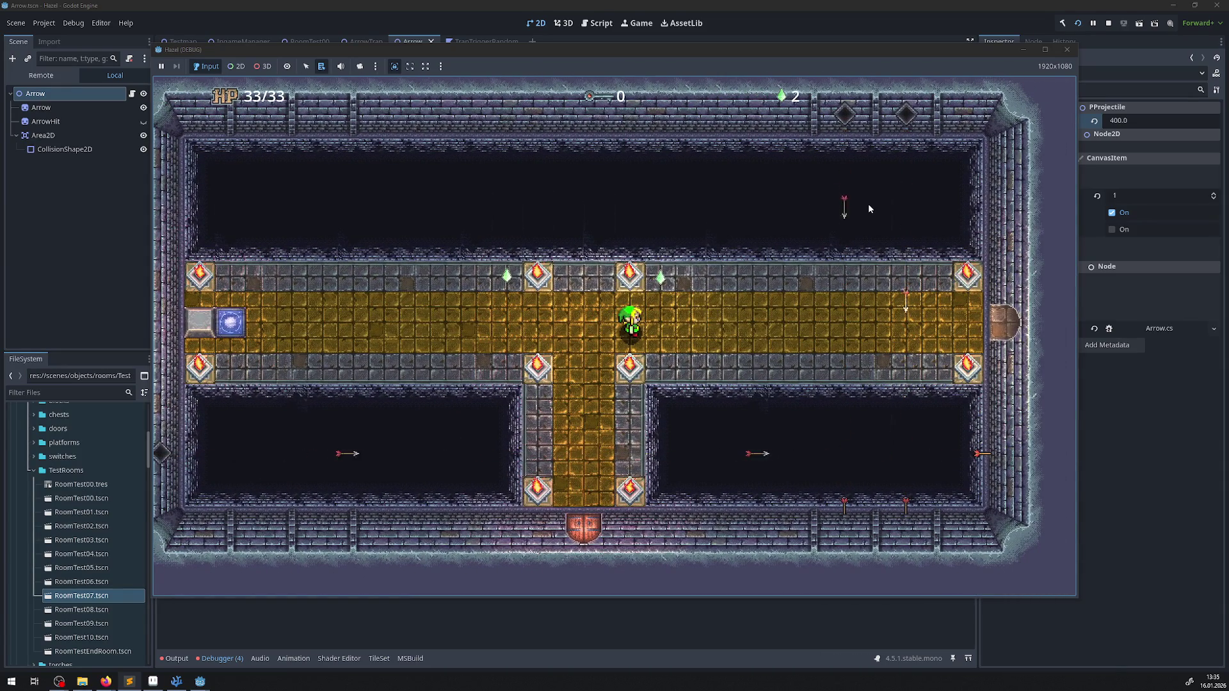
pyautogui.press('Right')
pyautogui.press('Right')
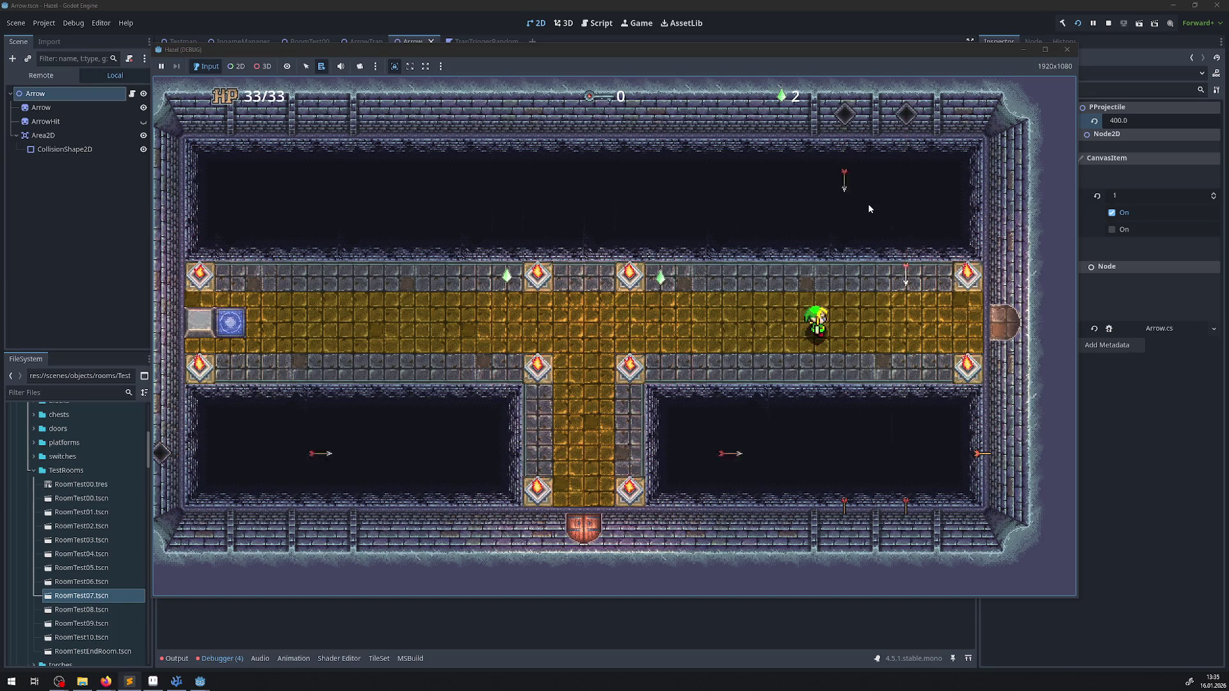
pyautogui.press('Right')
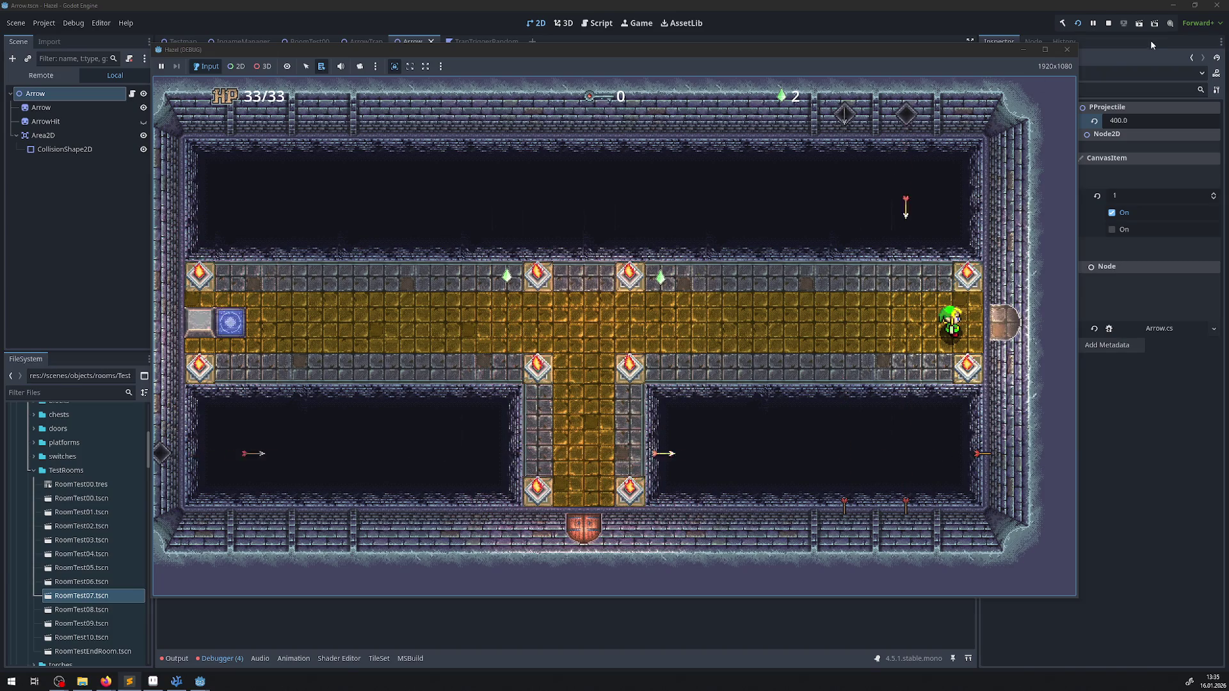
pyautogui.click(1065, 51)
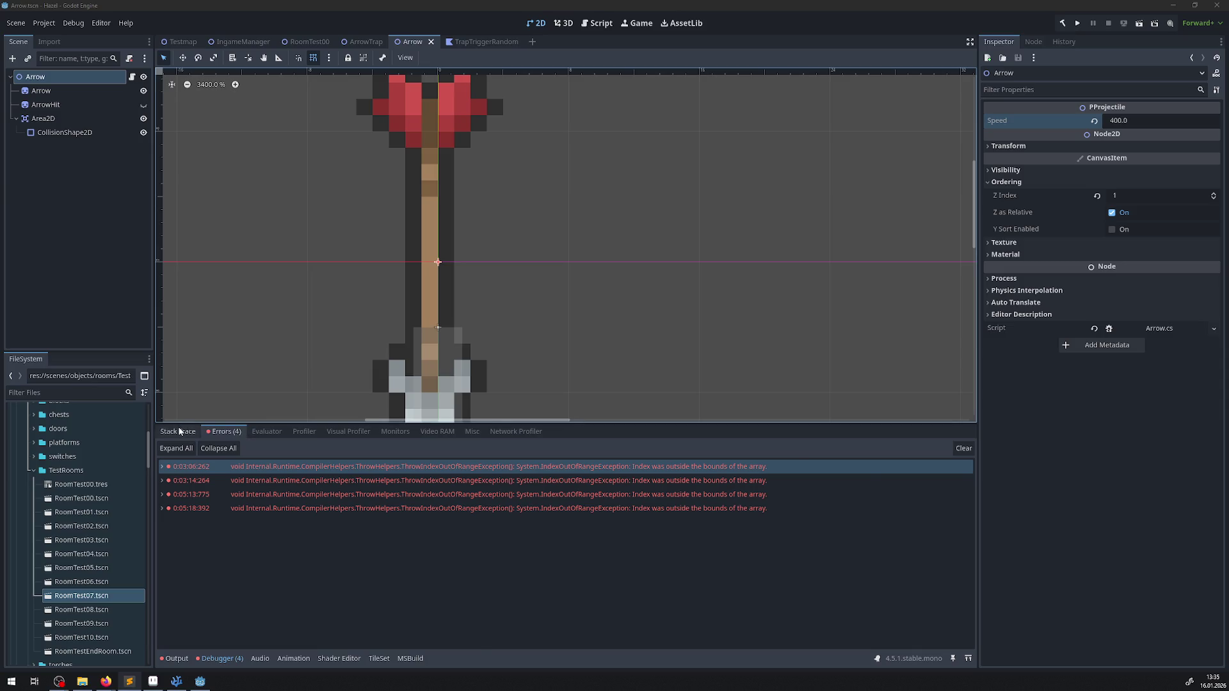
# - View the errors' stack trace and open the RoomTest09.tscn scene
pyautogui.click(180, 431)
pyautogui.doubleClick(82, 623)
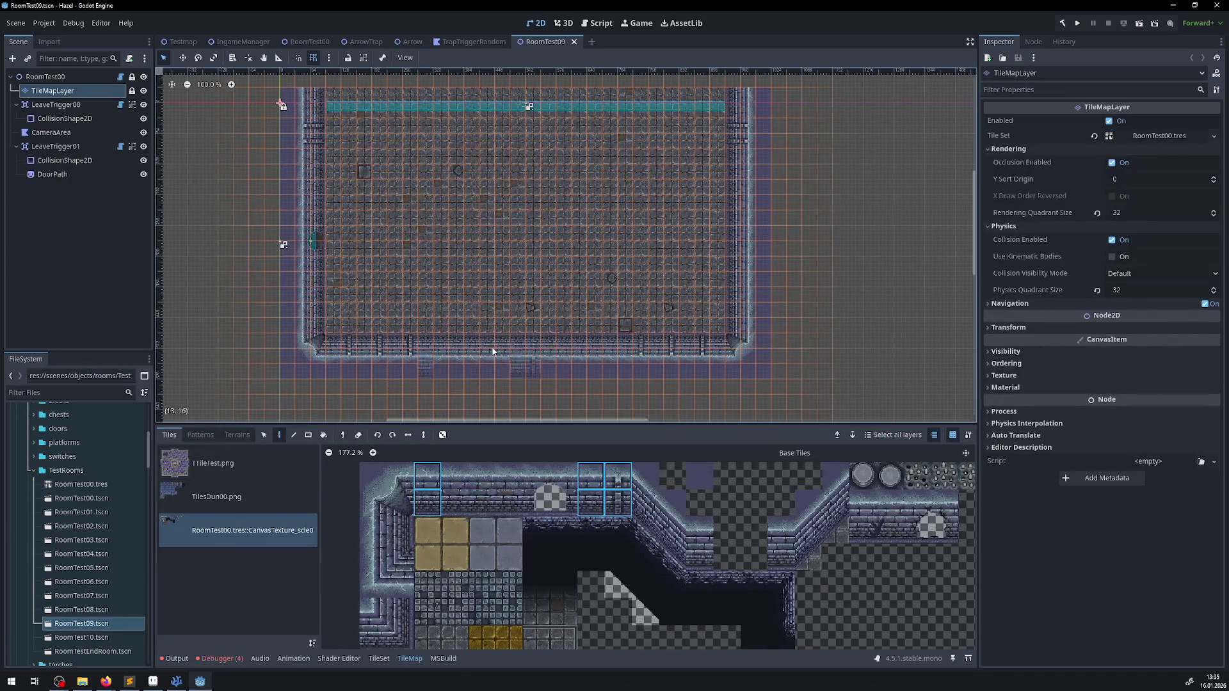
pyautogui.scroll(5, 387, 223)
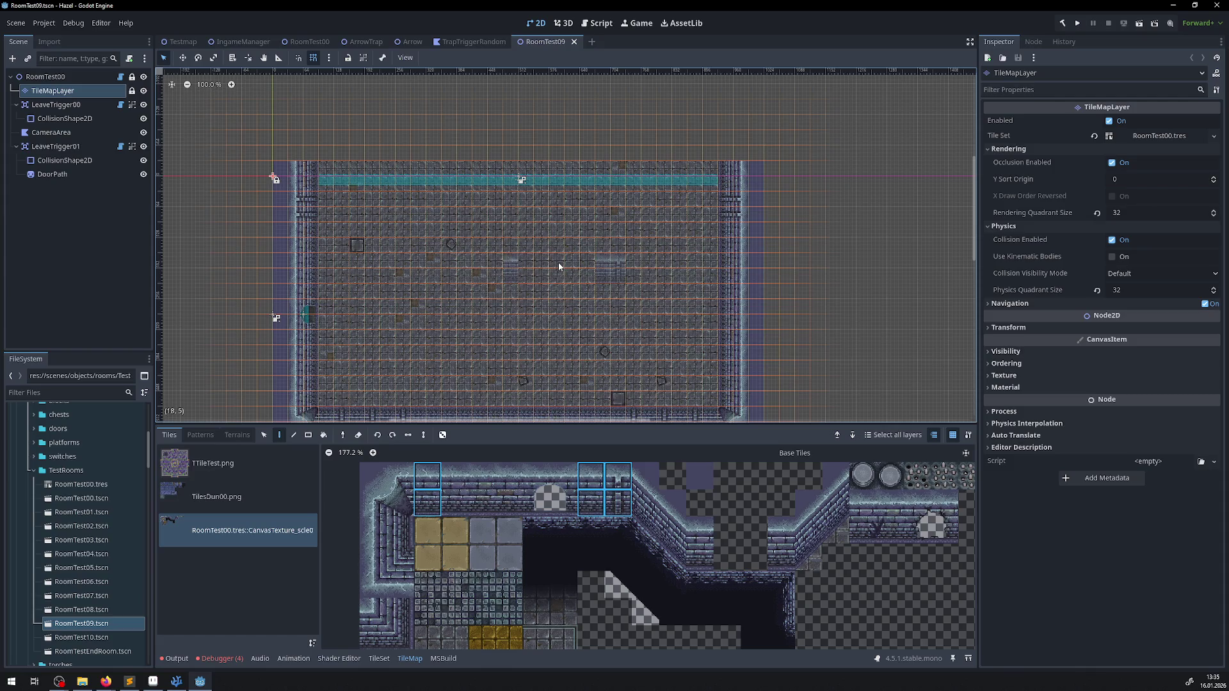
# - Check the web browser and text editor, then rebuild the .NET project
pyautogui.hotkey('alt', 'Tab')
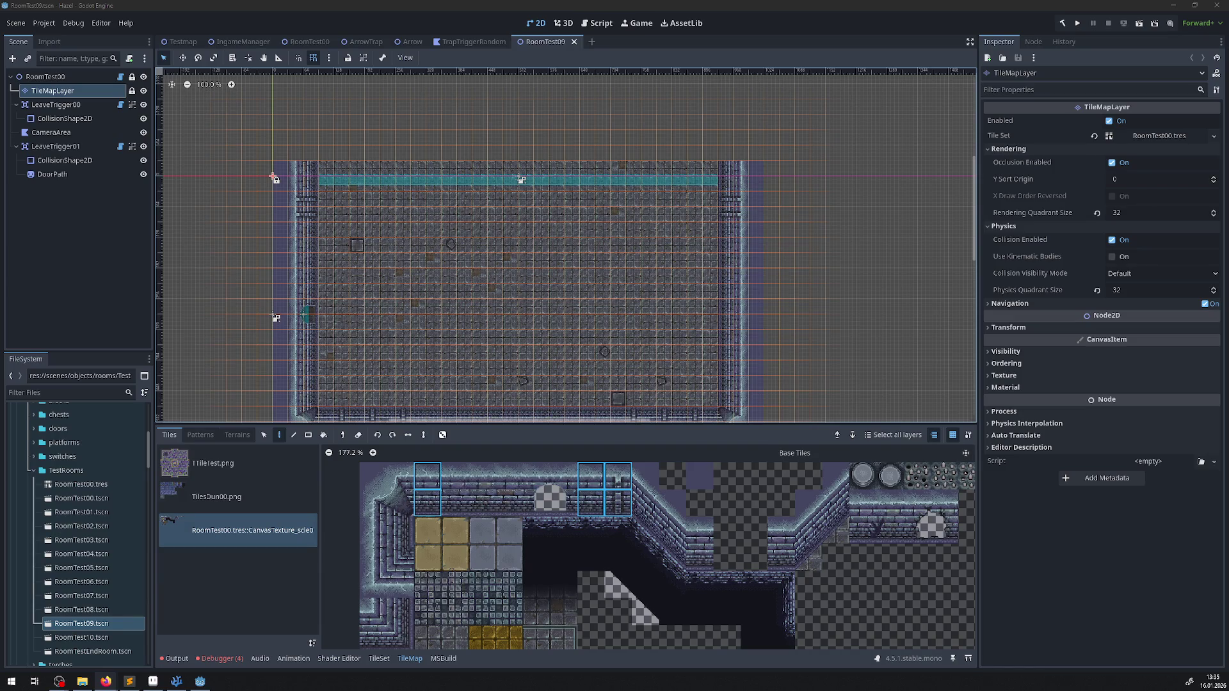
pyautogui.hotkey('alt', 'Tab')
pyautogui.click(1063, 23)
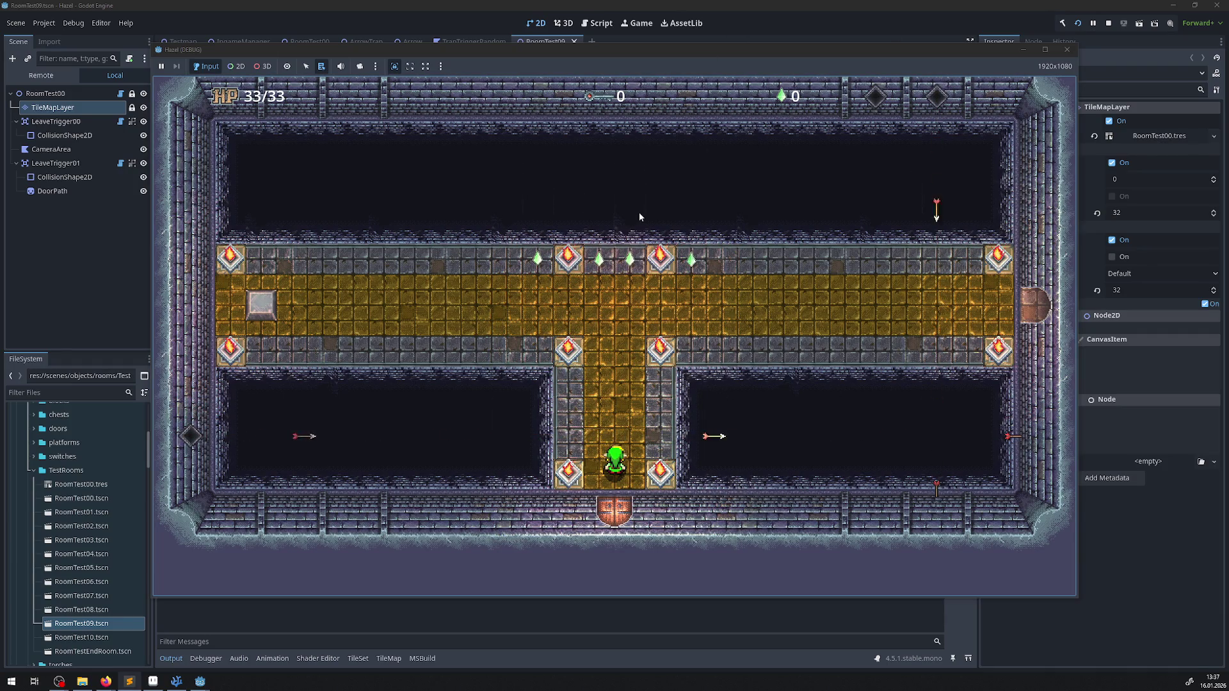
# - Walk up into the golden hall and collect the gems along the top row
pyautogui.press('Up')
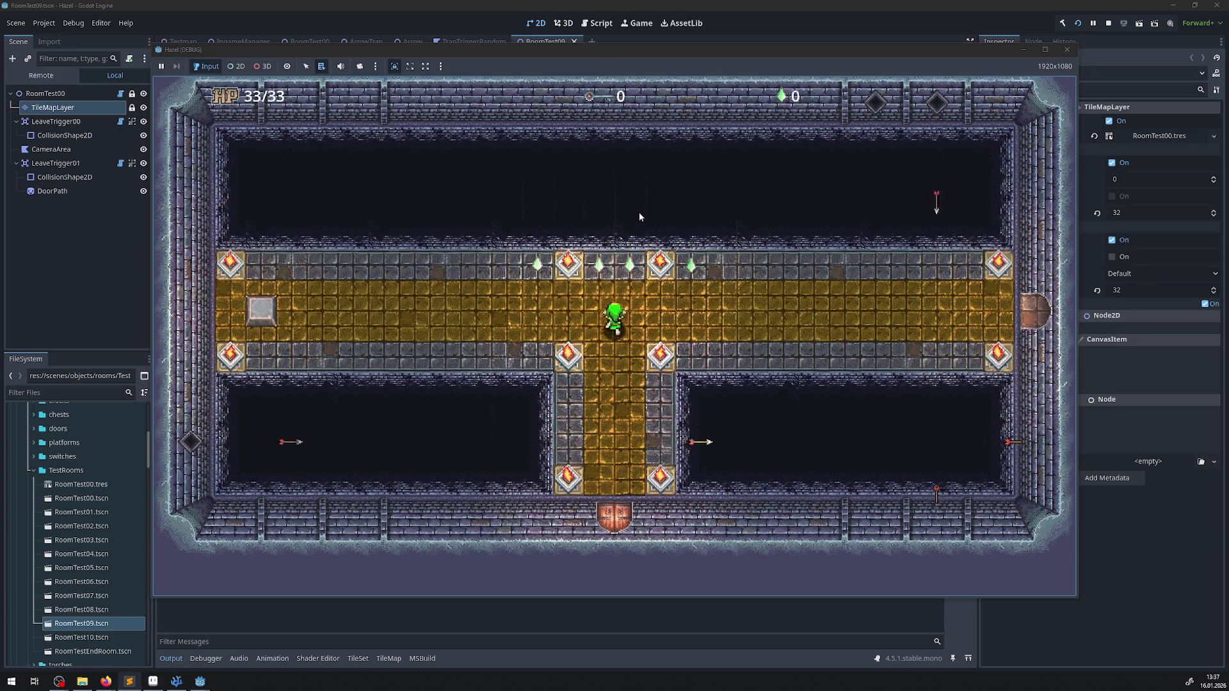
pyautogui.press('Up')
pyautogui.press('Left')
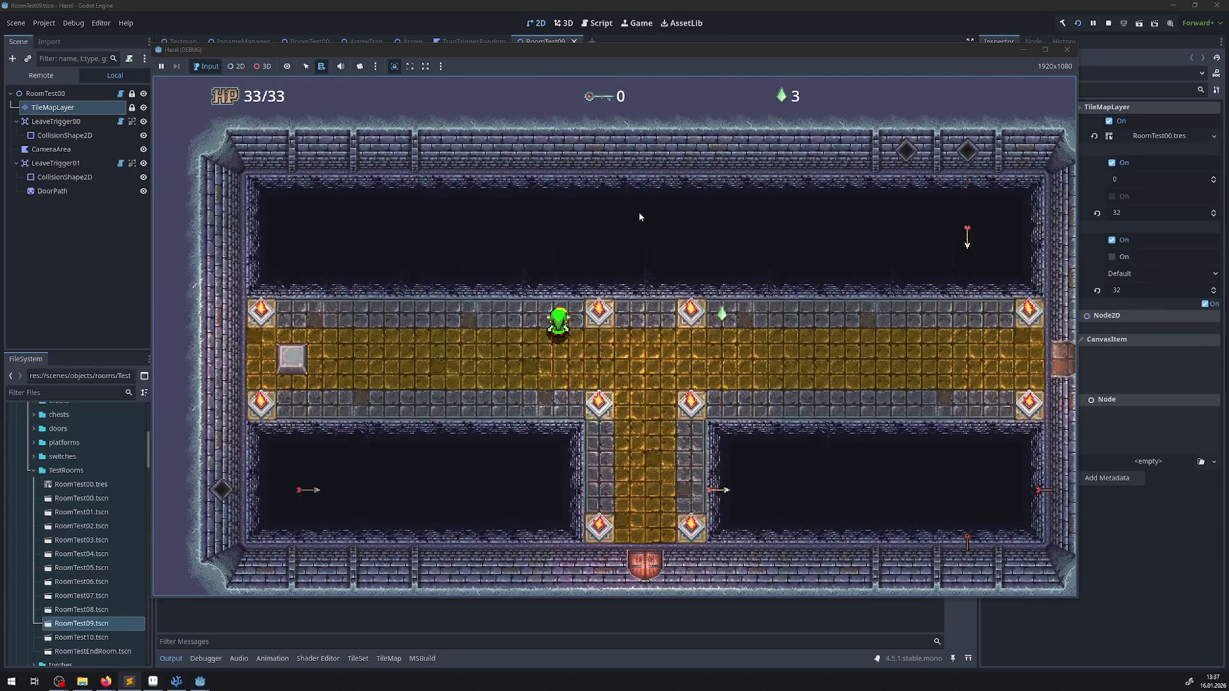
pyautogui.press('Right')
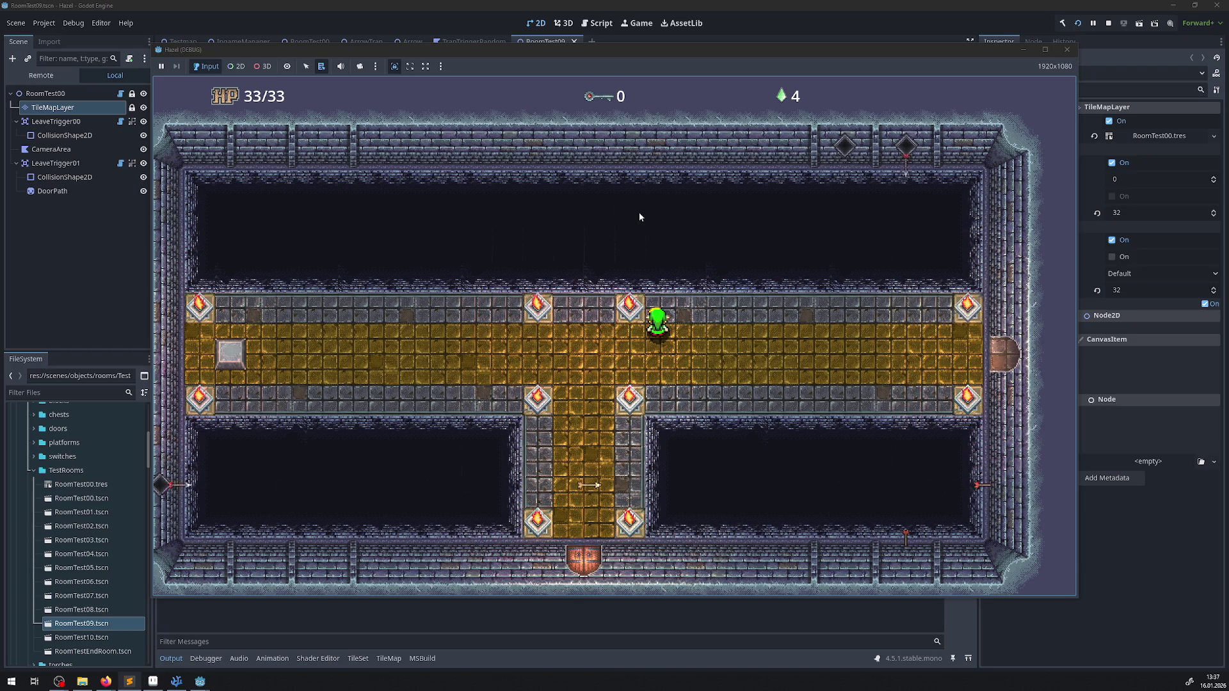
# - Walk along the corridor and lower walkway, pushing the grey block aside to uncover the blue switch
pyautogui.press('Left')
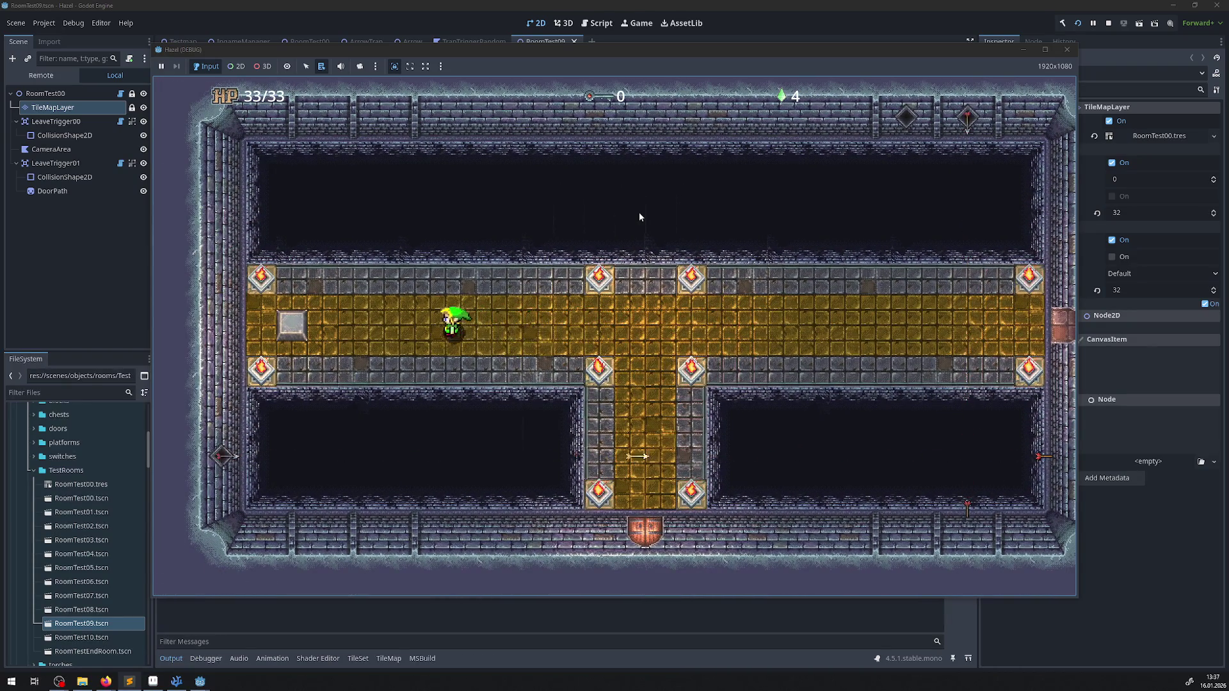
pyautogui.press('Down')
pyautogui.press('Right')
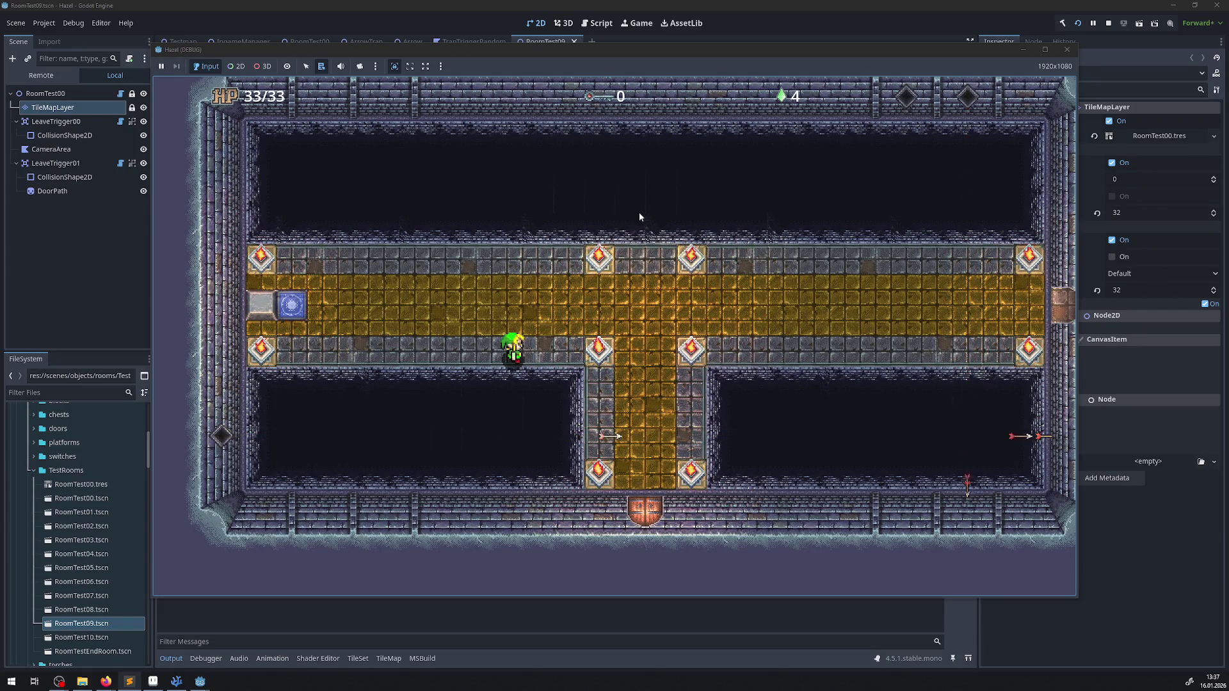
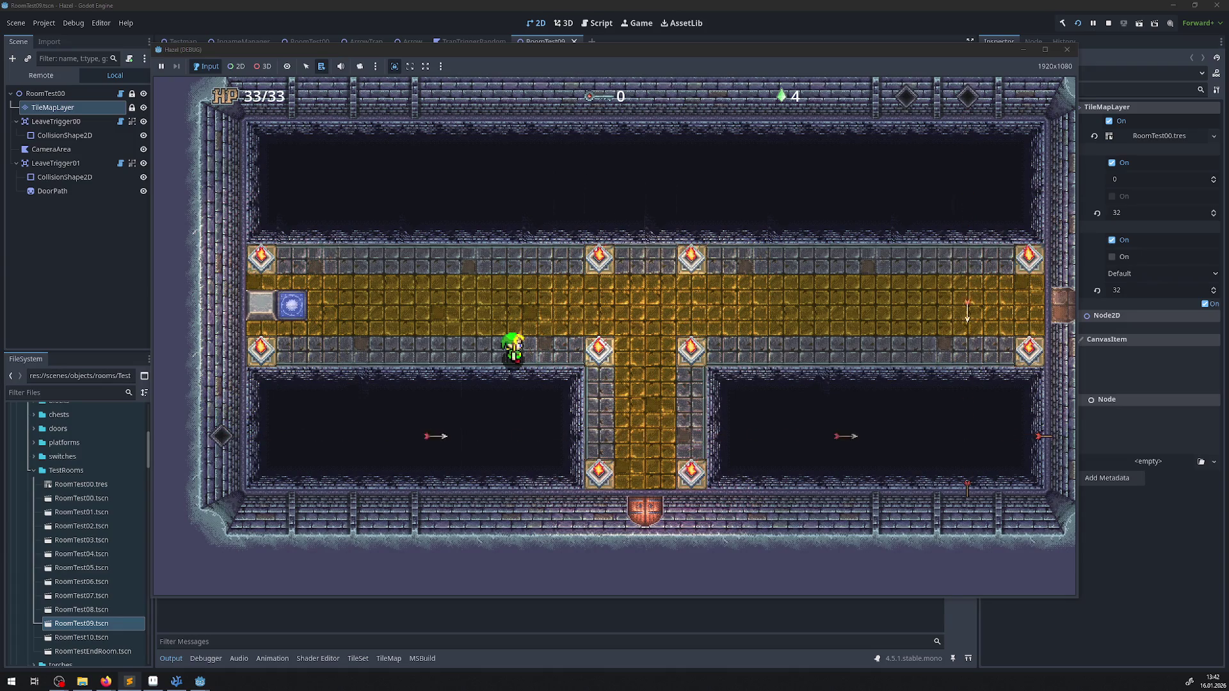
# - Walk the player up onto the gold walkway and back and forth along it, dodging arrows
pyautogui.press('Up')
pyautogui.press('Right')
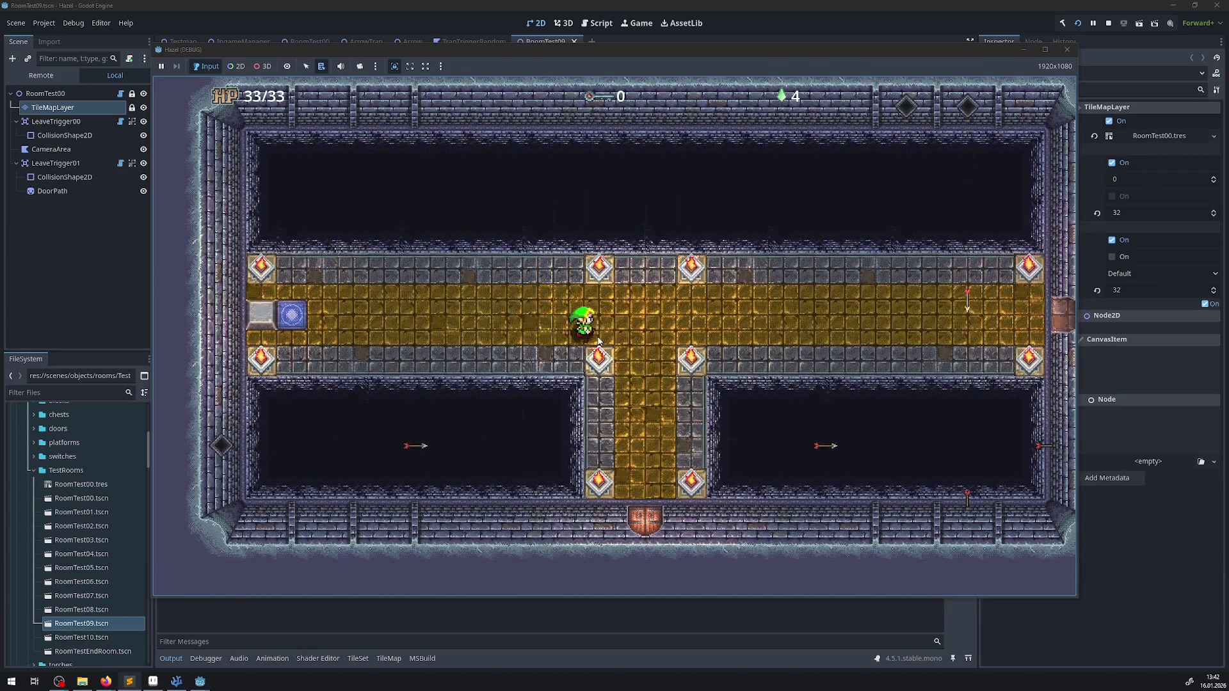
pyautogui.press('Right')
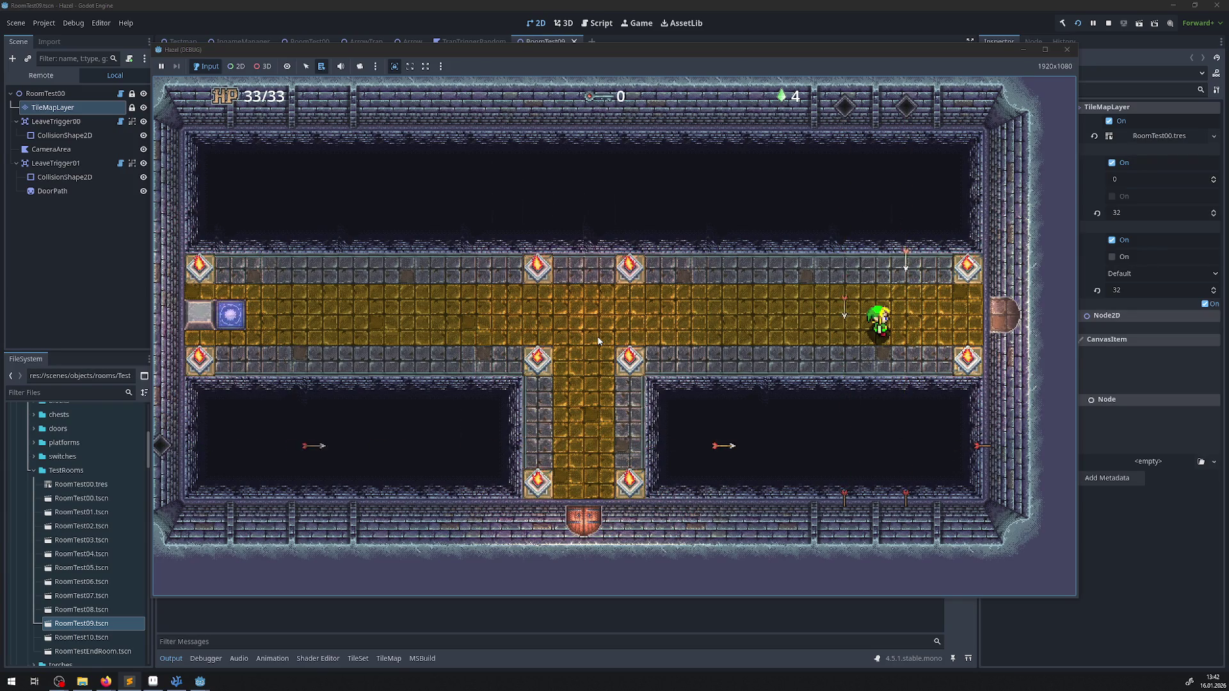
pyautogui.press('Left')
pyautogui.press('Right')
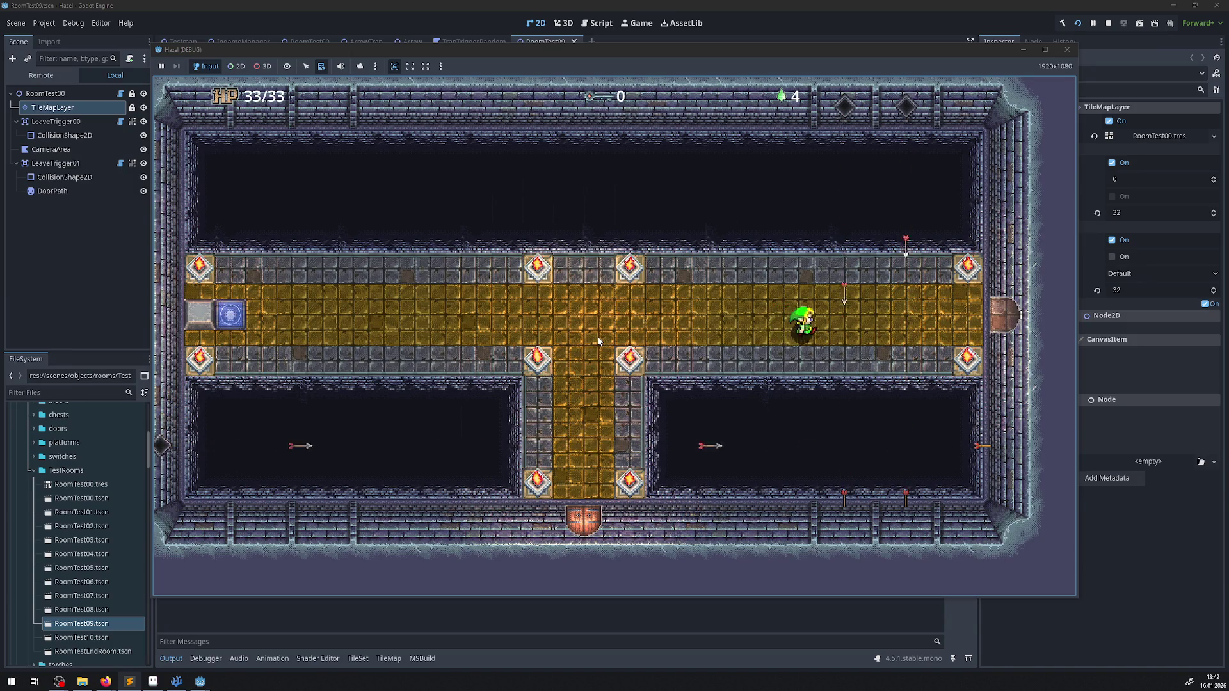
pyautogui.press('Left')
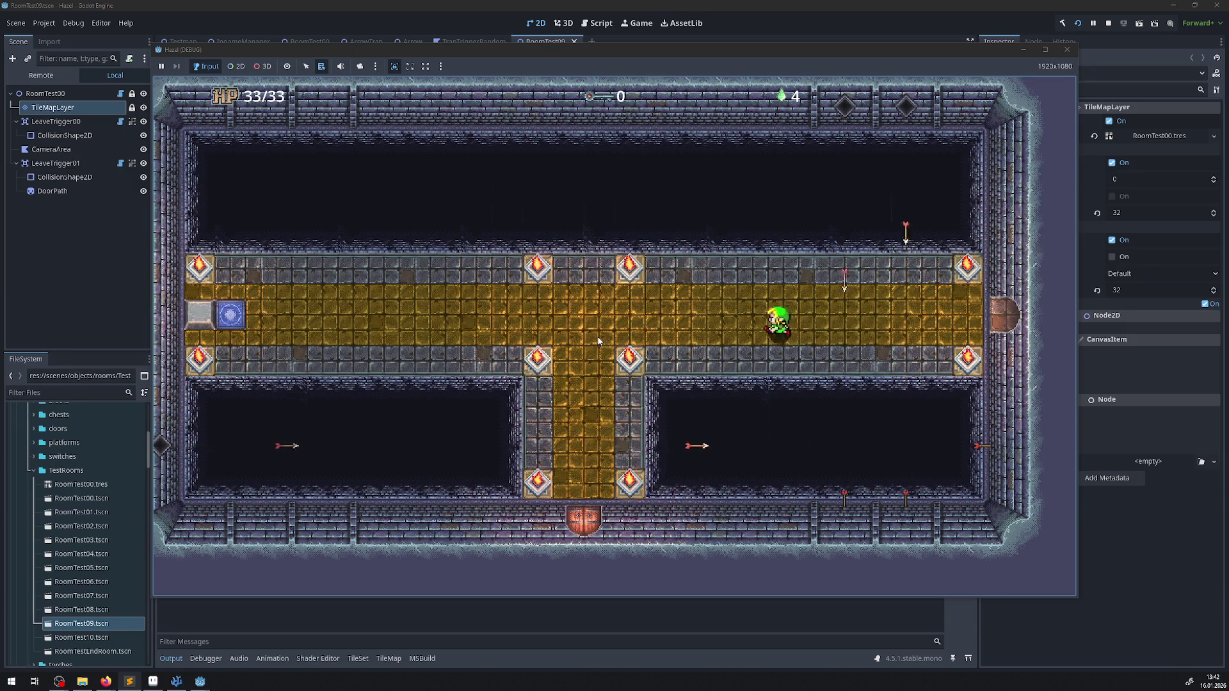
# - Move up toward the pillar row, then down into the vertical corridor at the T-junction
pyautogui.press('Up')
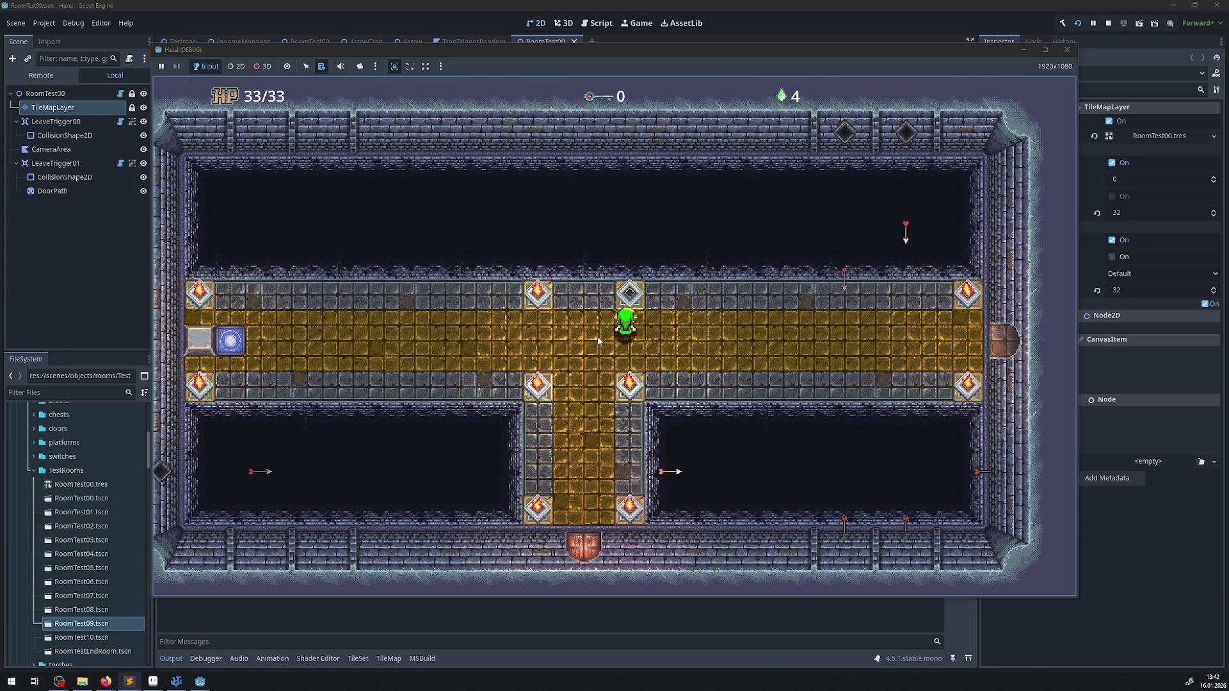
pyautogui.press('Left')
pyautogui.press('Down')
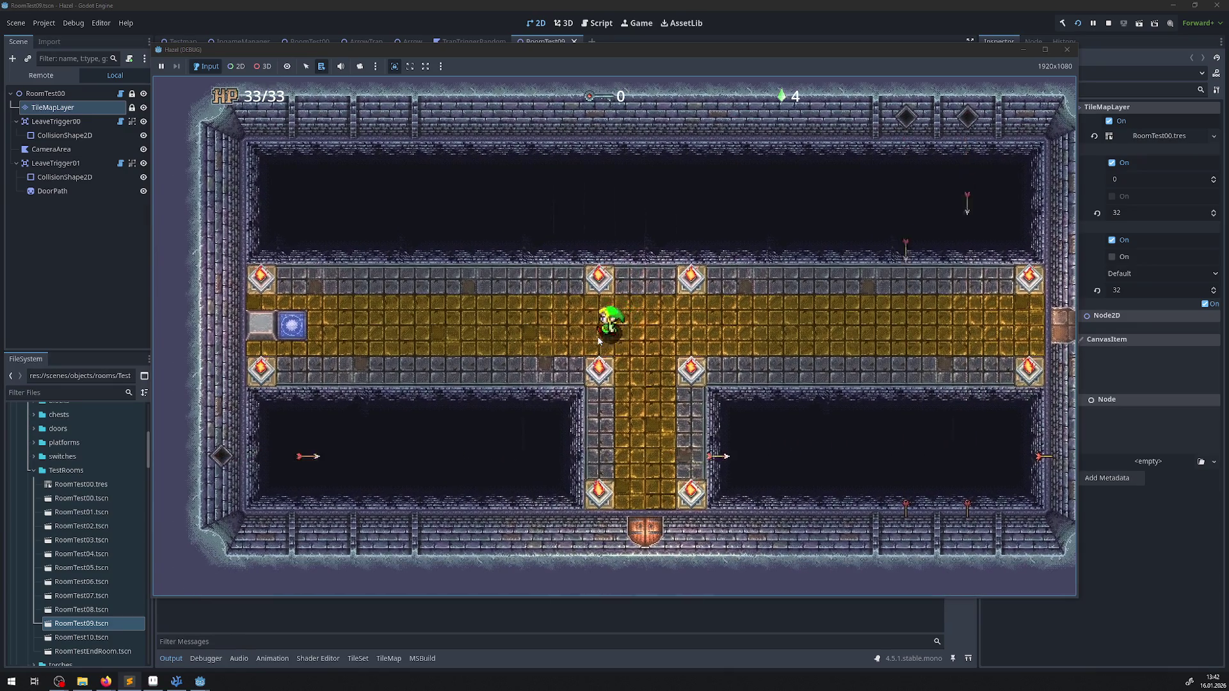
pyautogui.press('Right')
pyautogui.press('Left')
pyautogui.press('Right')
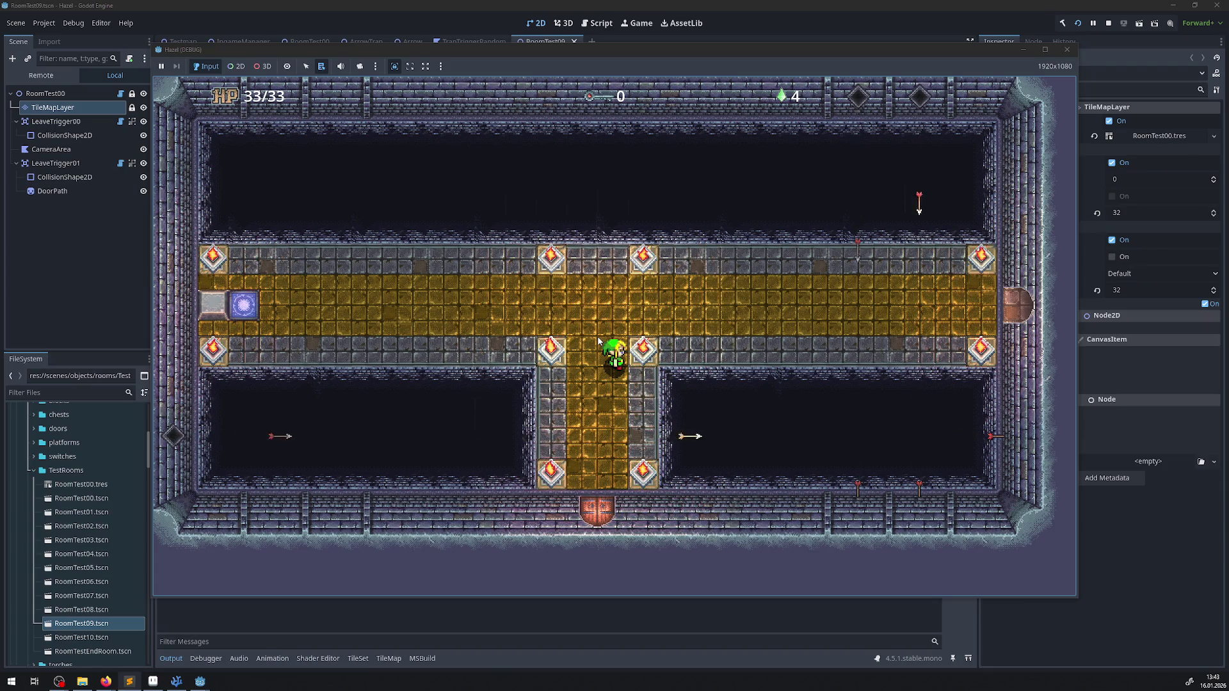
pyautogui.press('Up')
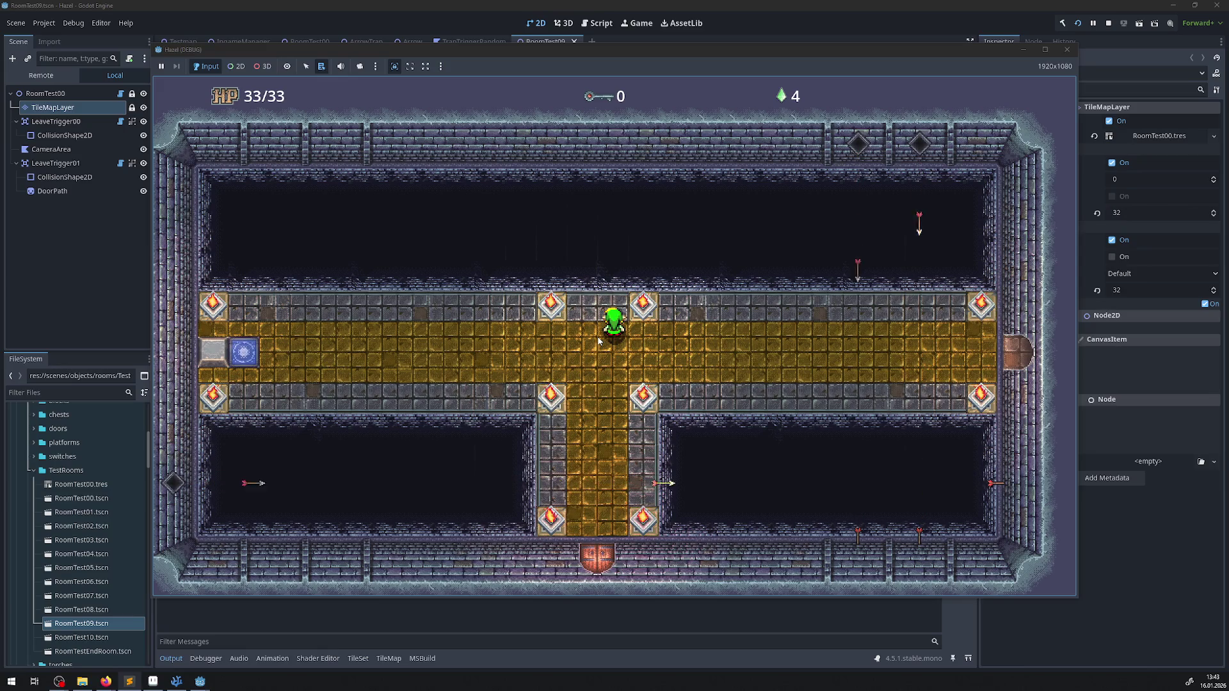
# - Walk left along the corridor, sidestepping arrows, to stop beside the blue tile at 33/33 HP
pyautogui.press('Down')
pyautogui.press('Left')
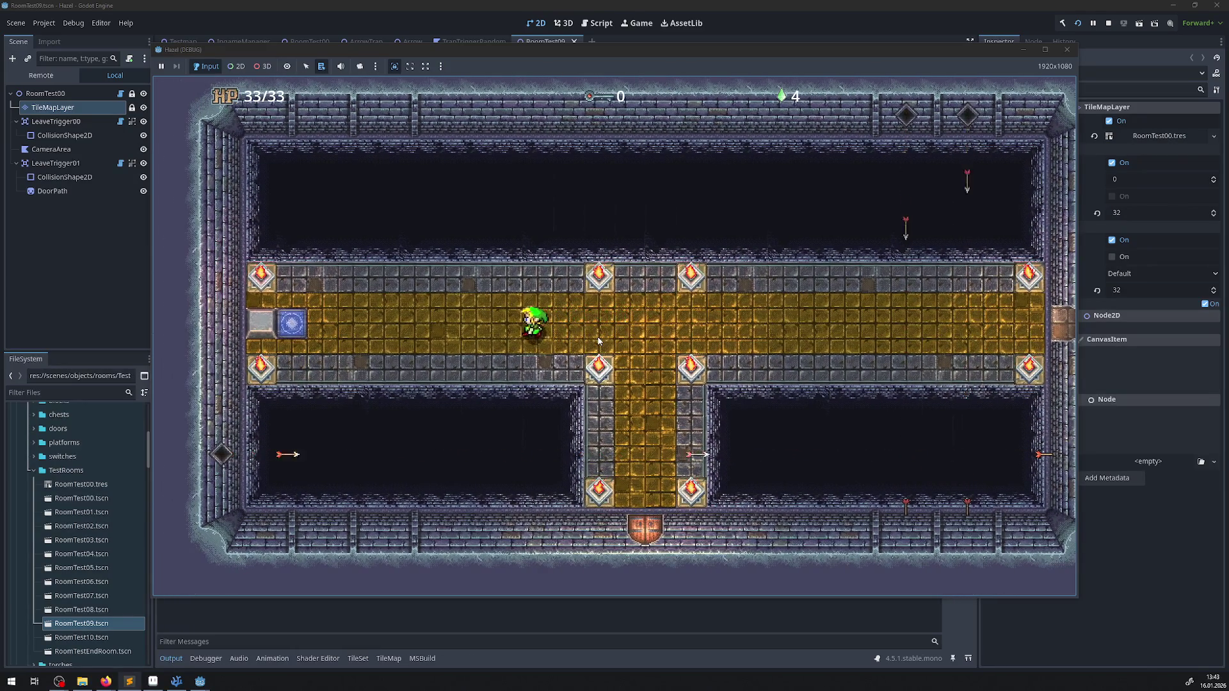
pyautogui.press('Left')
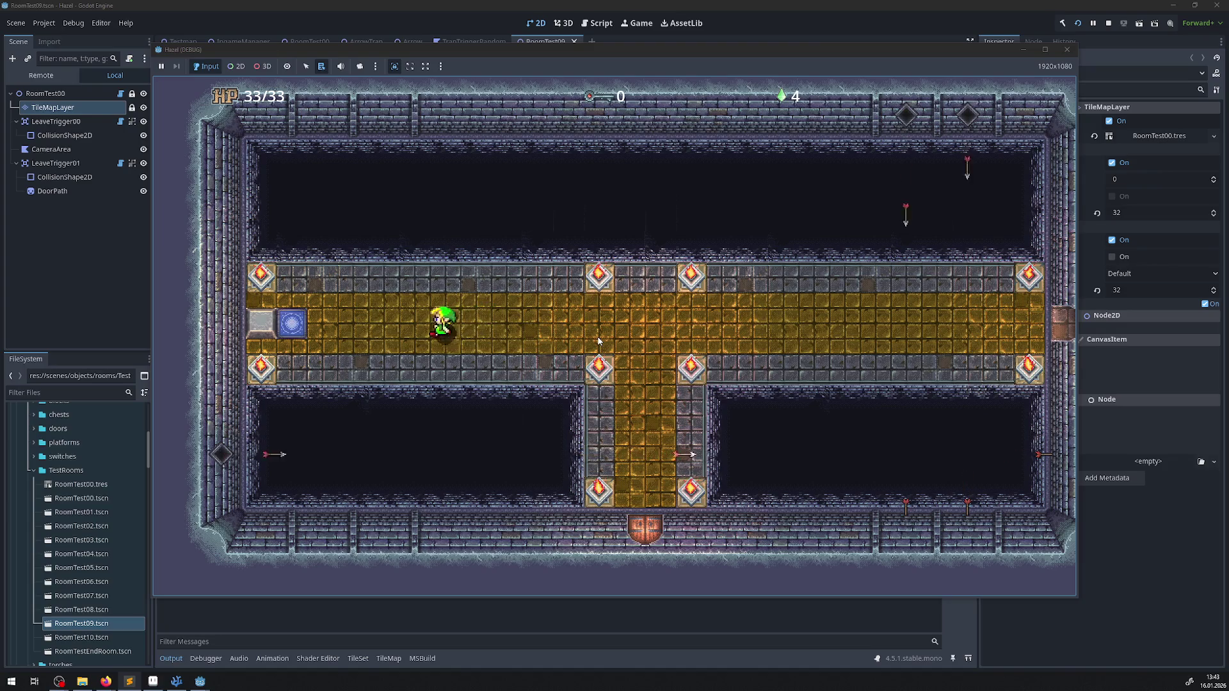
pyautogui.press('Right')
pyautogui.press('Left')
pyautogui.press('Right')
pyautogui.press('Left')
pyautogui.press('Right')
pyautogui.press('Left')
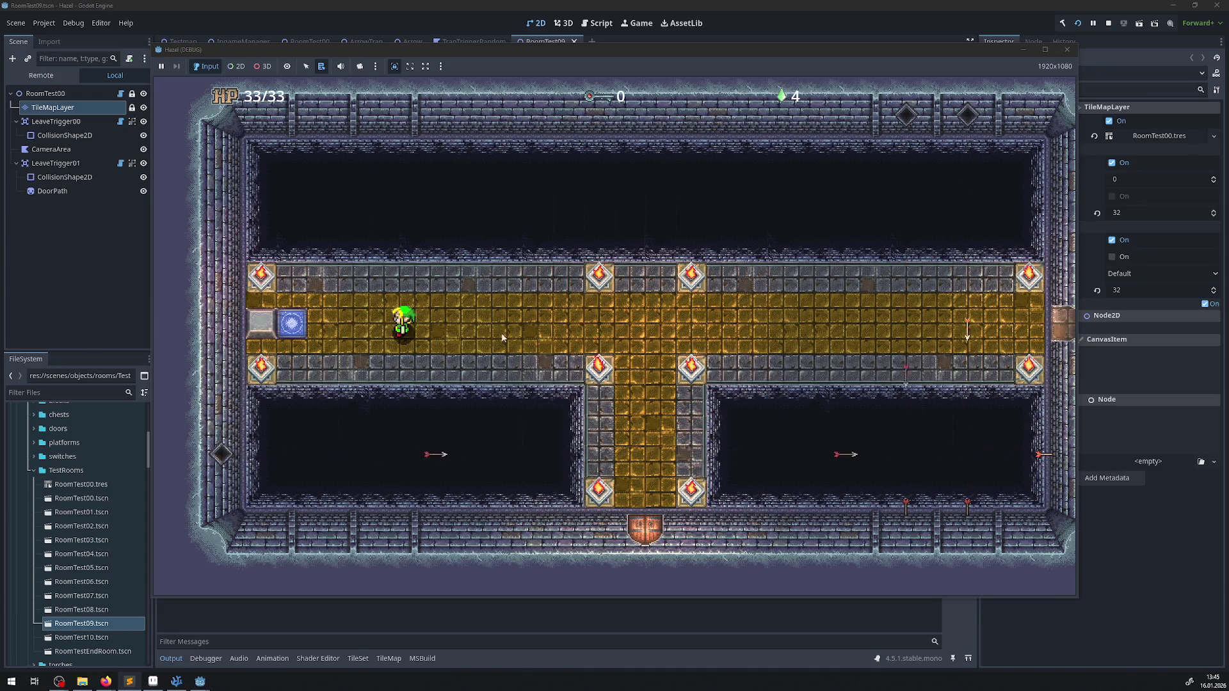
# - Walk right along the corridor and out the right door into the large grey-floored room
pyautogui.press('Right')
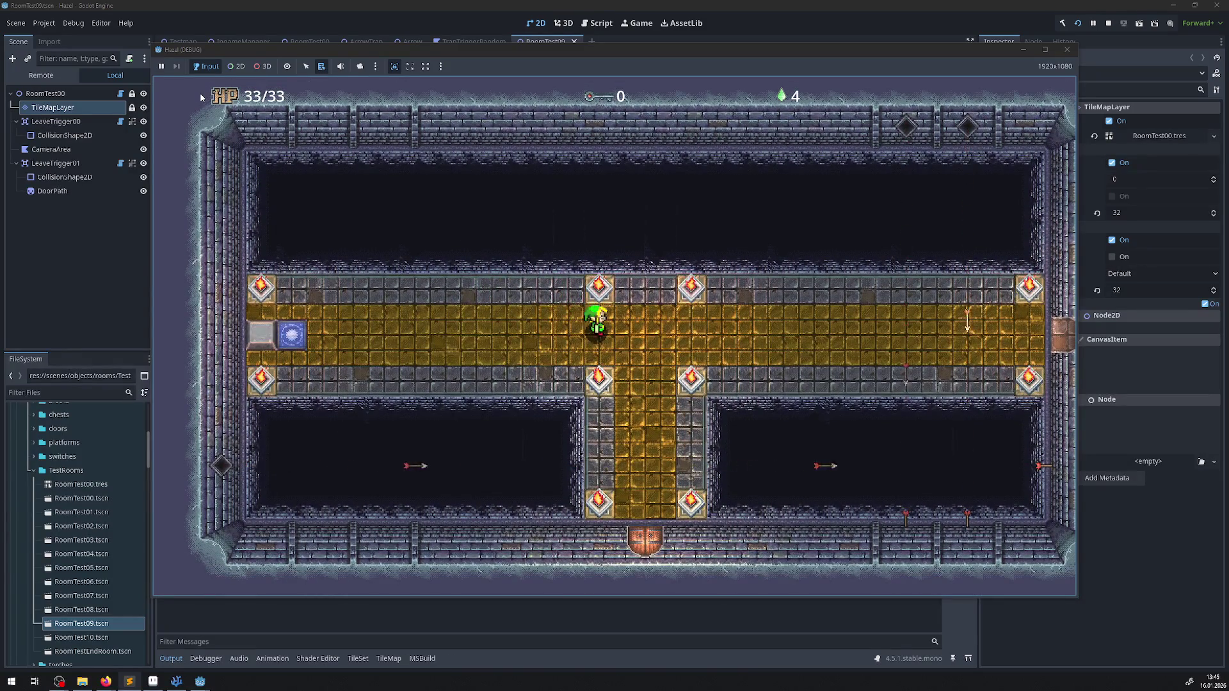
pyautogui.press('Right')
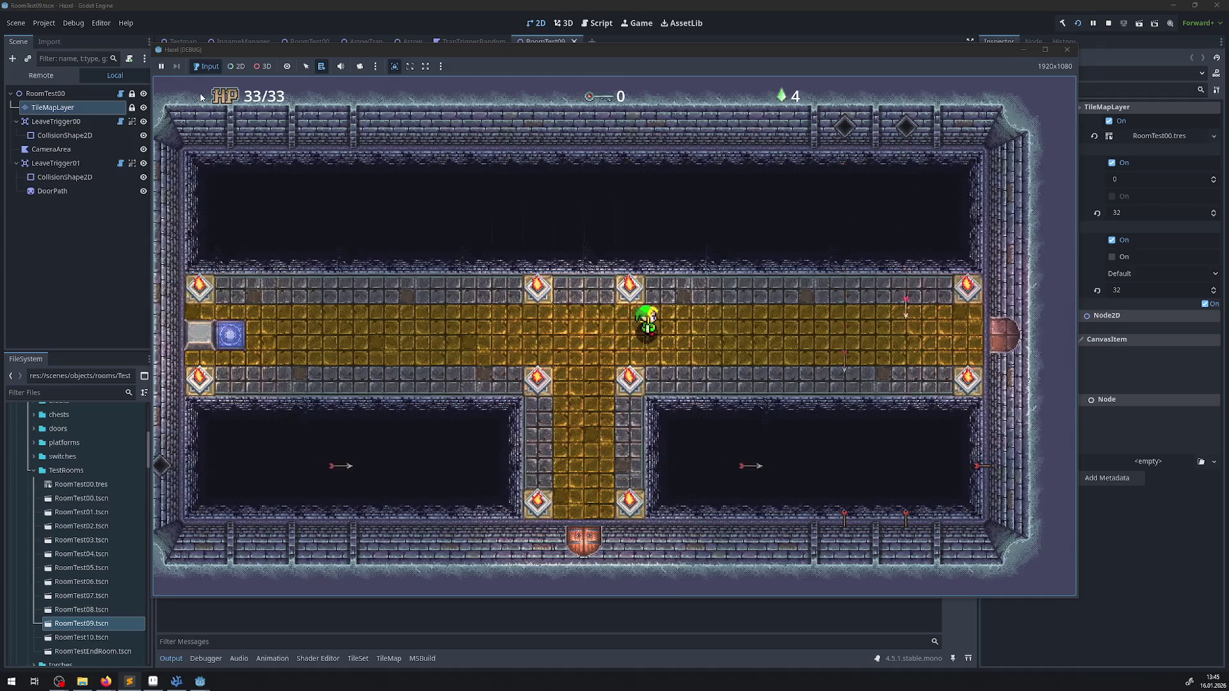
pyautogui.press('Left')
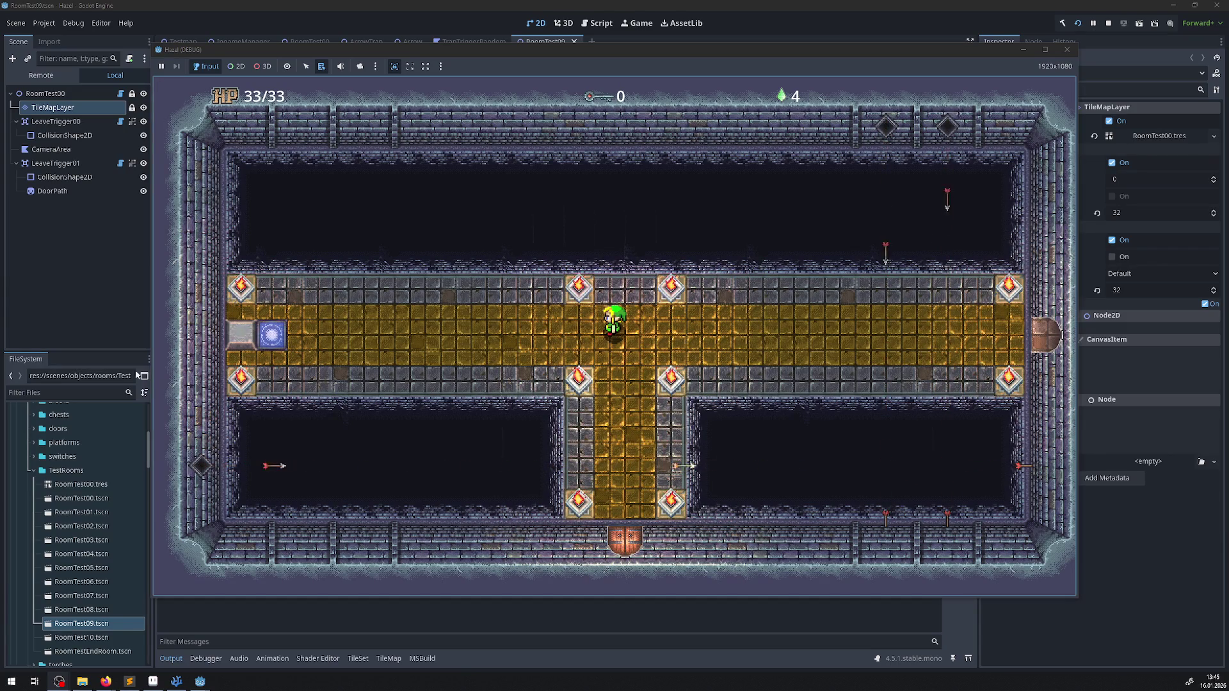
pyautogui.press('Left')
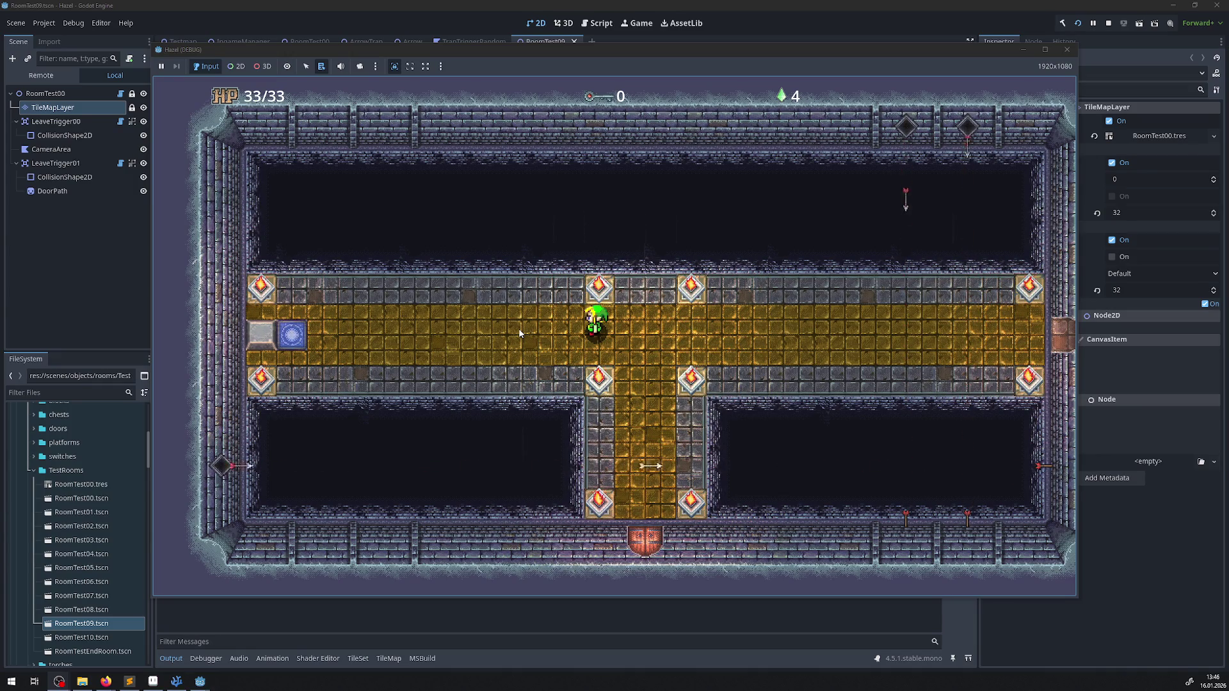
pyautogui.press('Right')
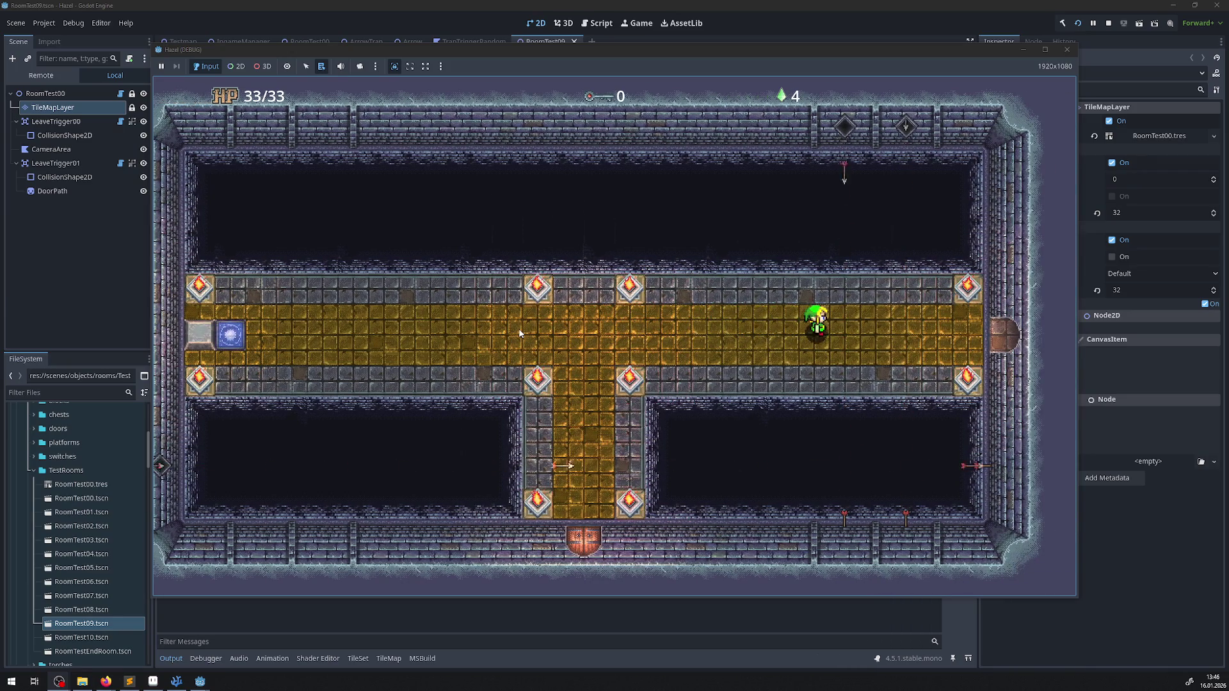
pyautogui.press('Right')
pyautogui.press('Right')
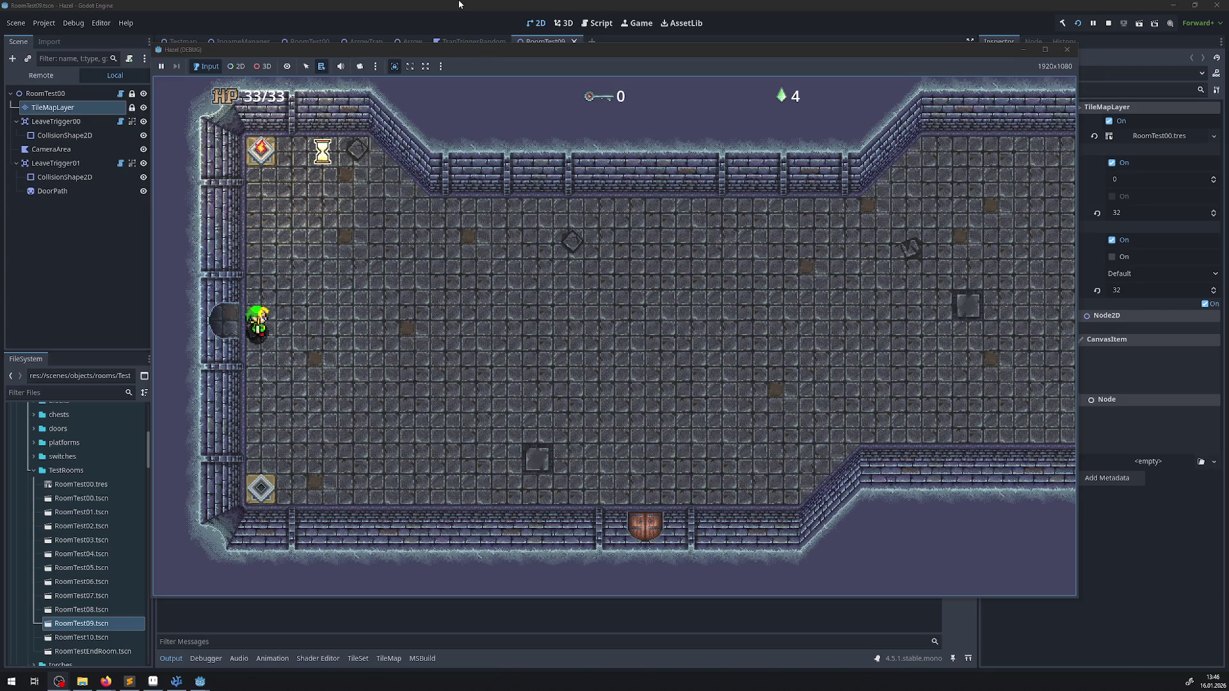
# - Cross back through the arrow-trap room, exit its left door, and walk up the yellow strip
pyautogui.press('Right')
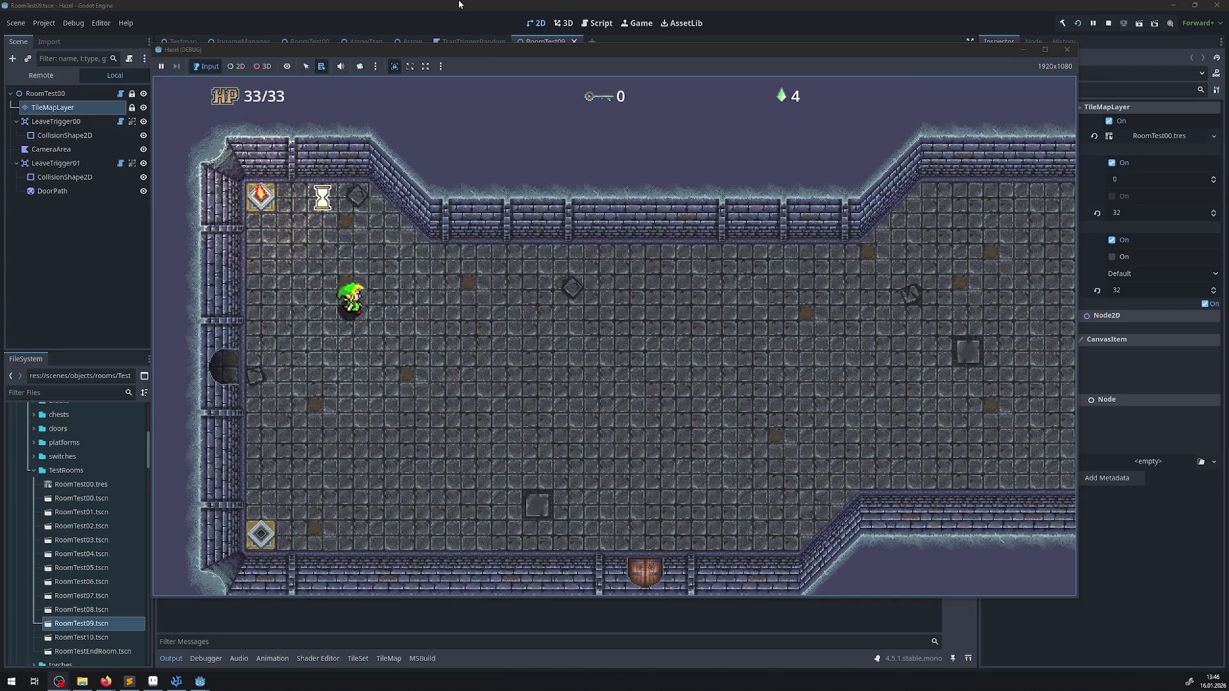
pyautogui.press('Left')
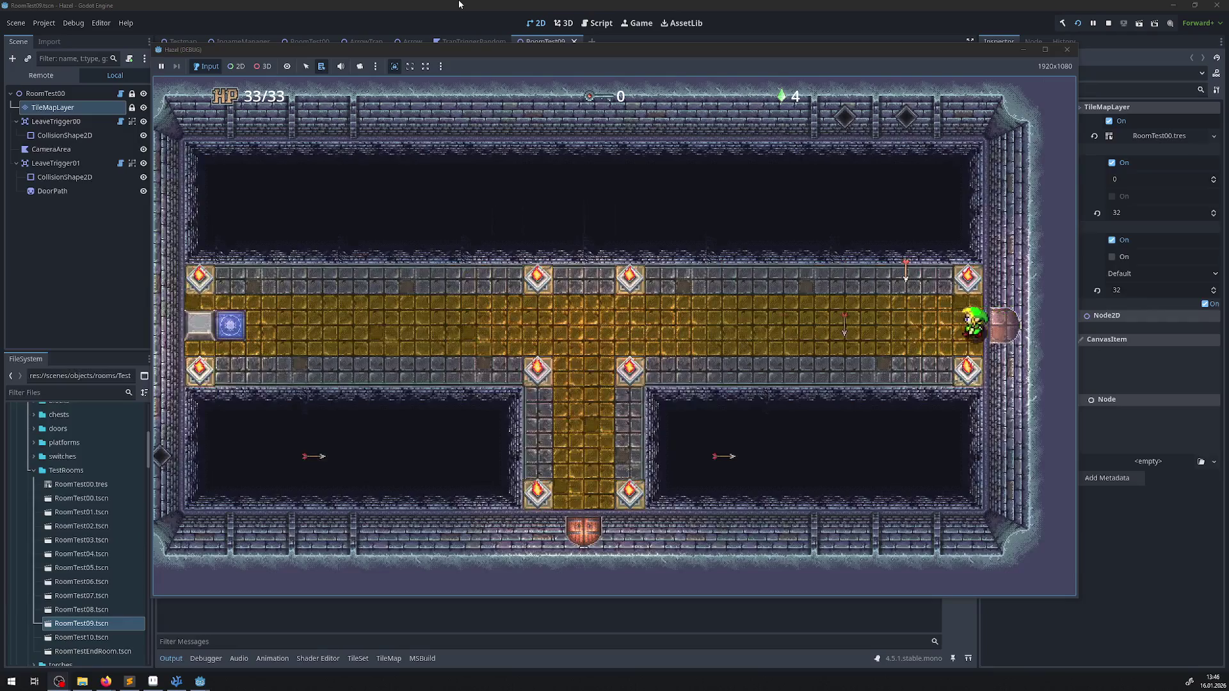
pyautogui.press('Left')
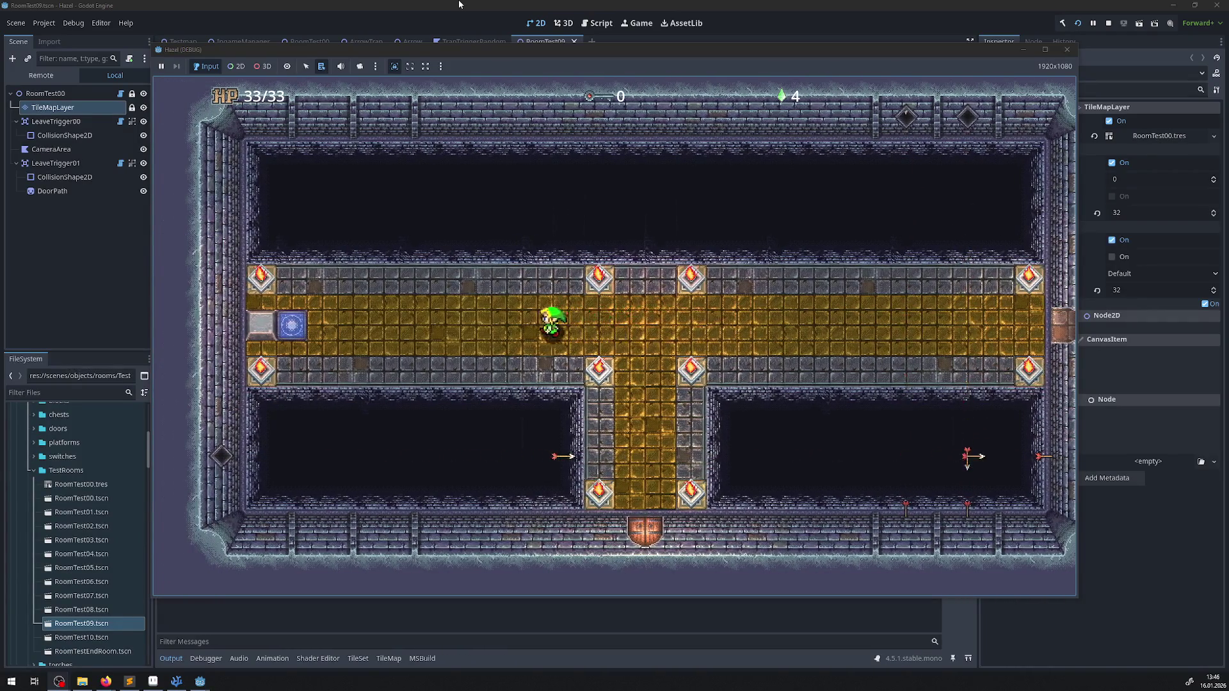
pyautogui.press('Left')
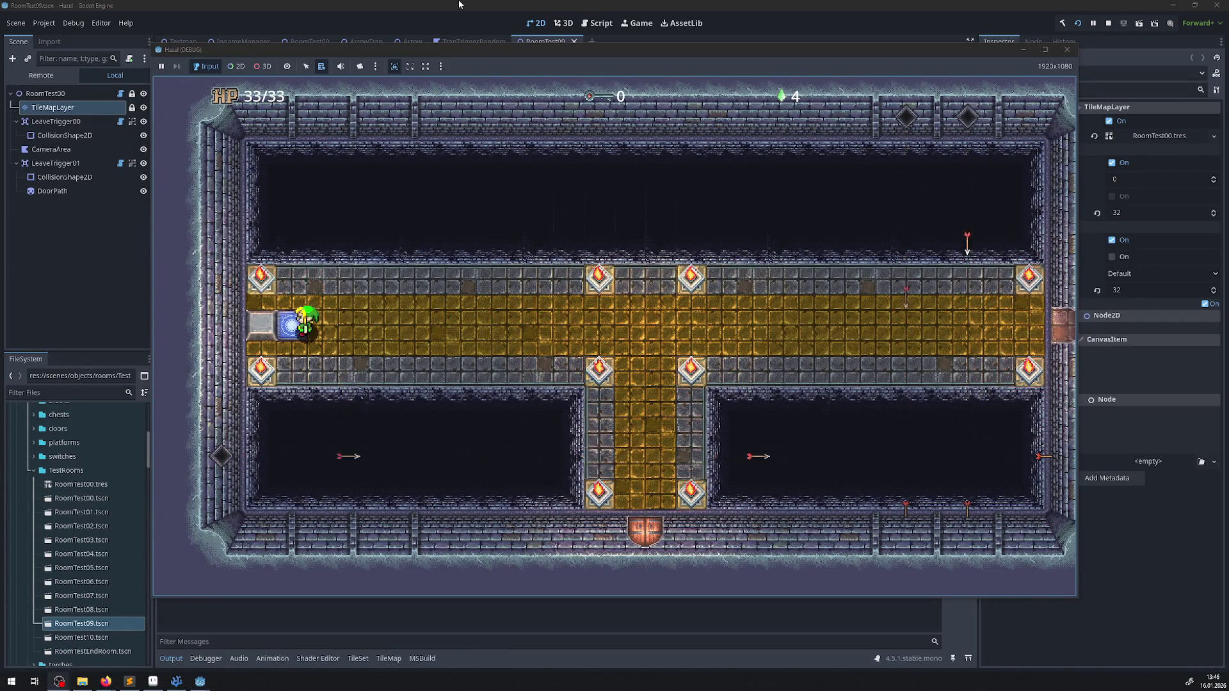
pyautogui.press('Right')
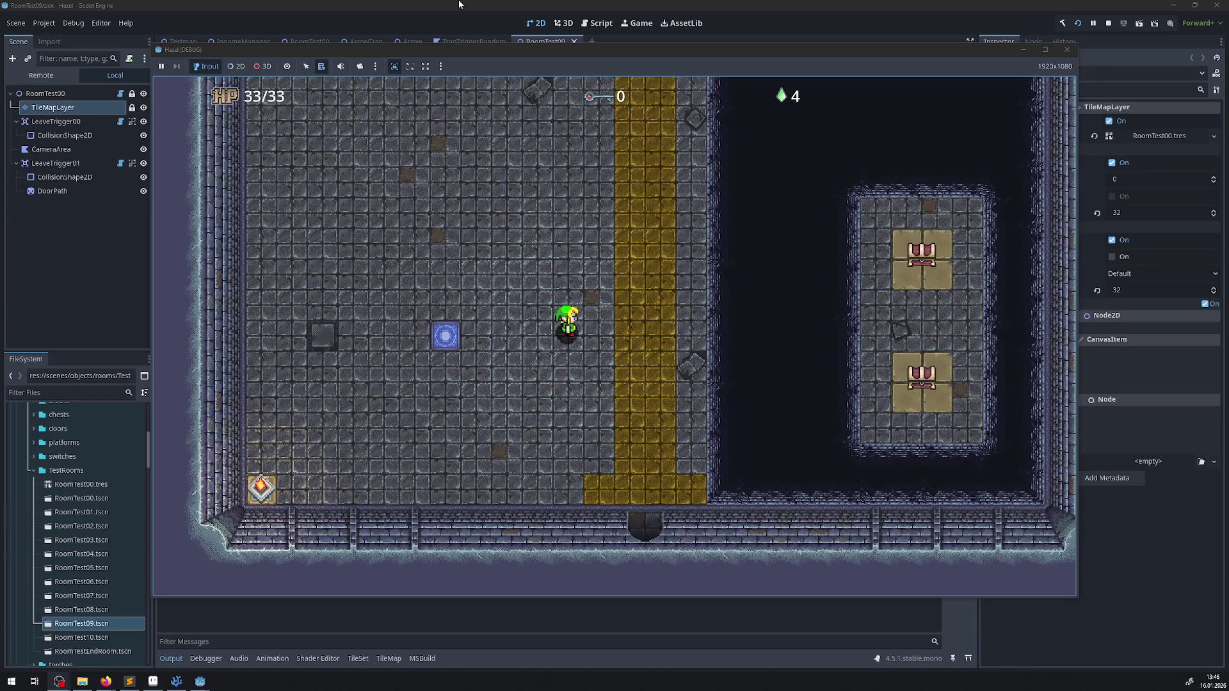
pyautogui.press('Up')
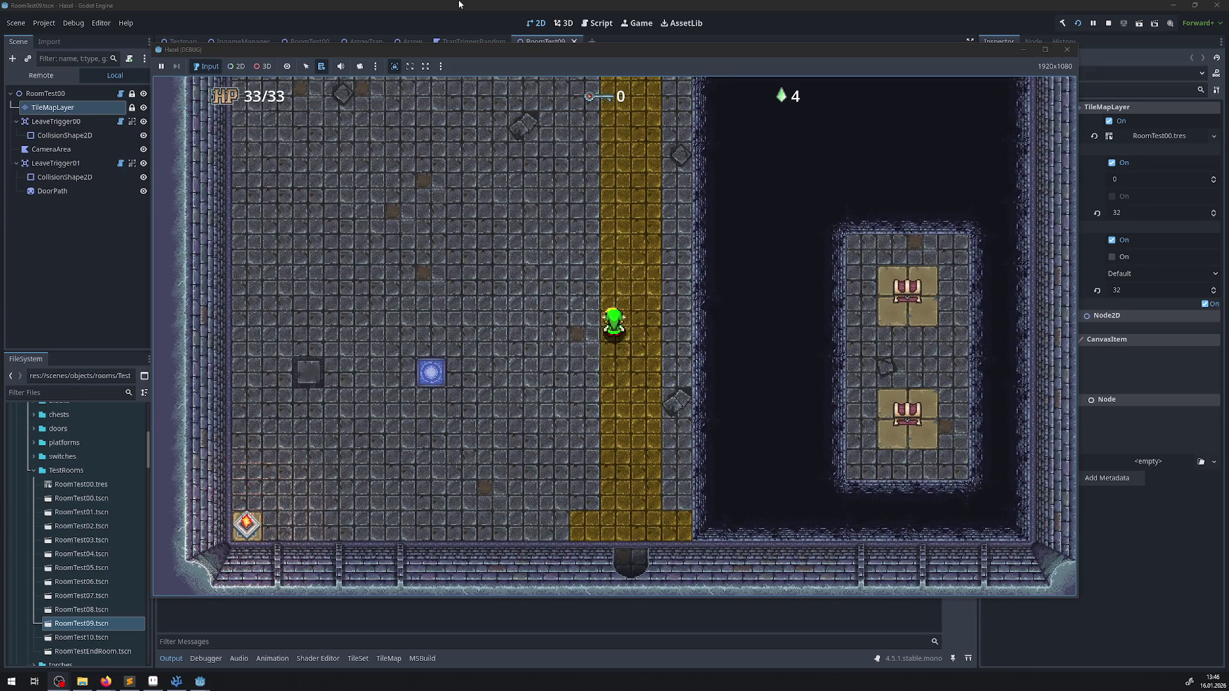
pyautogui.press('Up')
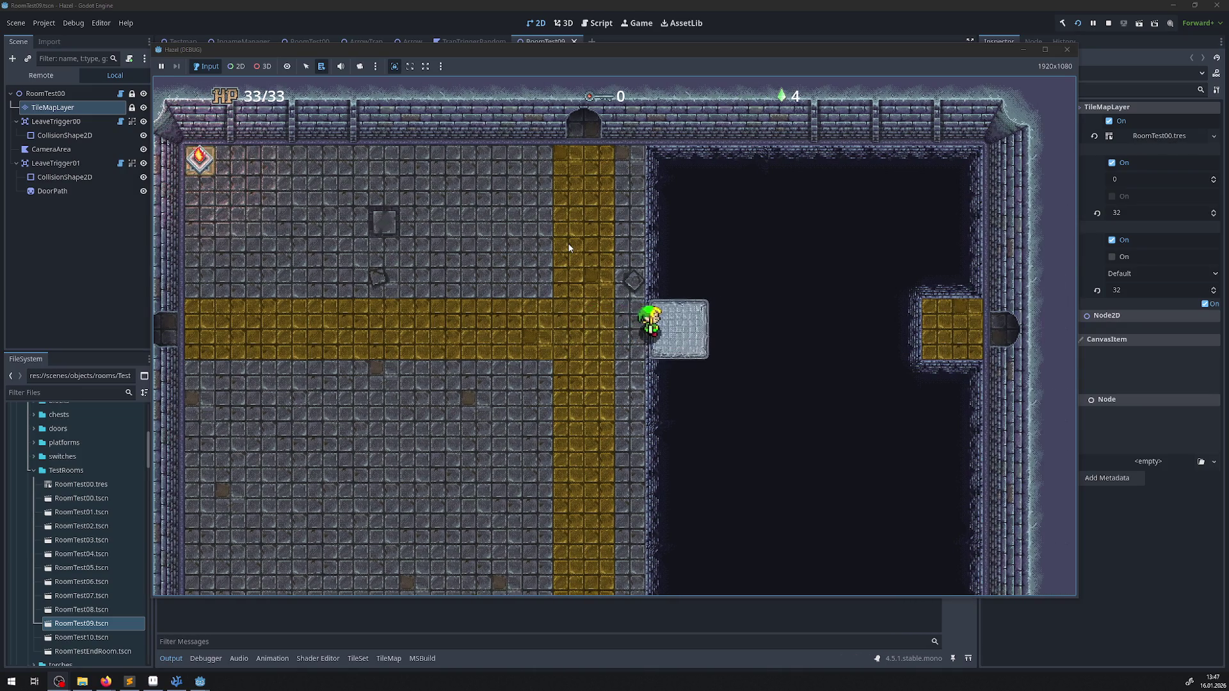
# - Walk down the yellow path and through the bottom doors into the chest room
pyautogui.press('Down')
pyautogui.press('Down')
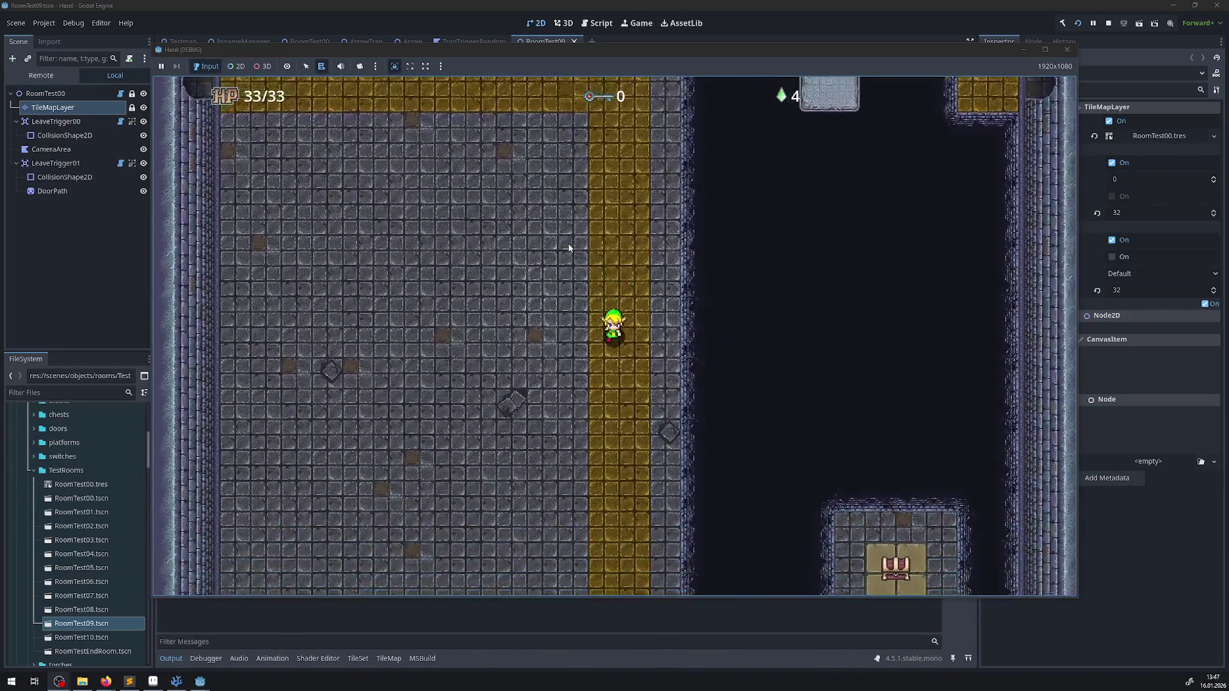
pyautogui.press('Down')
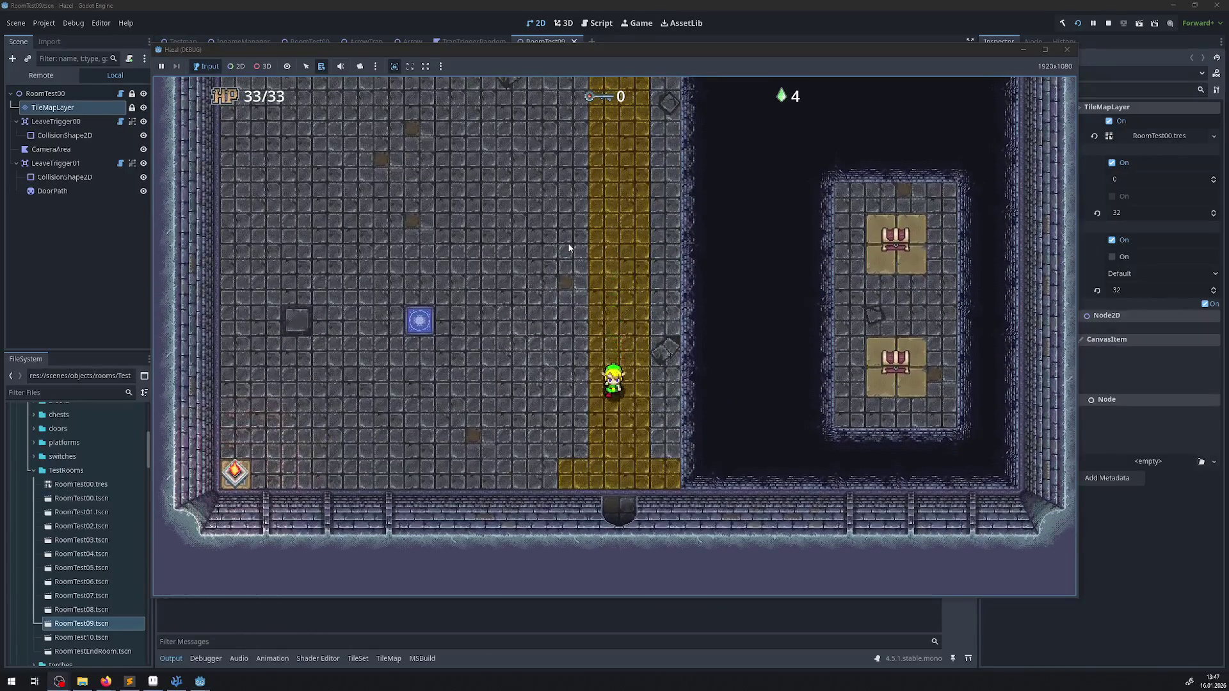
pyautogui.press('Down')
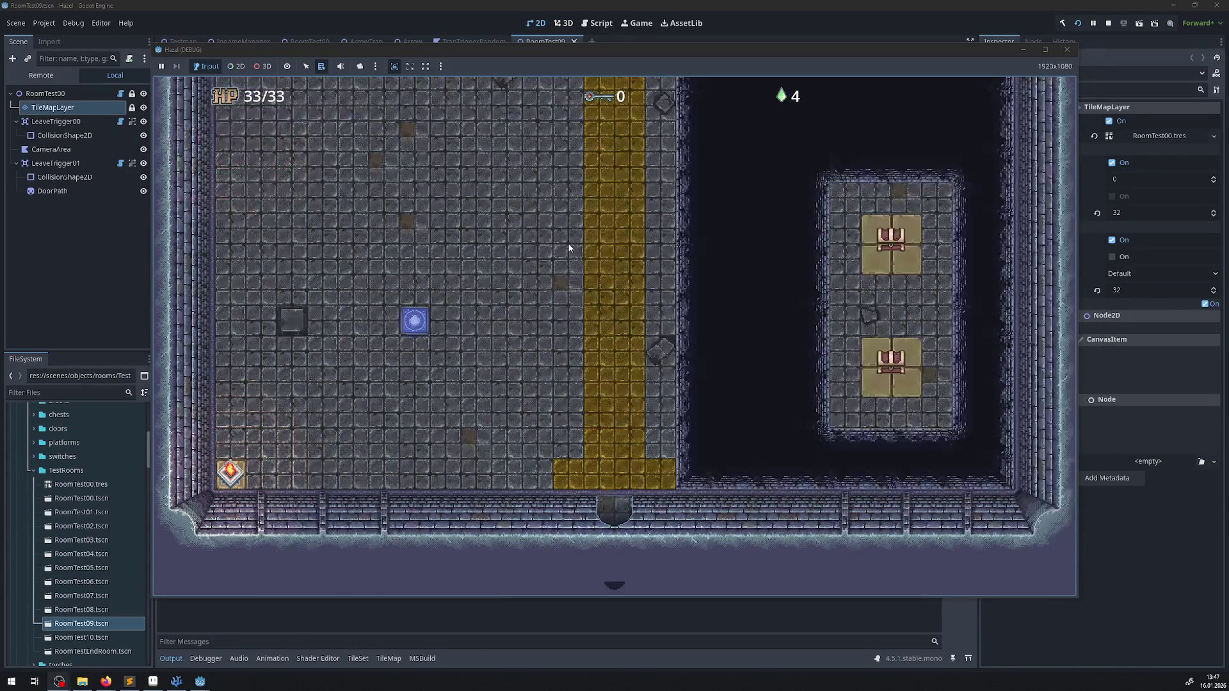
pyautogui.press('Down')
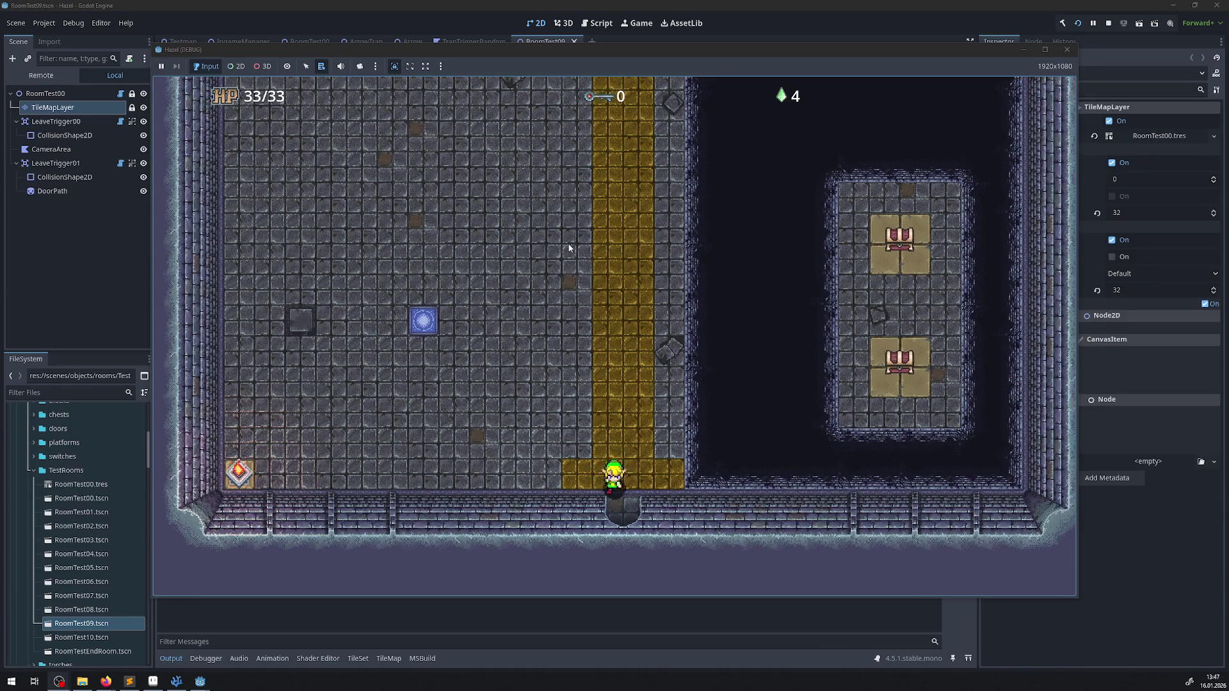
pyautogui.press('Down')
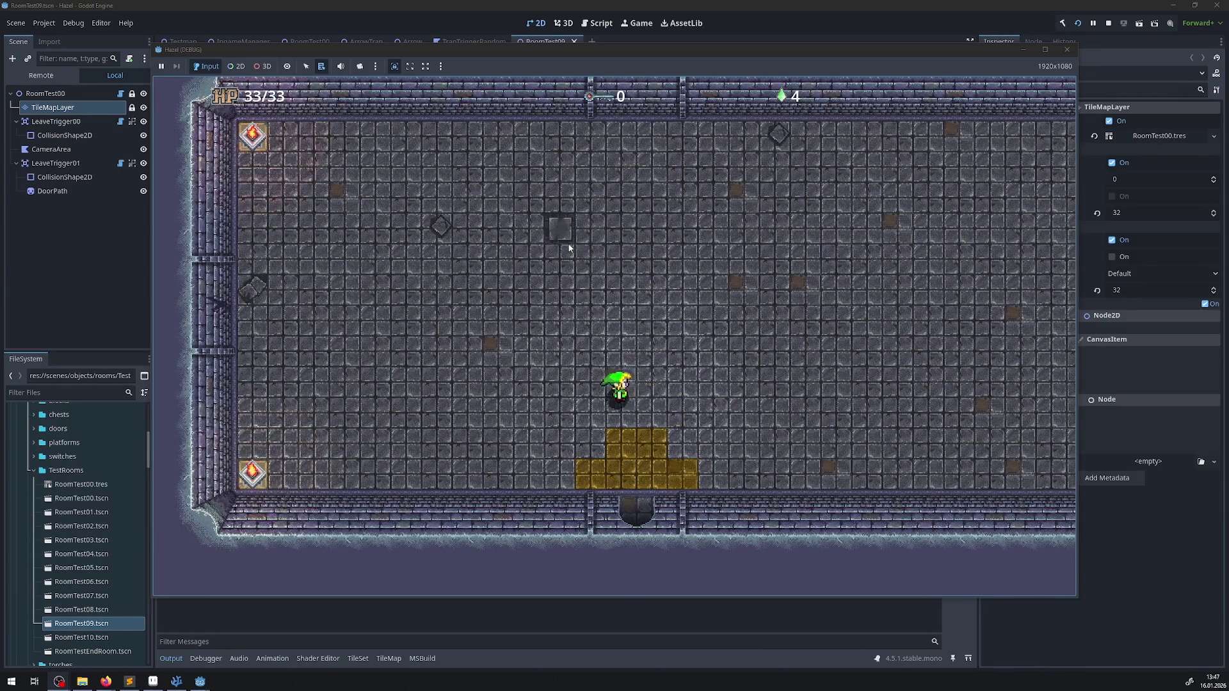
pyautogui.press('Down')
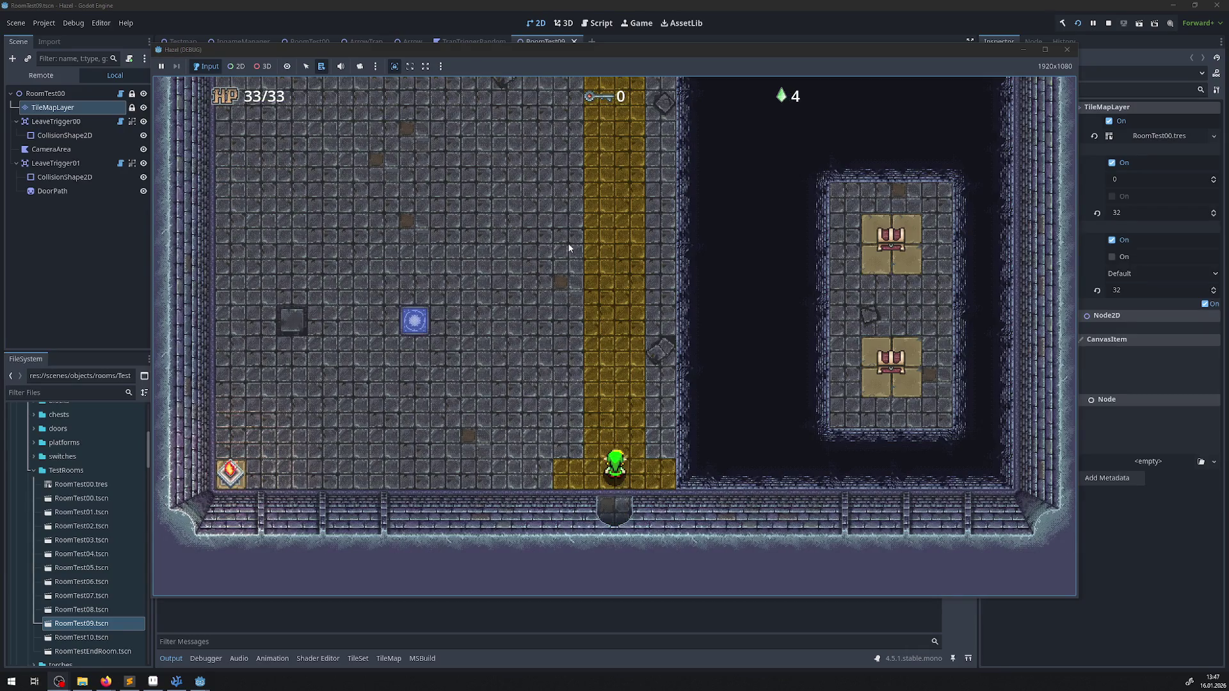
pyautogui.press('Down')
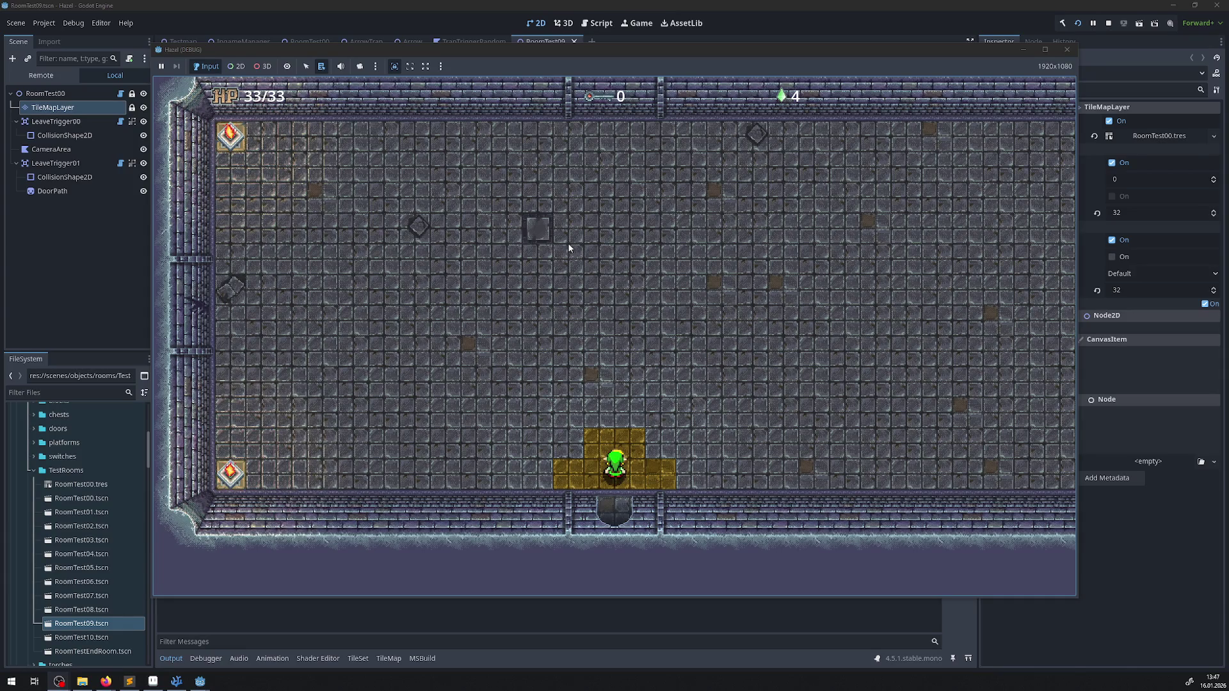
# - Walk the player up-left to the left wall and up and down between its torches
pyautogui.press('Up')
pyautogui.press('Left')
pyautogui.press('Up')
pyautogui.press('Left')
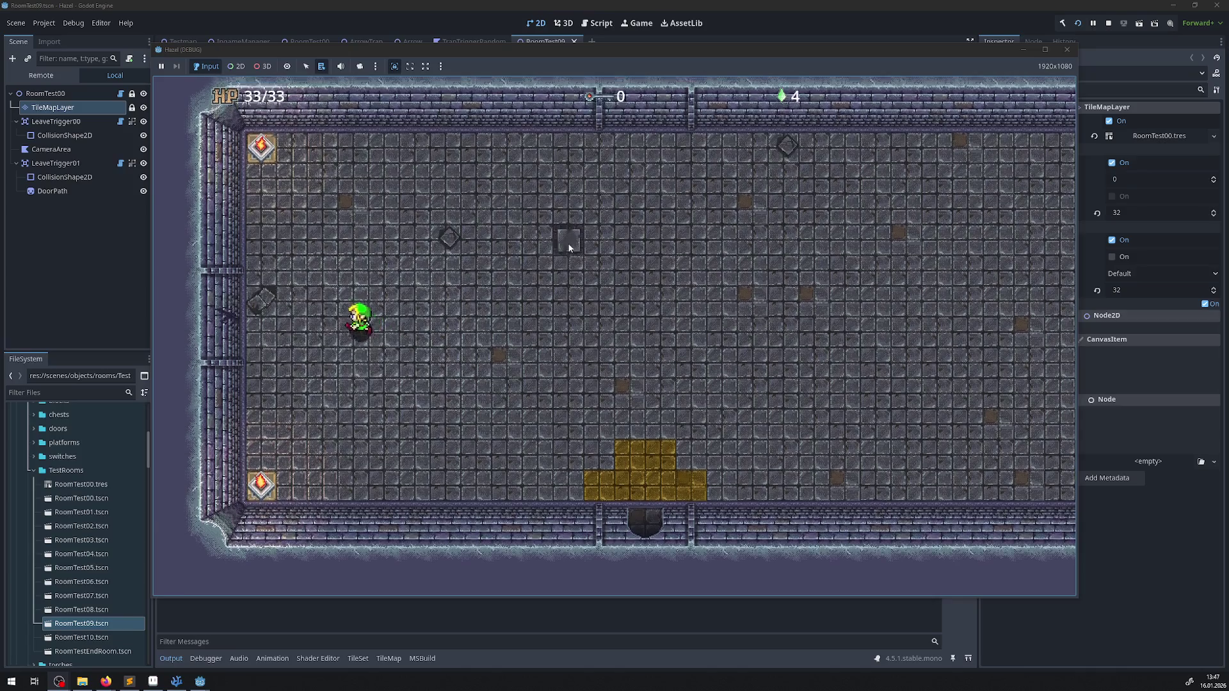
pyautogui.press('Up')
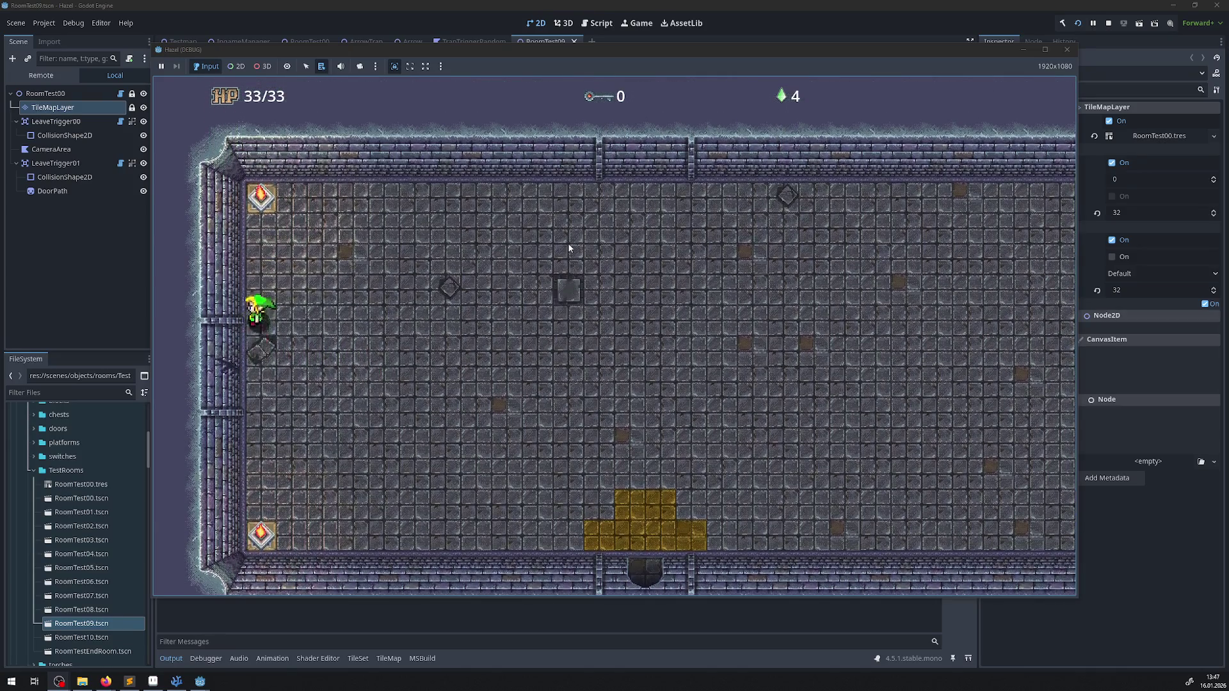
pyautogui.press('Down')
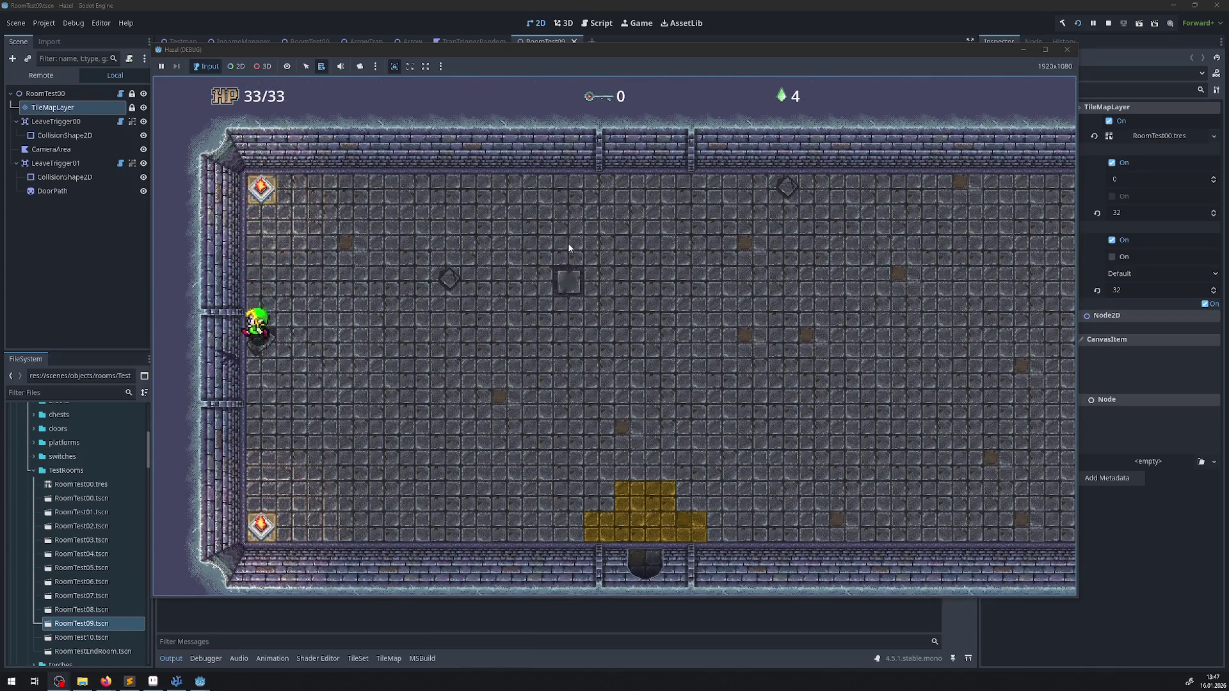
pyautogui.press('Right')
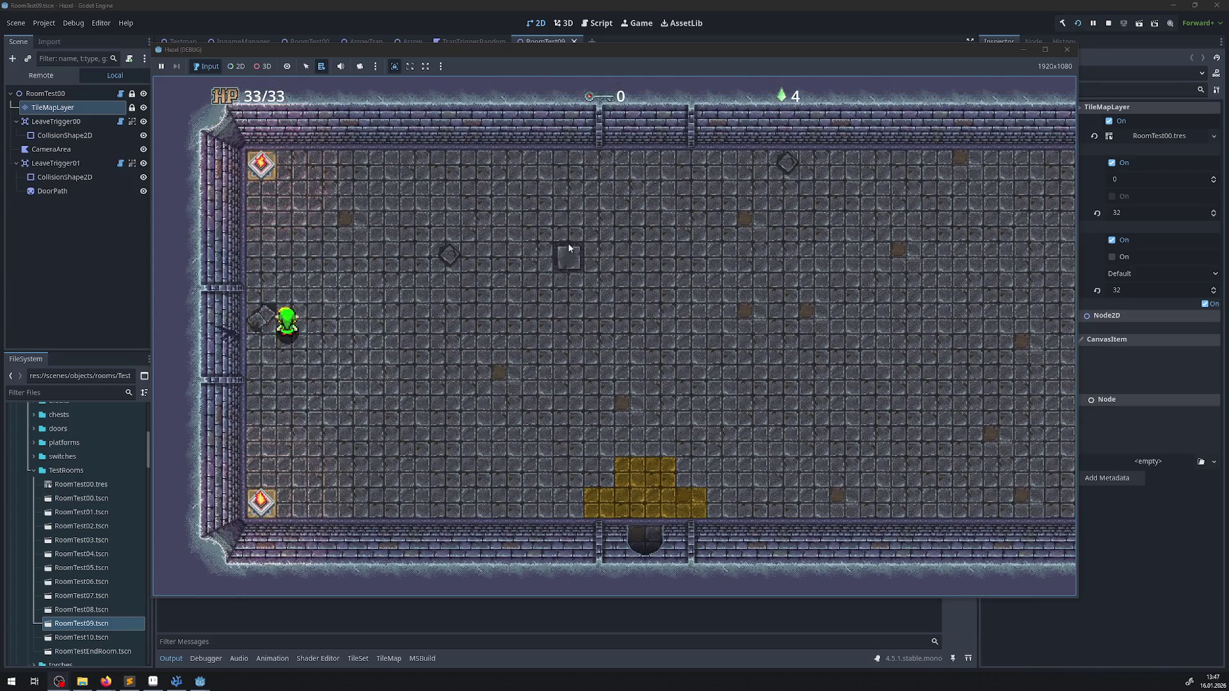
pyautogui.press('Left')
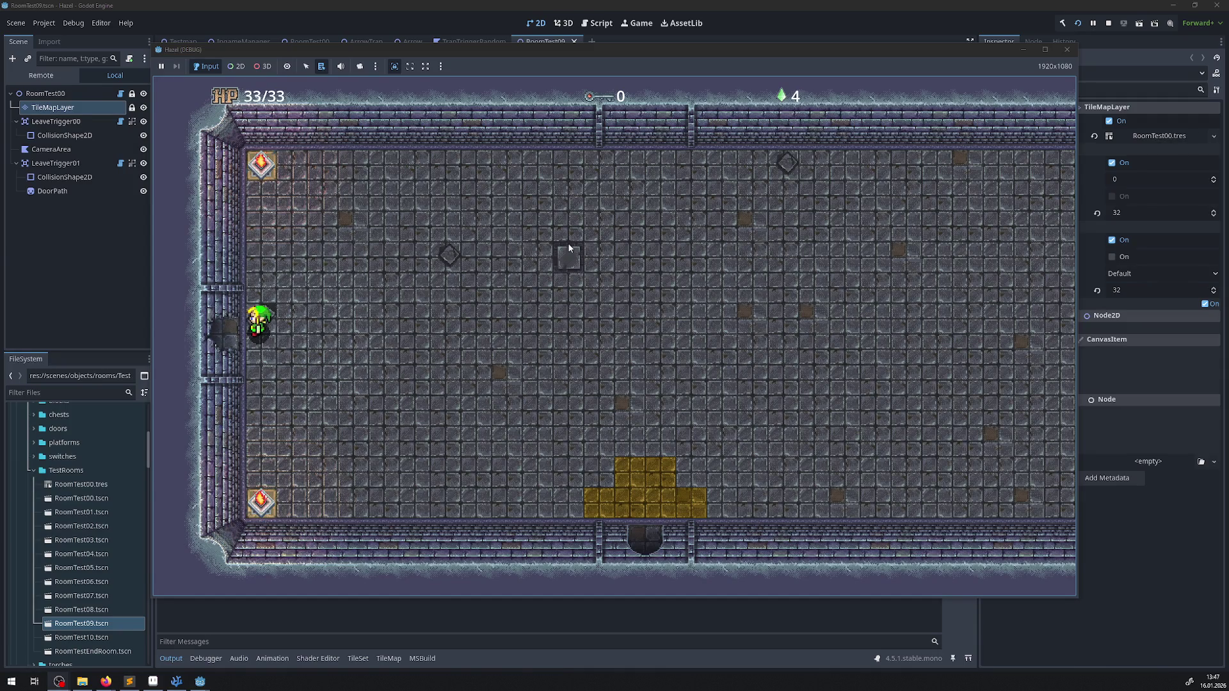
pyautogui.press('Up')
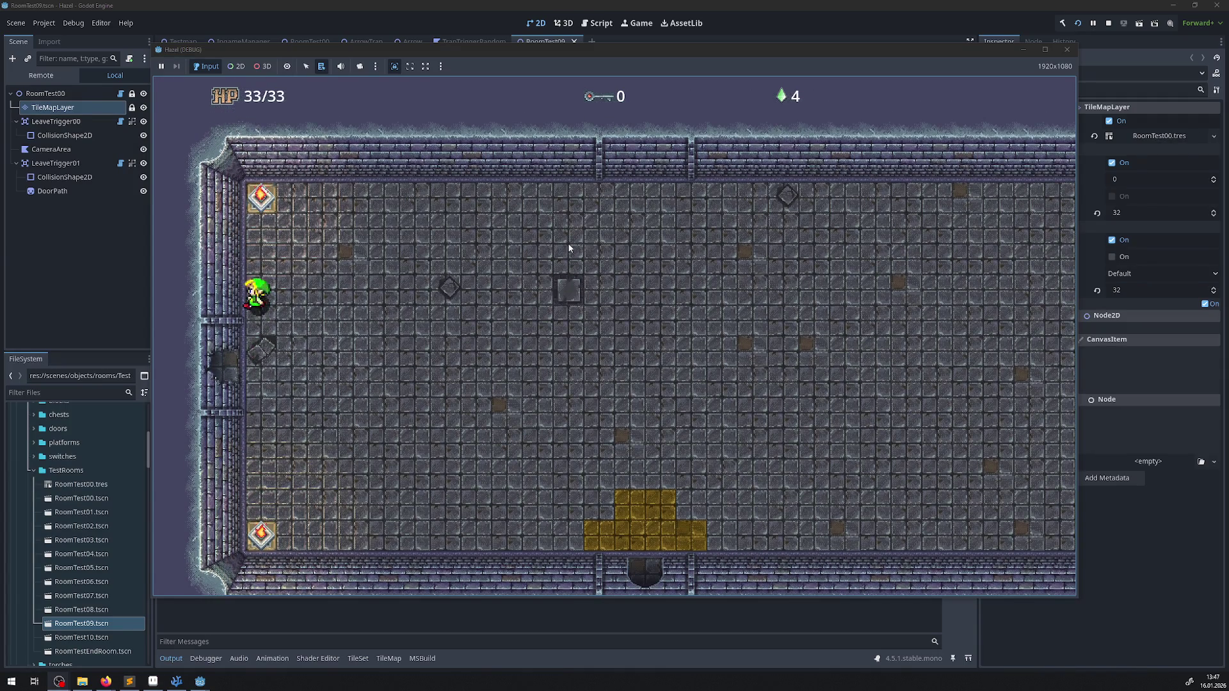
pyautogui.press('Down')
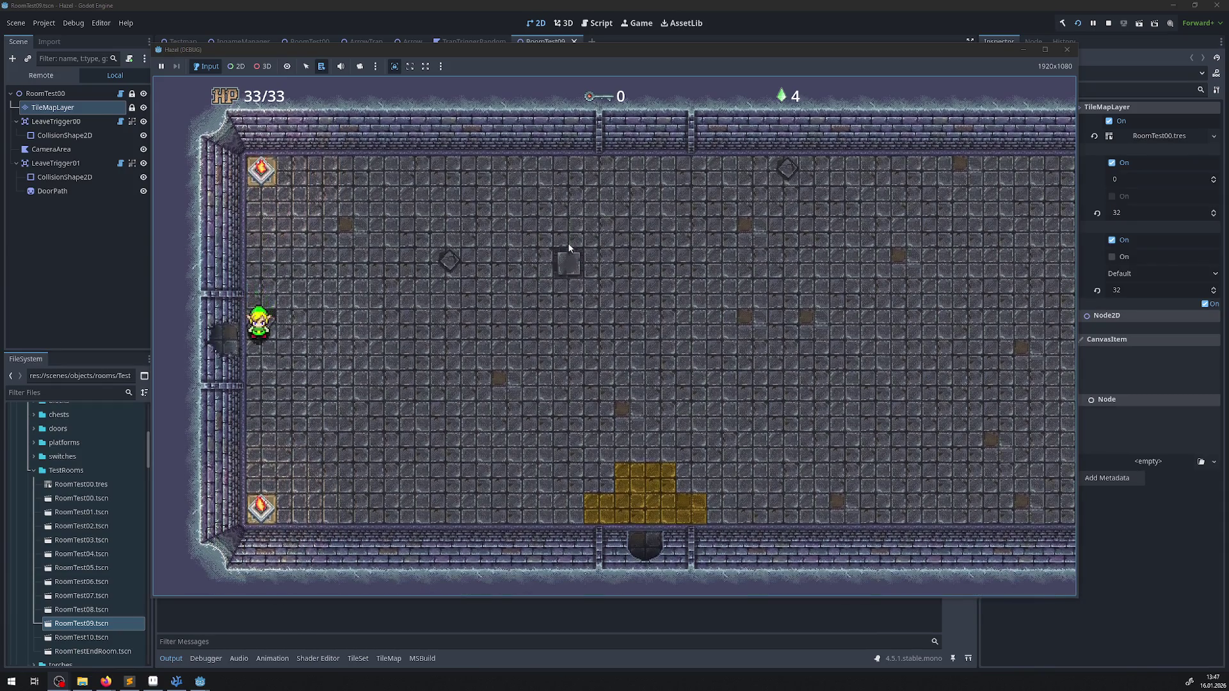
pyautogui.press('Right')
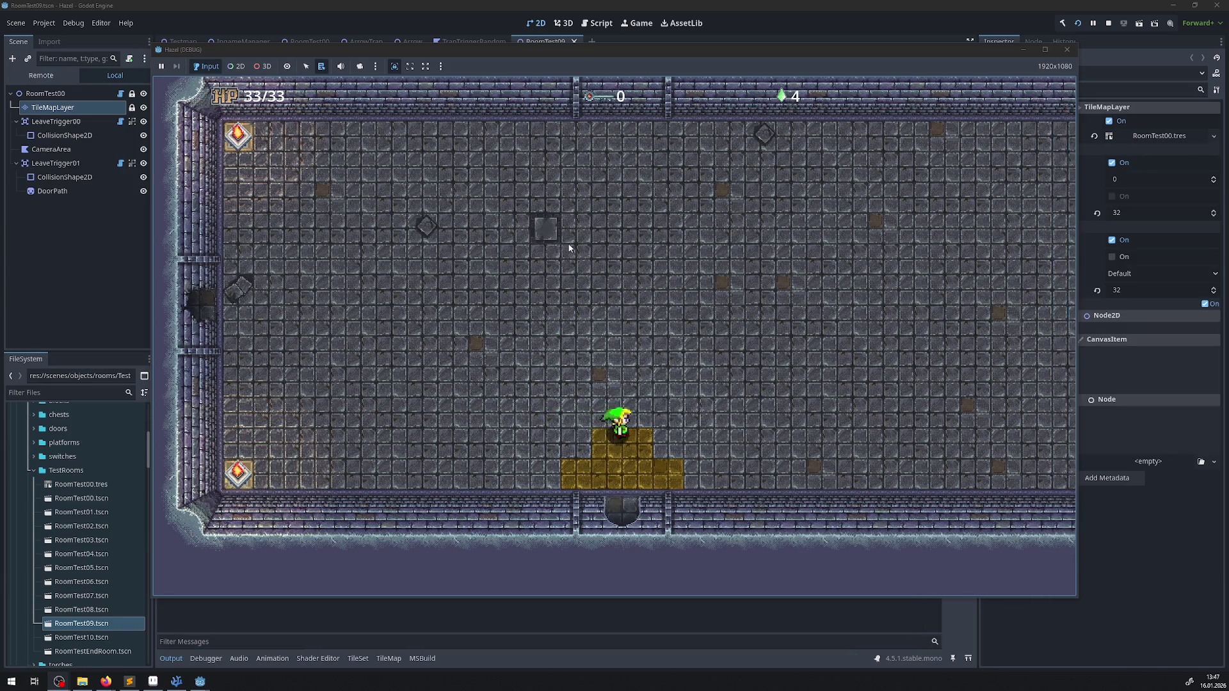
# - Leave through the bottom door, cross the gold floor, and exit through another bottom doorway
pyautogui.press('Down')
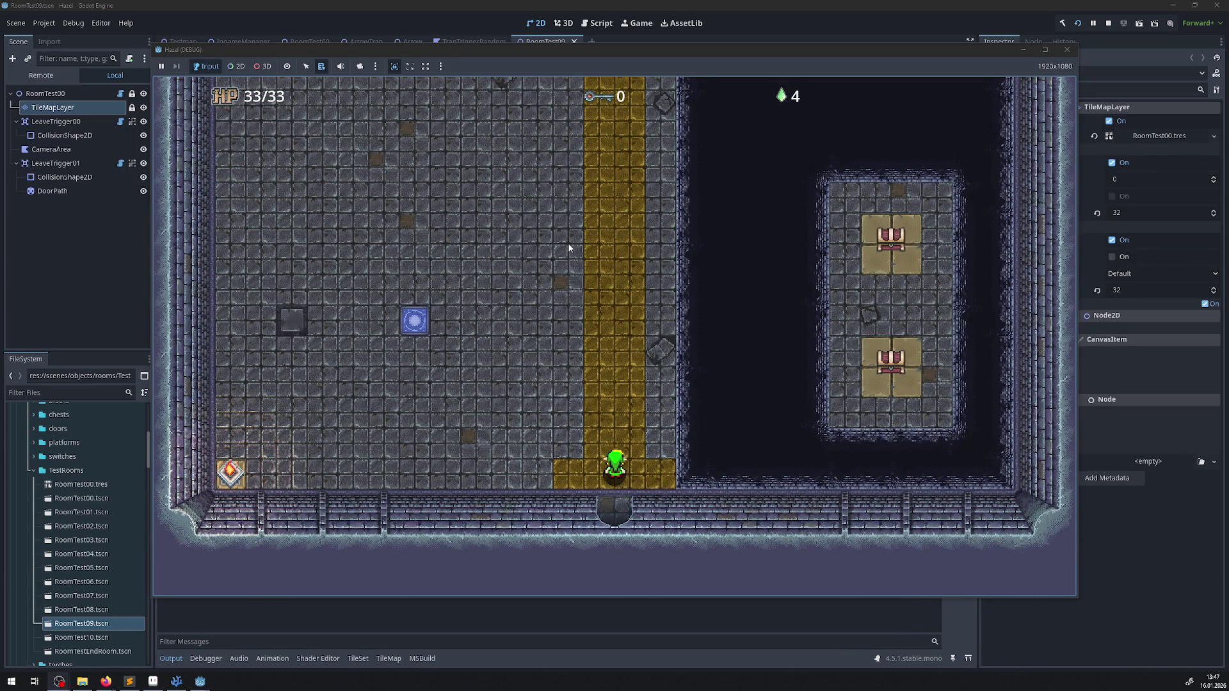
pyautogui.press('Down')
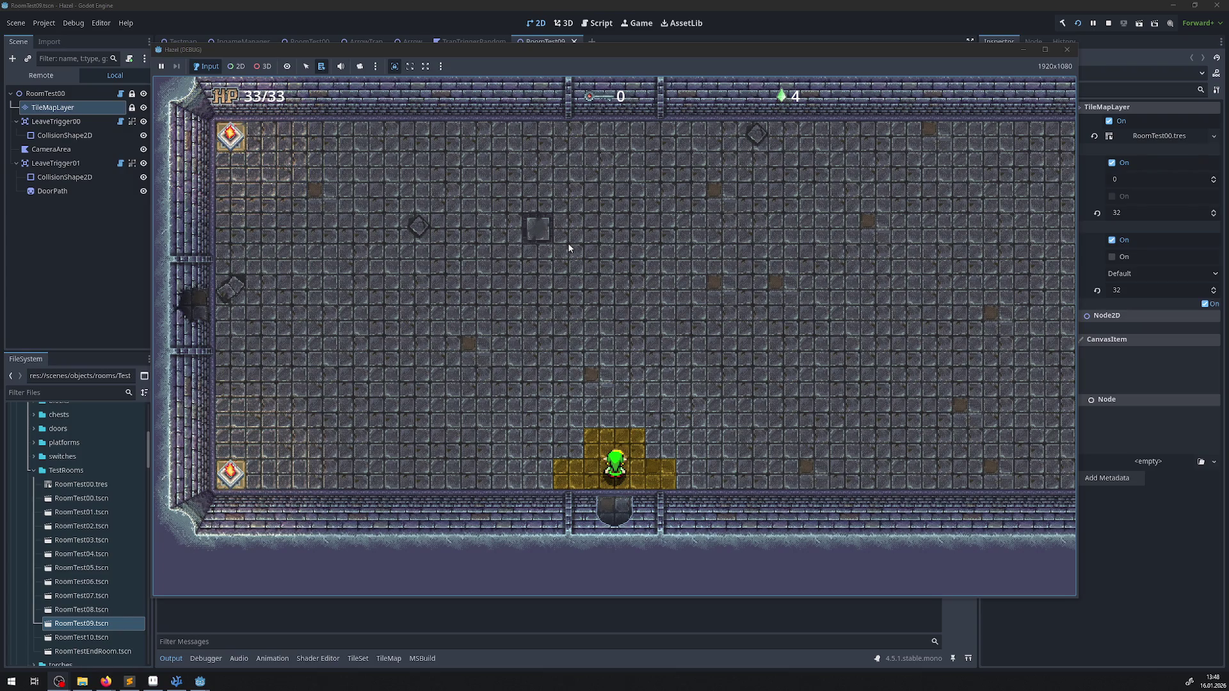
pyautogui.press('Up')
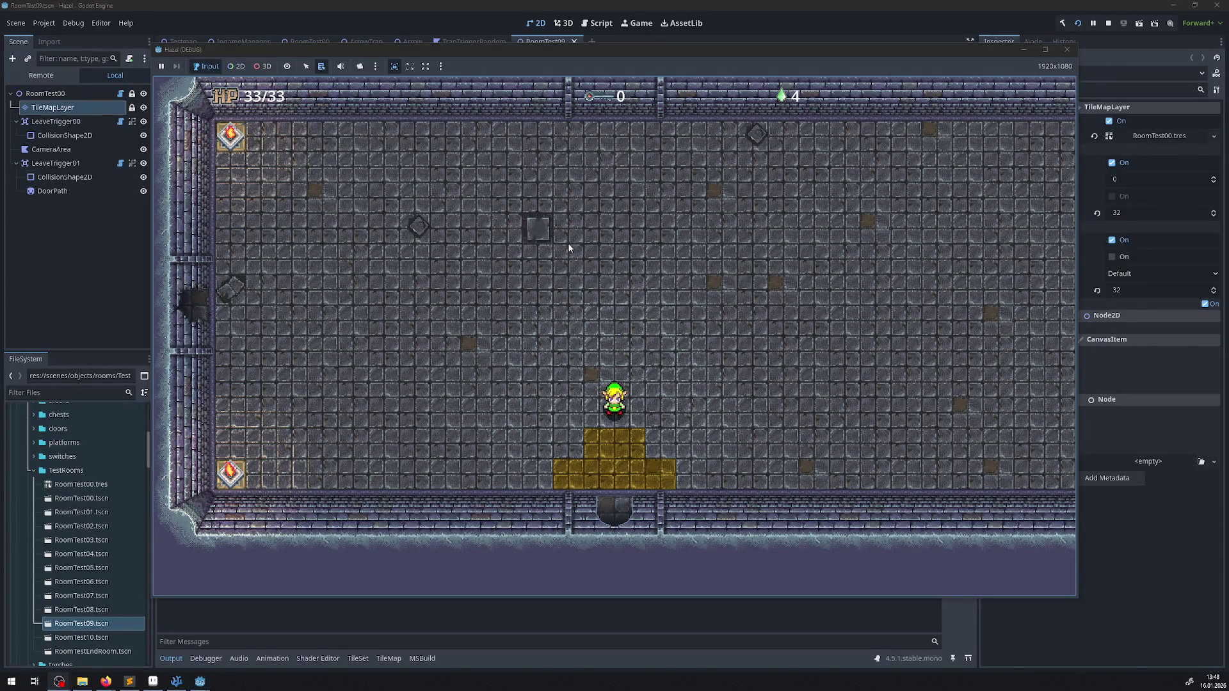
pyautogui.press('Down')
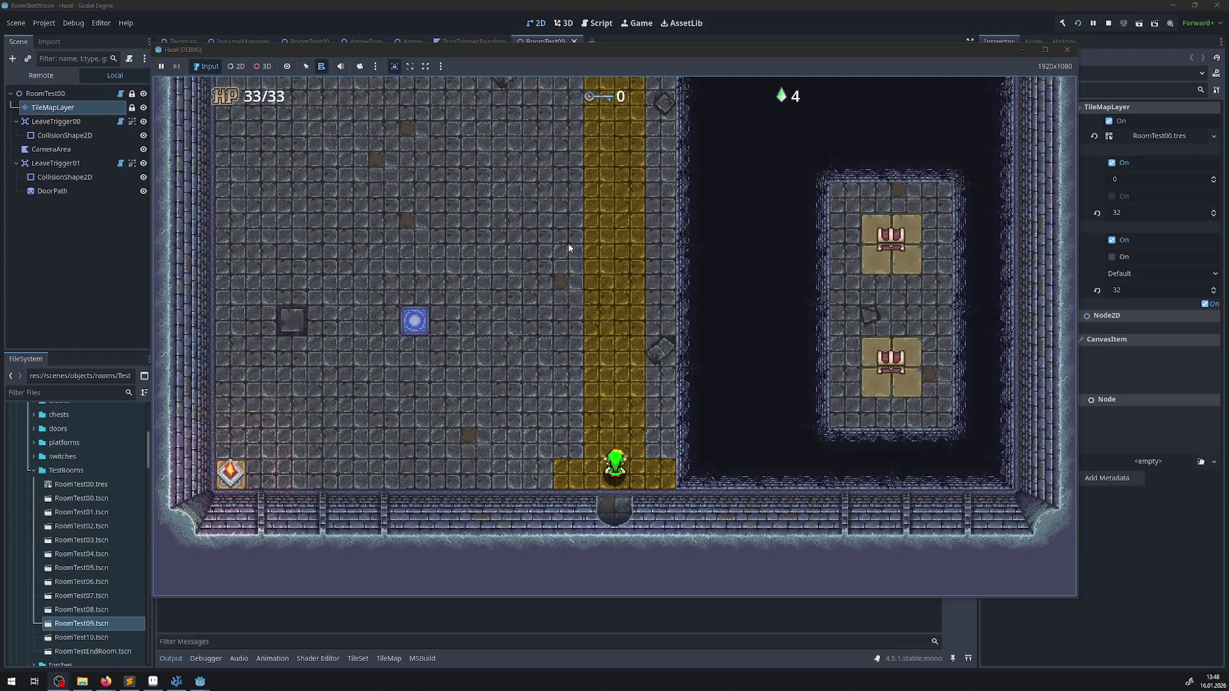
pyautogui.press('Down')
pyautogui.press('Up')
# - Walk up and right into the larger room, then over to its left wall by the broken opening
pyautogui.press('Up')
pyautogui.press('Right')
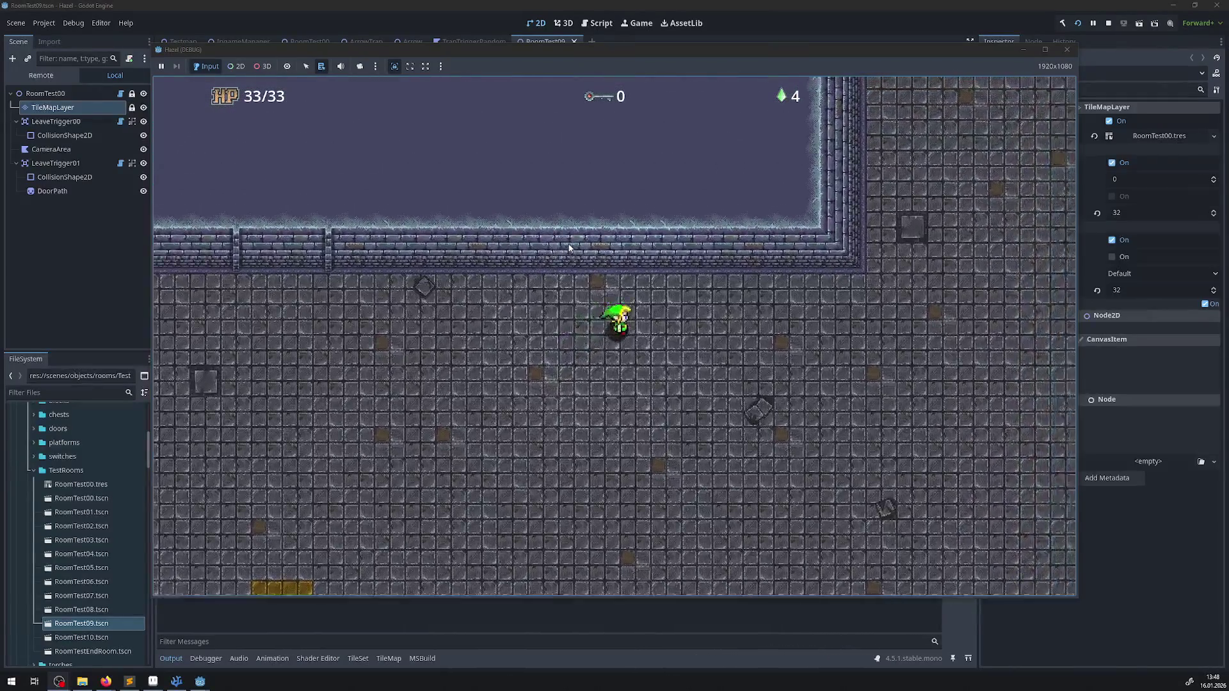
pyautogui.press('Right')
pyautogui.press('Up')
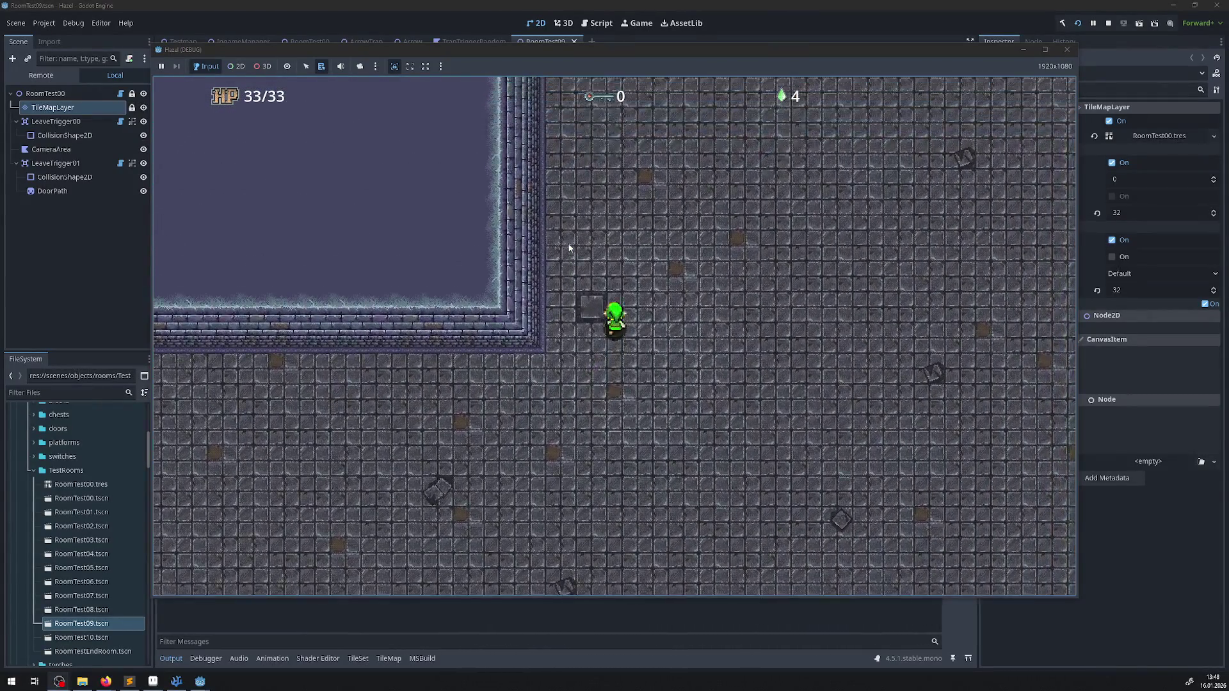
pyautogui.press('Left')
pyautogui.press('Up')
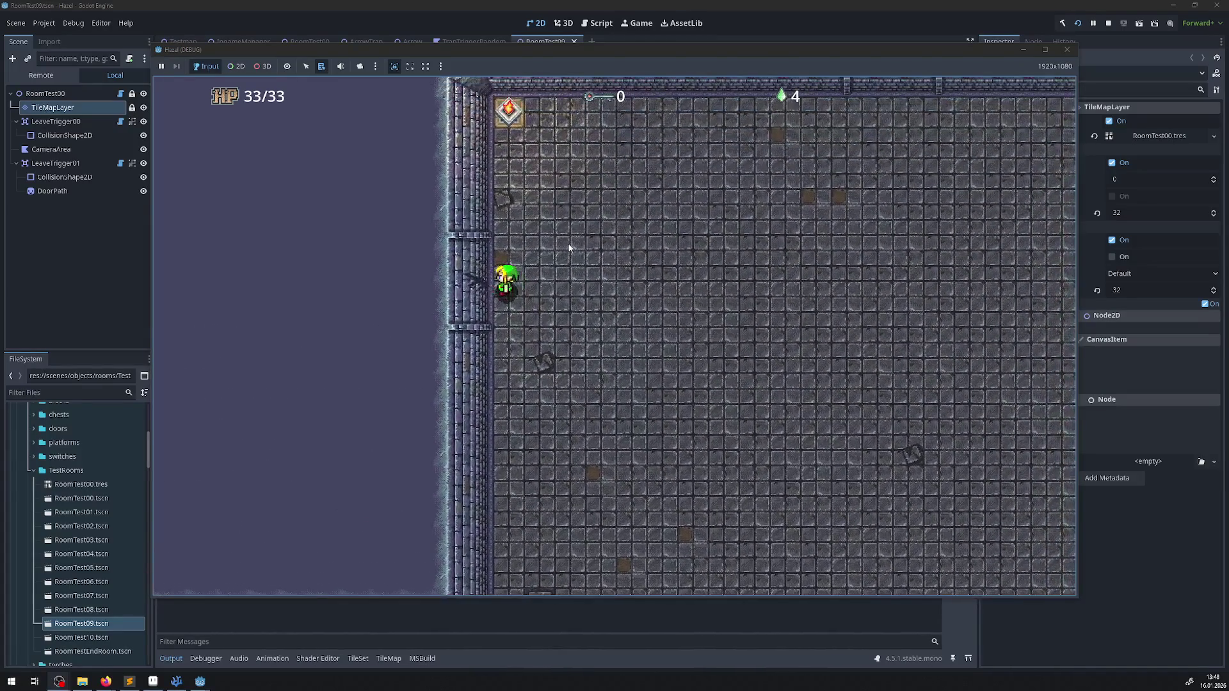
# - Walk through the wall hole into the three-chest room and move up-left inside it
pyautogui.press('Left')
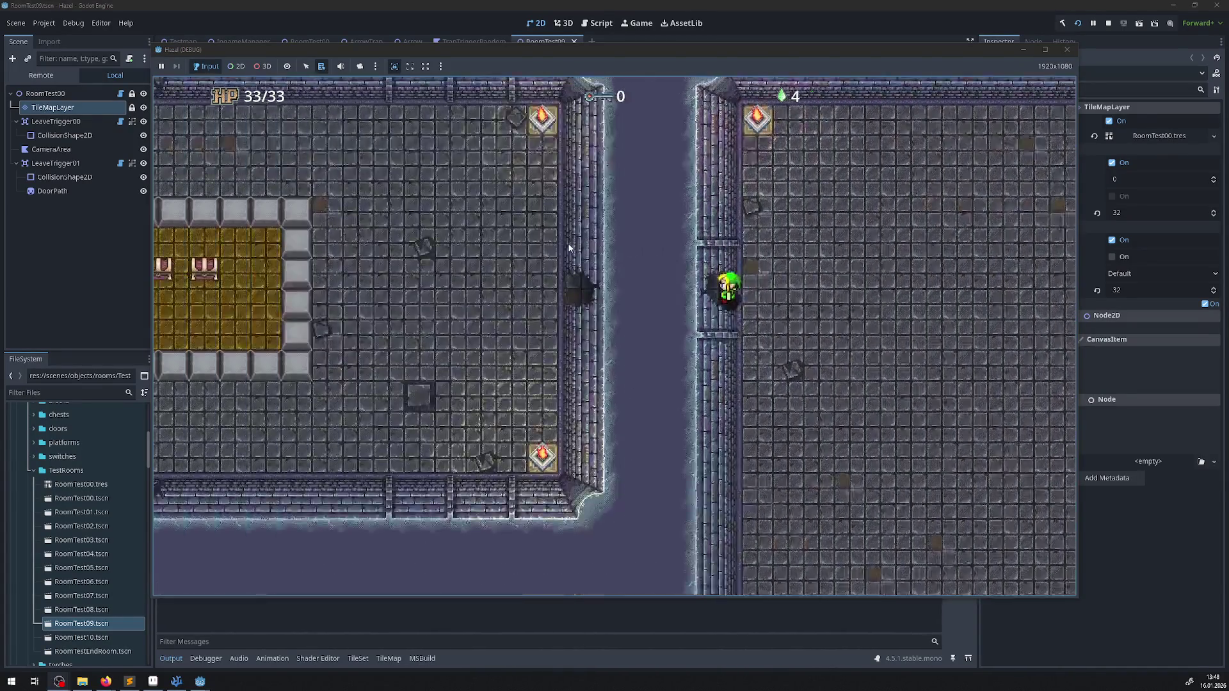
pyautogui.press('Right')
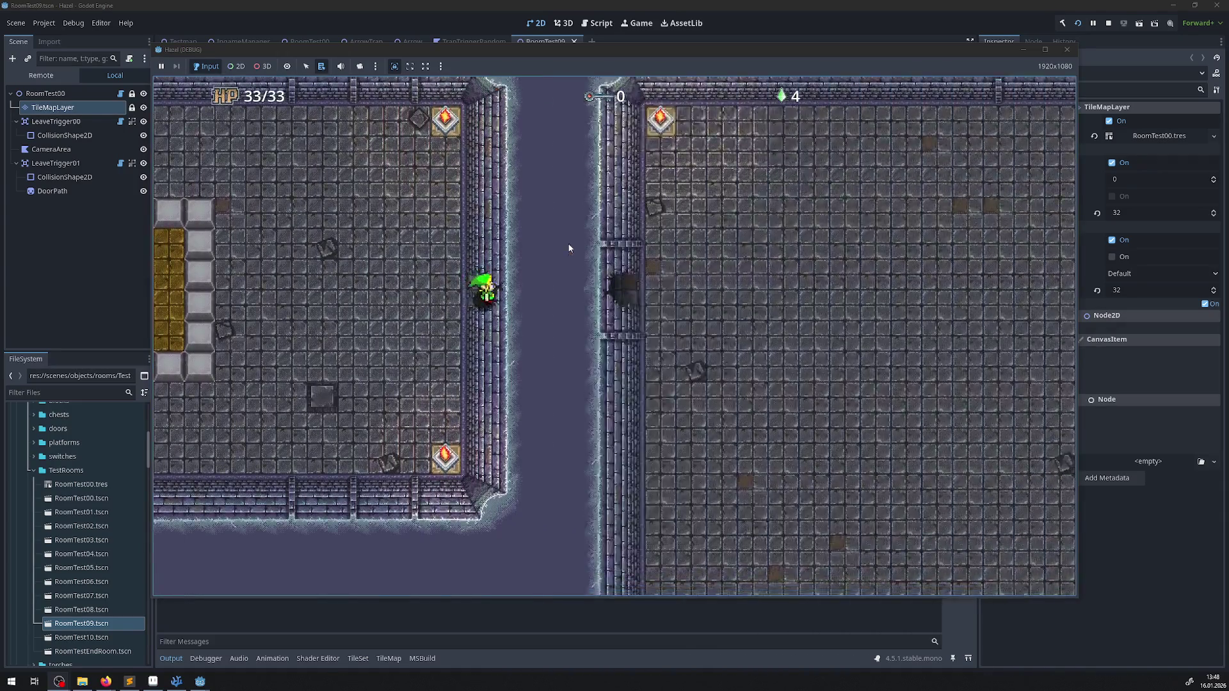
pyautogui.press('Left')
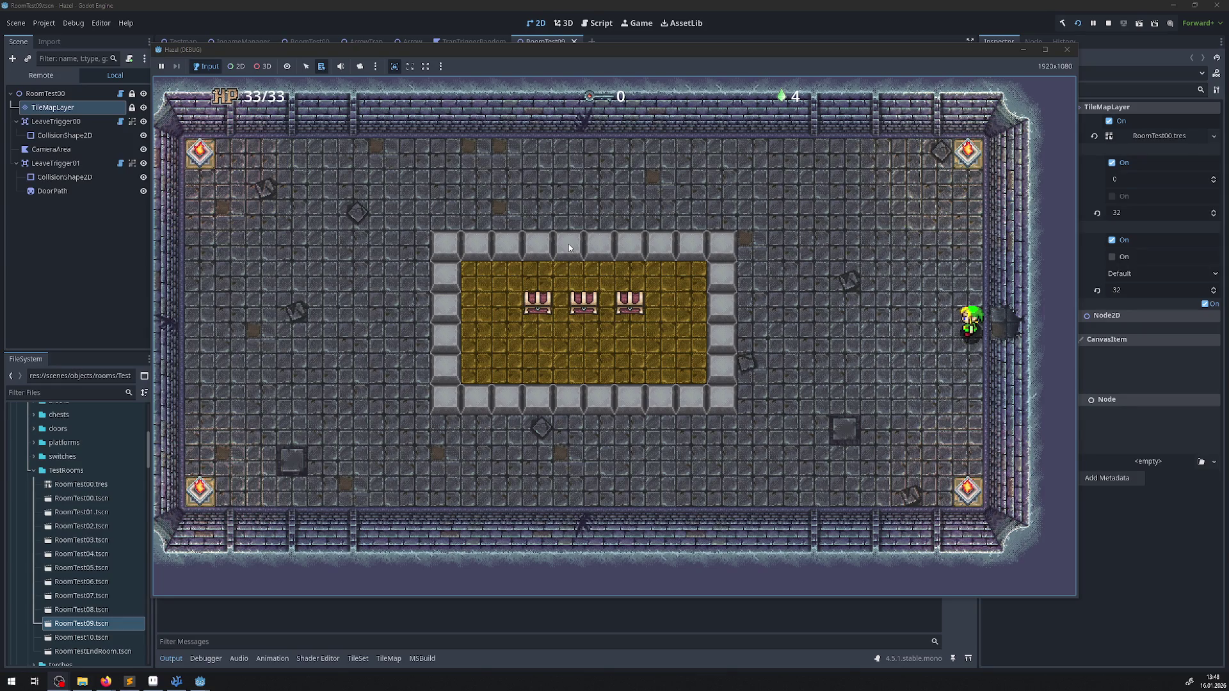
pyautogui.press('Left')
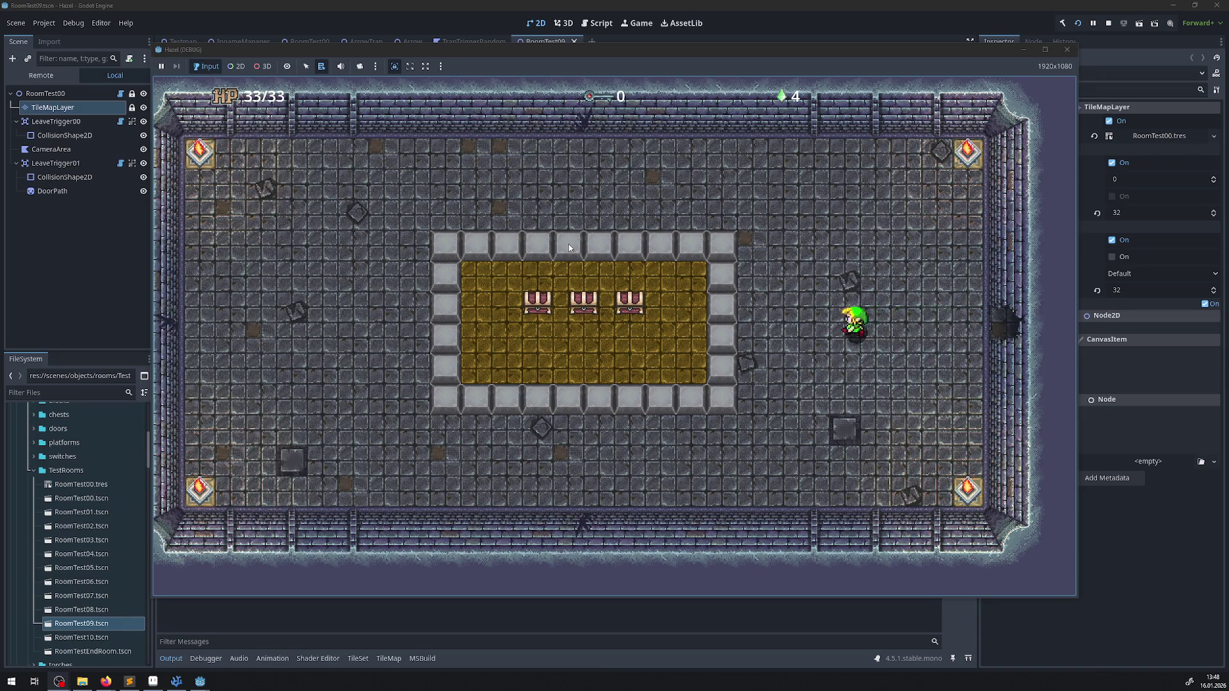
pyautogui.press('Up')
# - Exit the chest room's east door and walk right and down into the large room
pyautogui.press('Right')
pyautogui.press('Down')
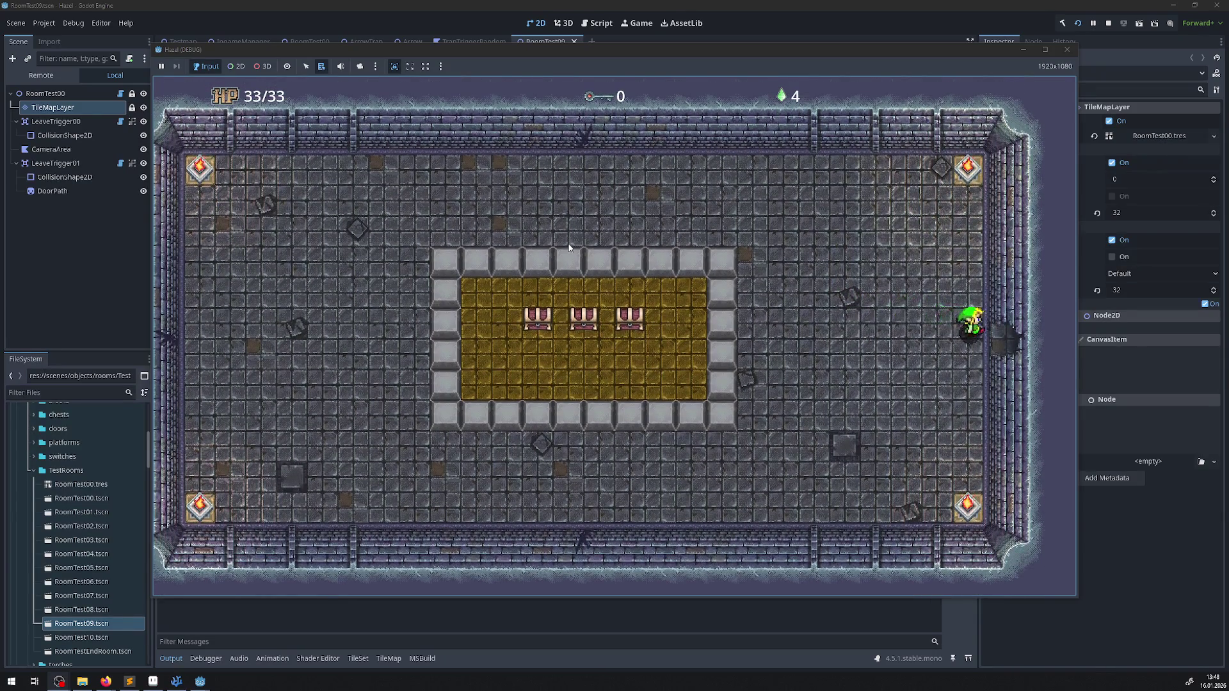
pyautogui.press('Right')
pyautogui.press('Down')
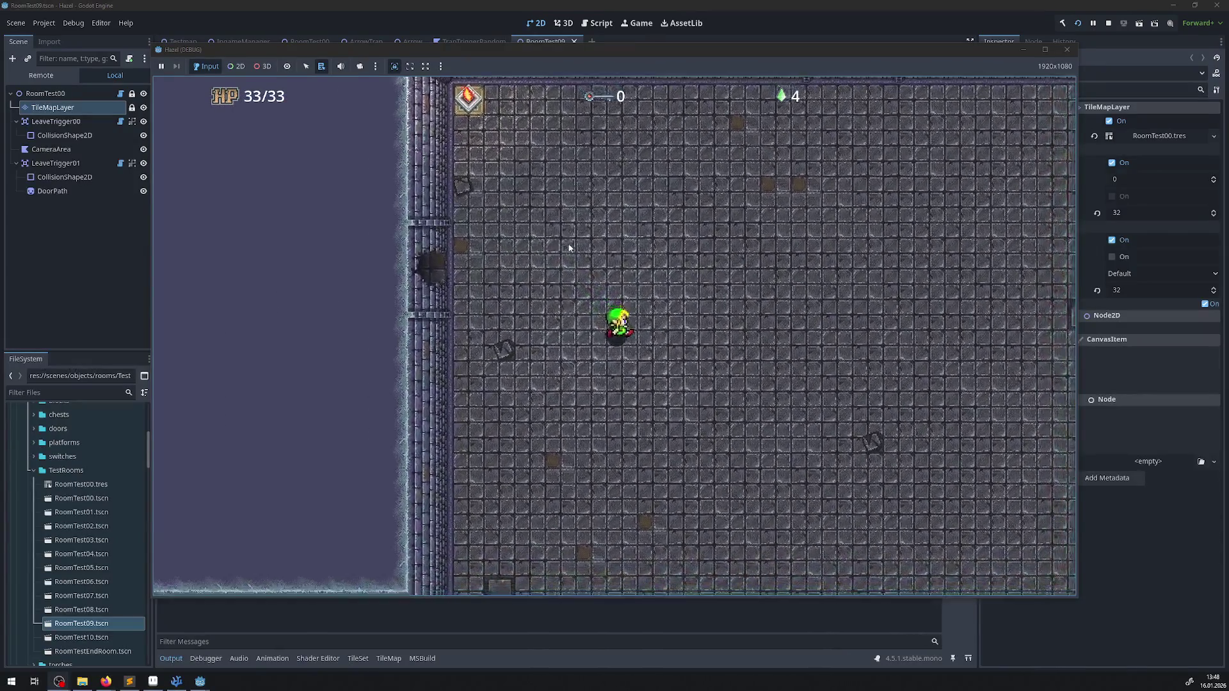
pyautogui.press('Right')
pyautogui.press('Down')
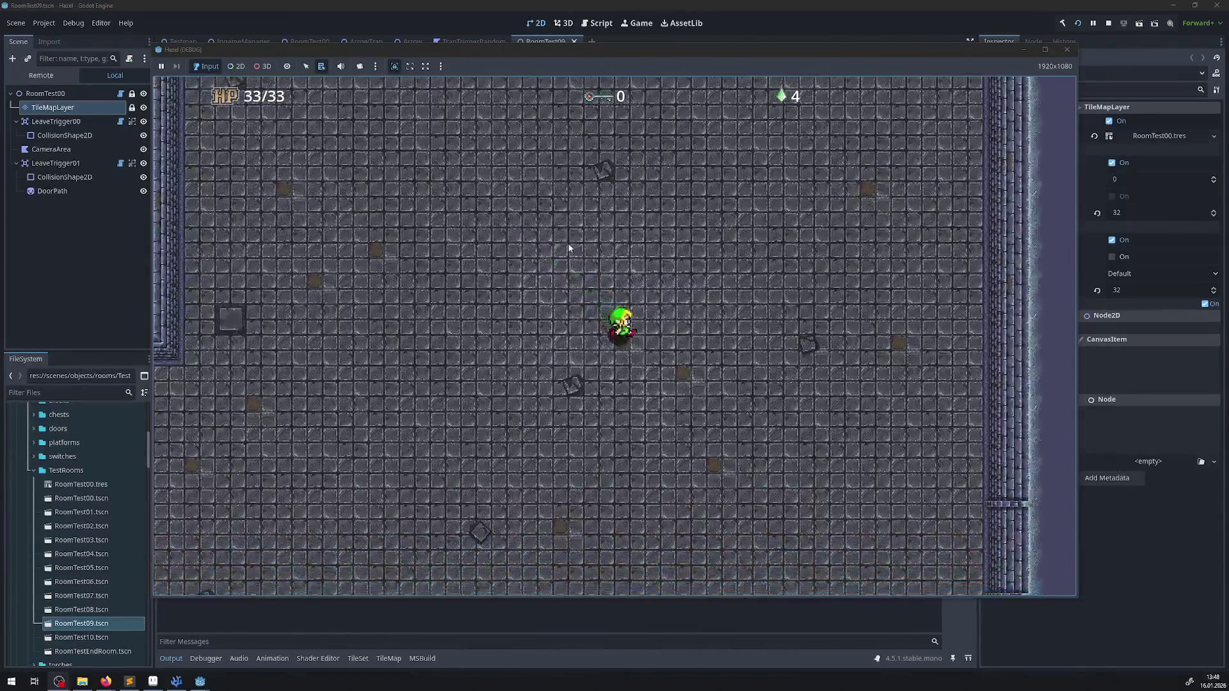
# - Walk toward the room's top-left corner, then down and right toward the bottom-right walls
pyautogui.press('Left')
pyautogui.press('Up')
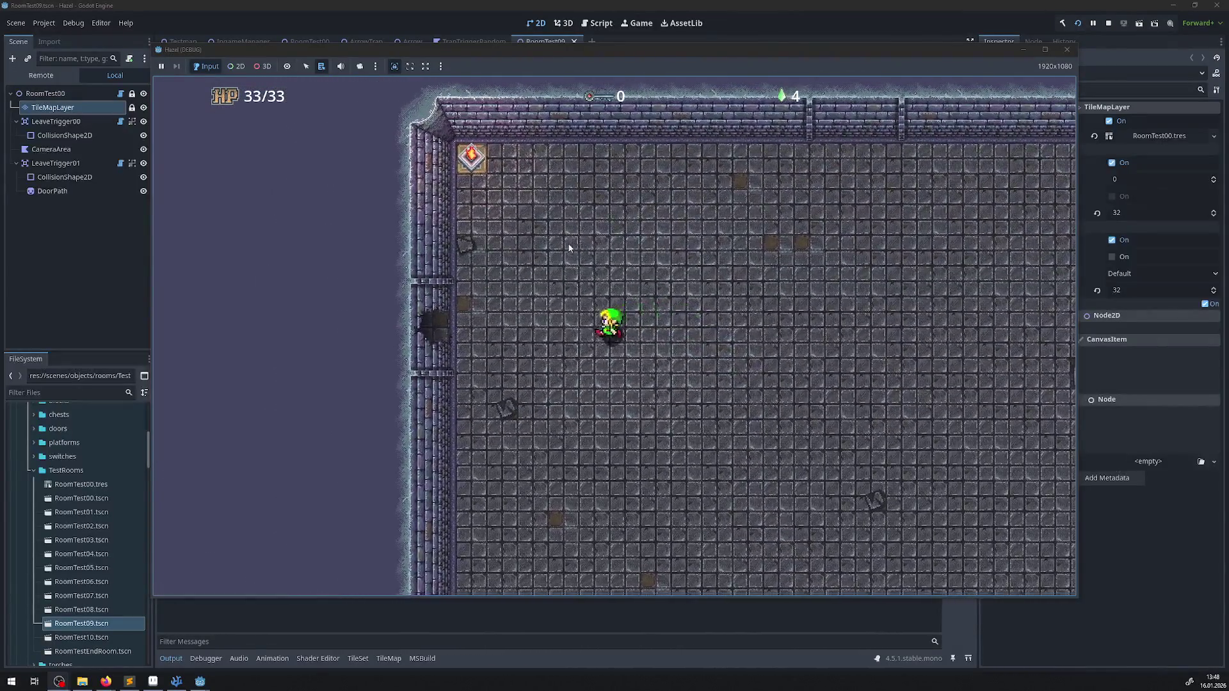
pyautogui.press('Down')
pyautogui.press('Right')
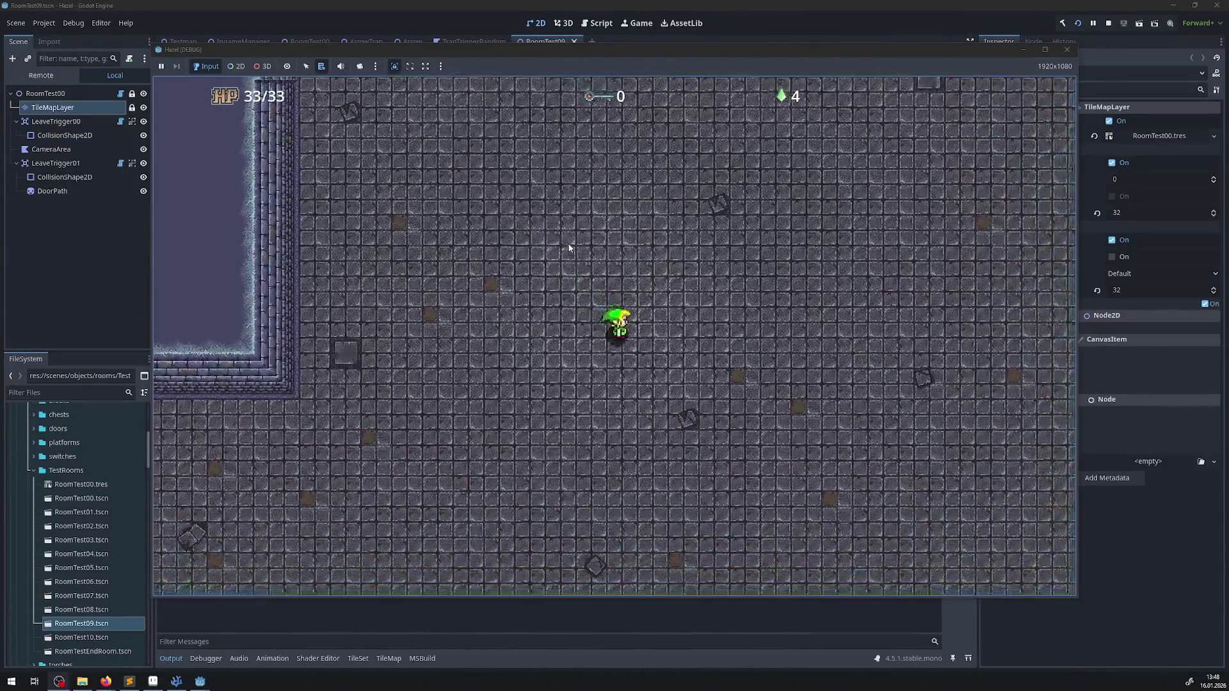
pyautogui.press('Down')
pyautogui.press('Right')
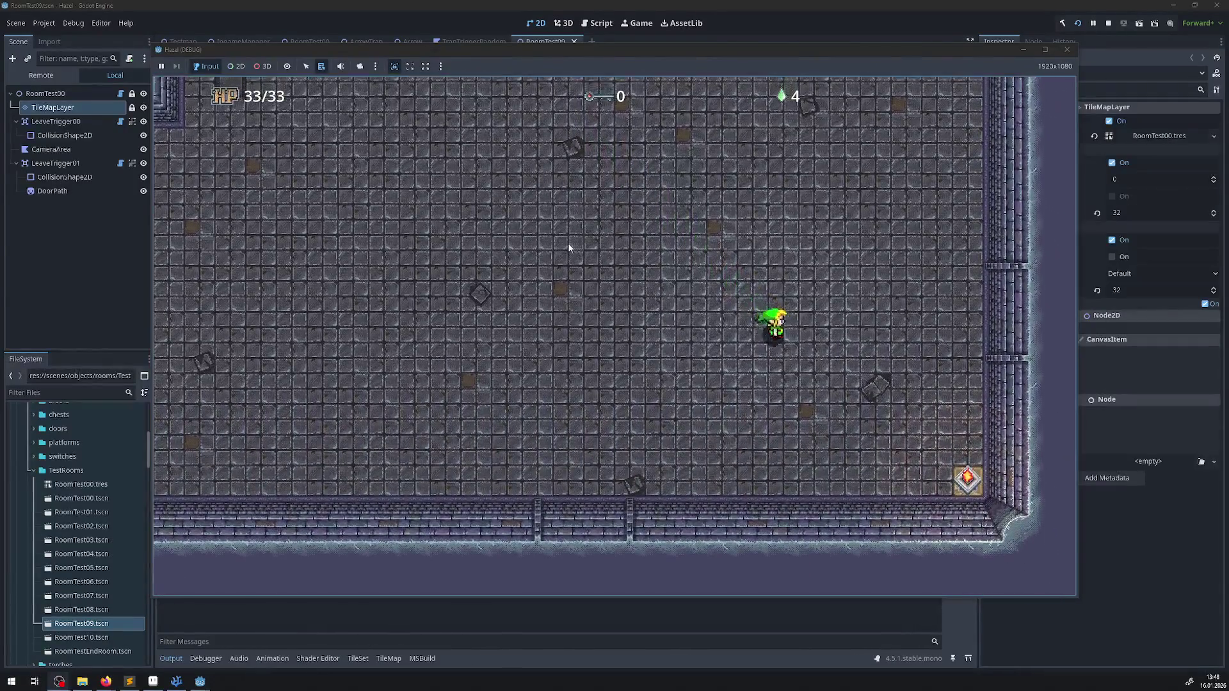
# - Walk diagonally to the corner torch, then back up-left across the room to an inner wall corner
pyautogui.press('Right')
pyautogui.press('Down')
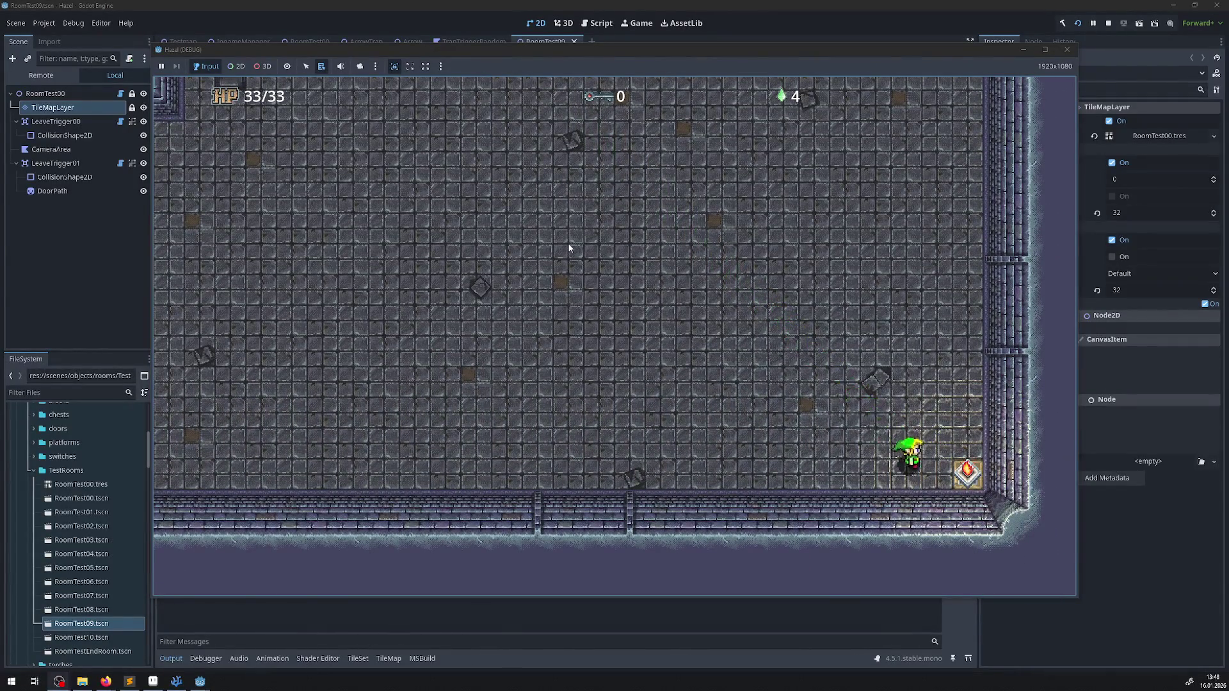
pyautogui.press('Up')
pyautogui.press('Left')
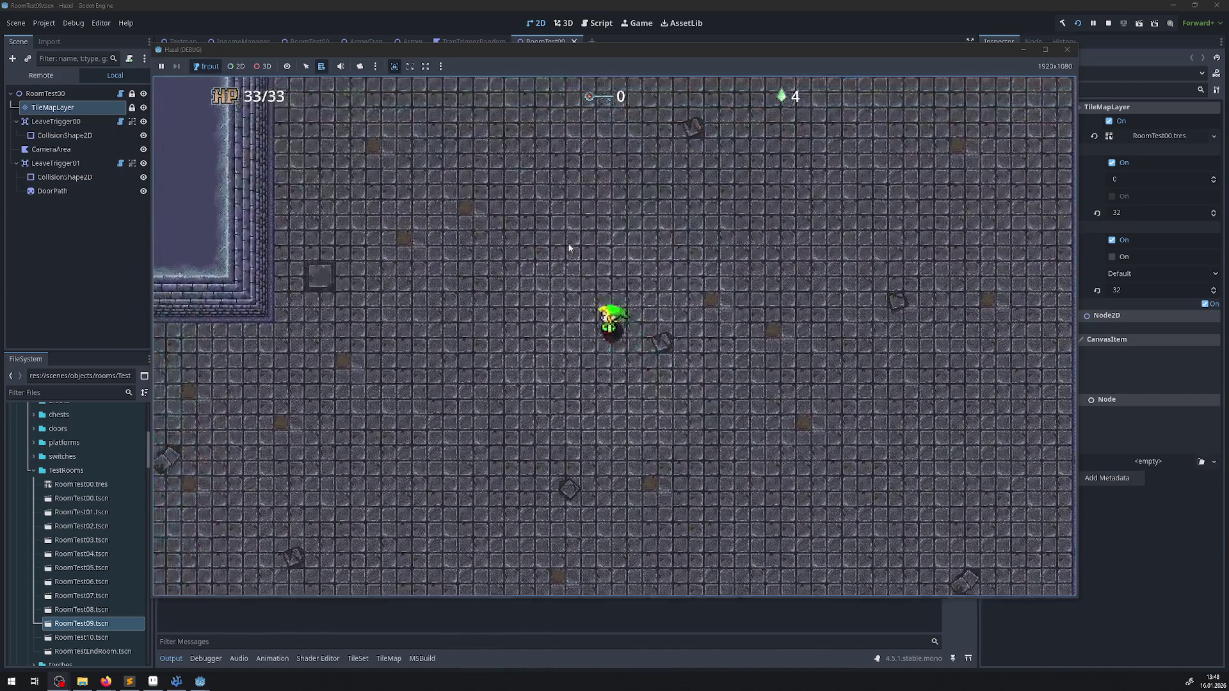
pyautogui.press('Up')
pyautogui.press('Left')
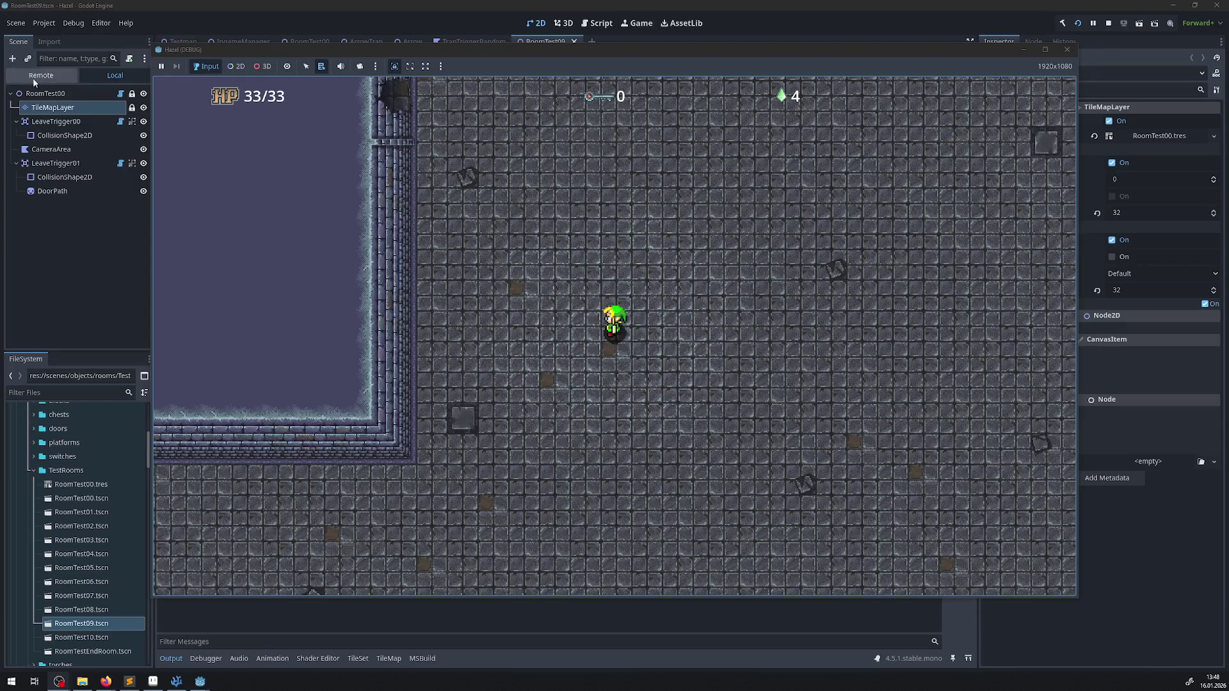
# - Inspect the running game's remote scene tree, expanding GameModeNode to show IngameCamera's properties
pyautogui.click(32, 78)
pyautogui.click(18, 136)
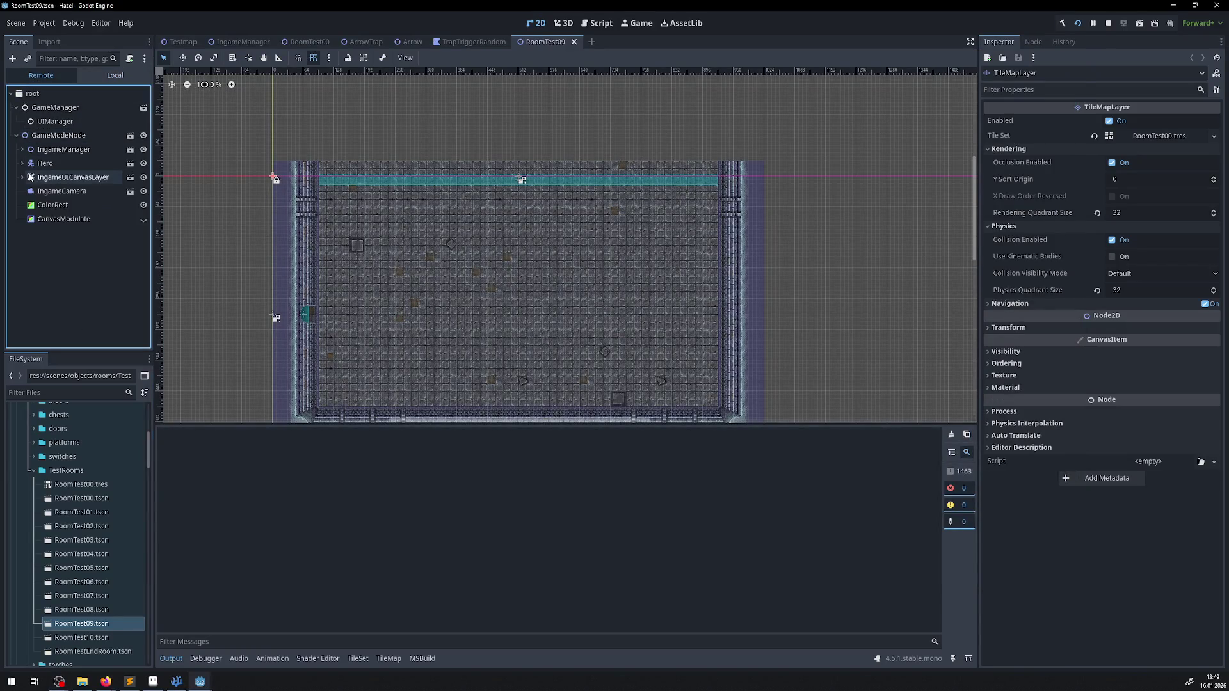
pyautogui.click(61, 190)
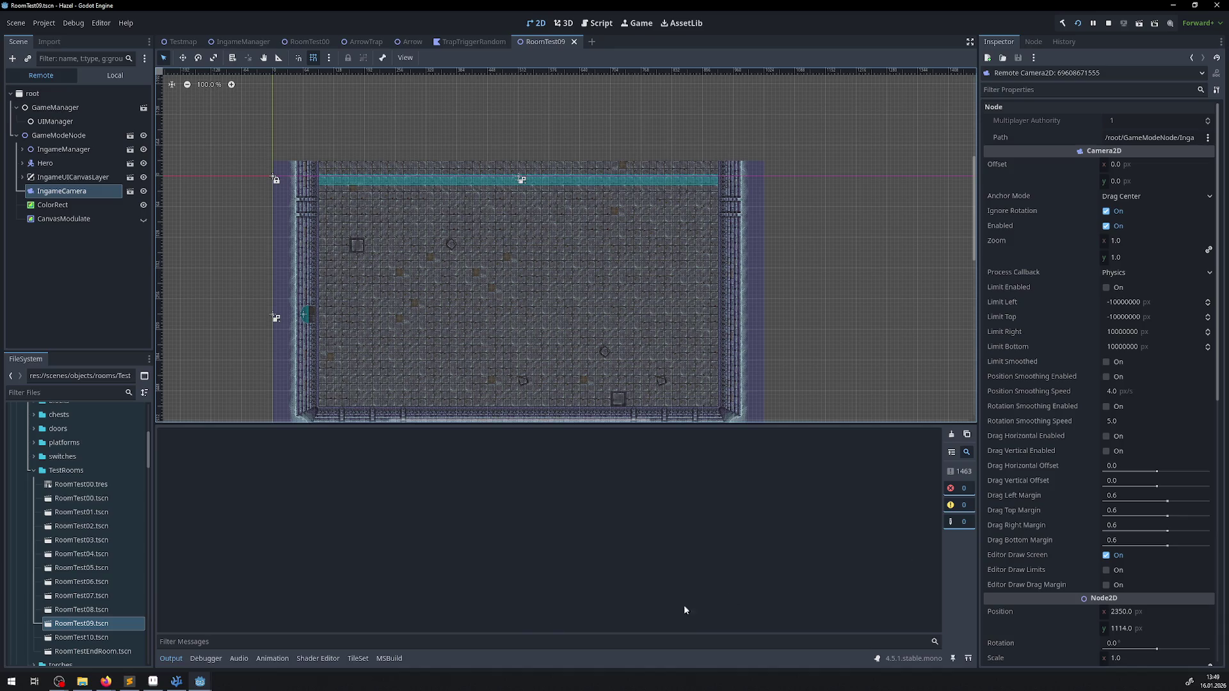
# - Bring the Hazel (DEBUG) game window to the front and move it left to uncover the Inspector
pyautogui.moveTo(200, 683)
pyautogui.click(301, 639)
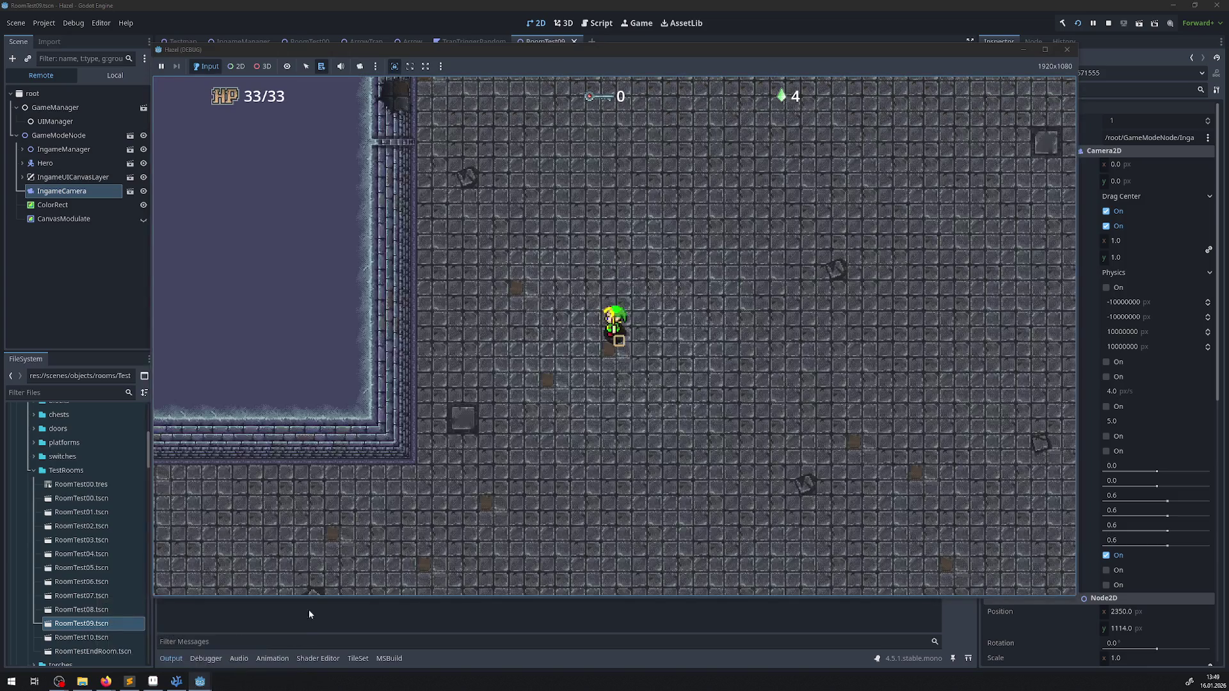
pyautogui.moveTo(679, 30); pyautogui.dragTo(564, 55)
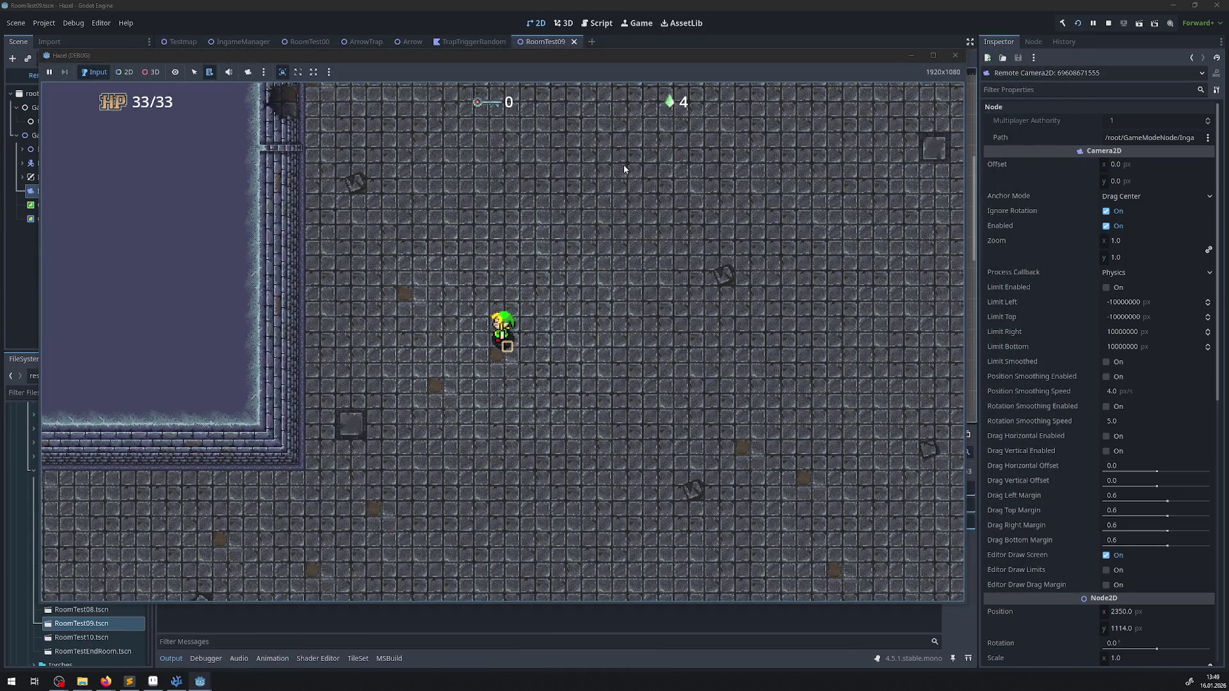
# - Walk the hero diagonally down-right, up-left, and down-right around the large room
pyautogui.press('Down')
pyautogui.press('Right')
pyautogui.press('Down')
pyautogui.press('Up')
pyautogui.press('Left')
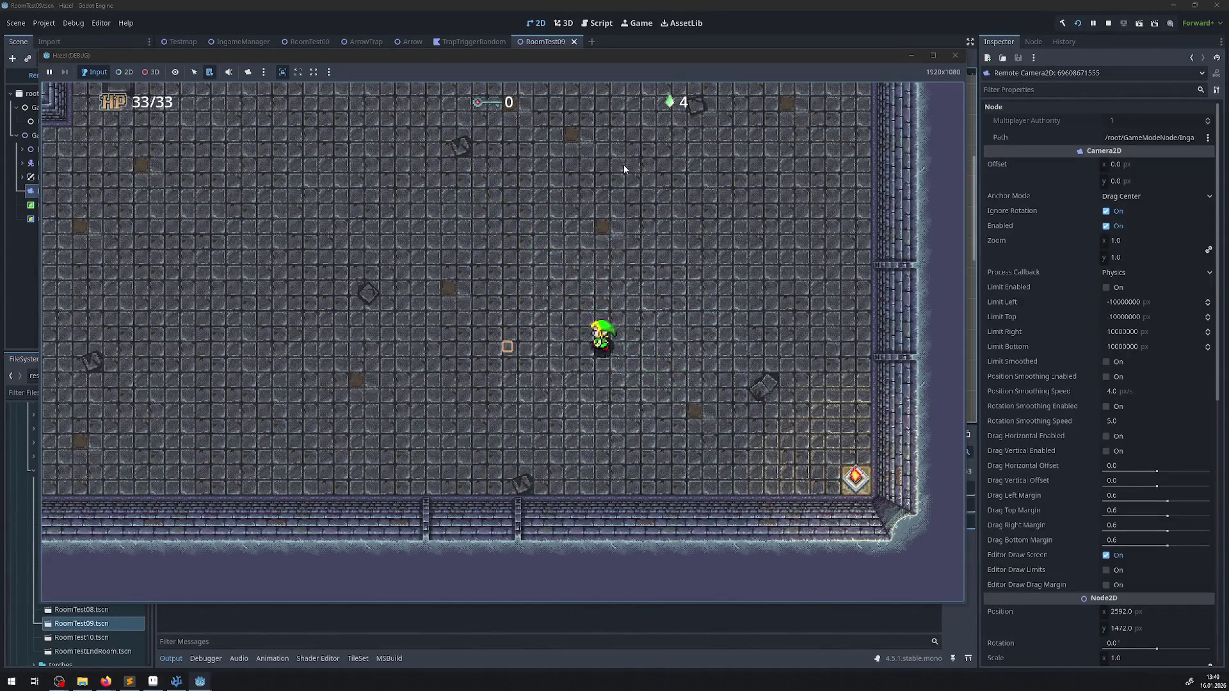
pyautogui.press('Up')
pyautogui.press('Left')
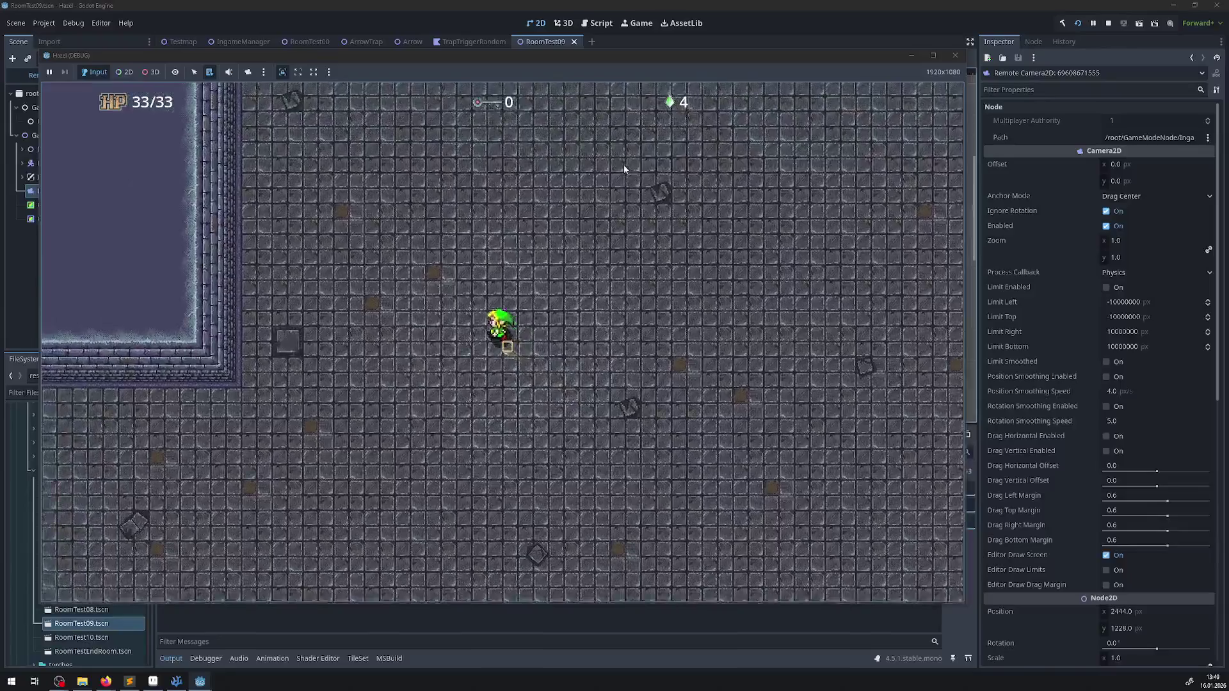
pyautogui.press('Down')
pyautogui.press('Right')
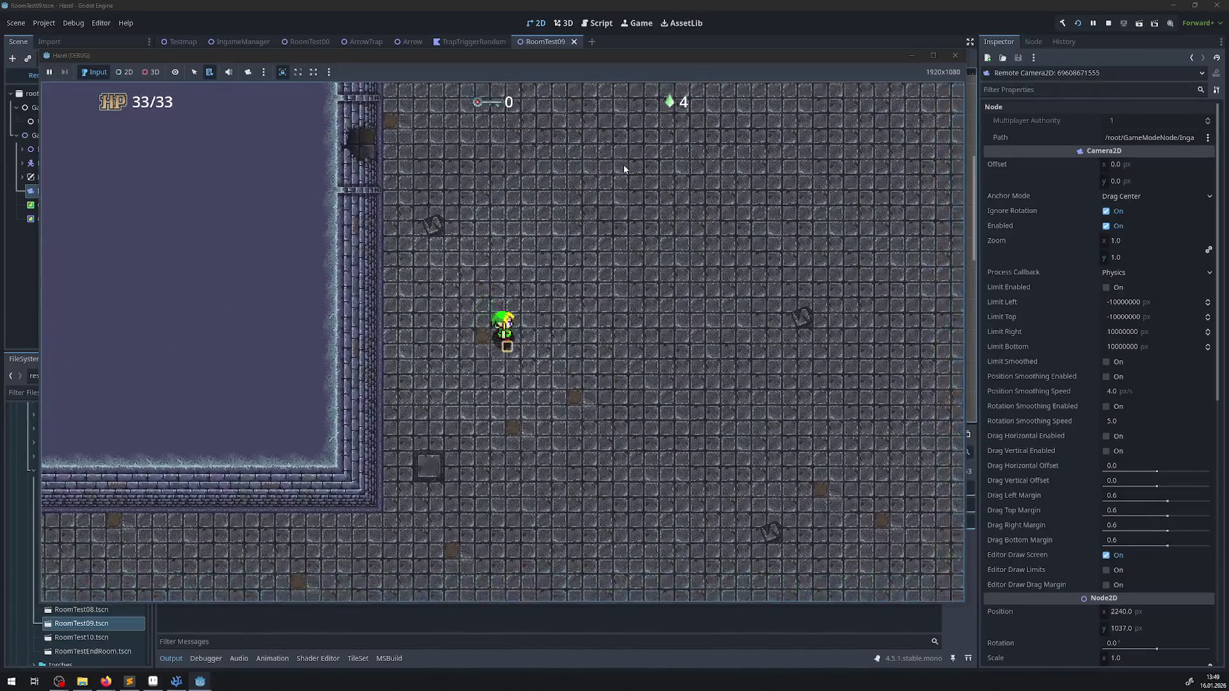
pyautogui.press('Down')
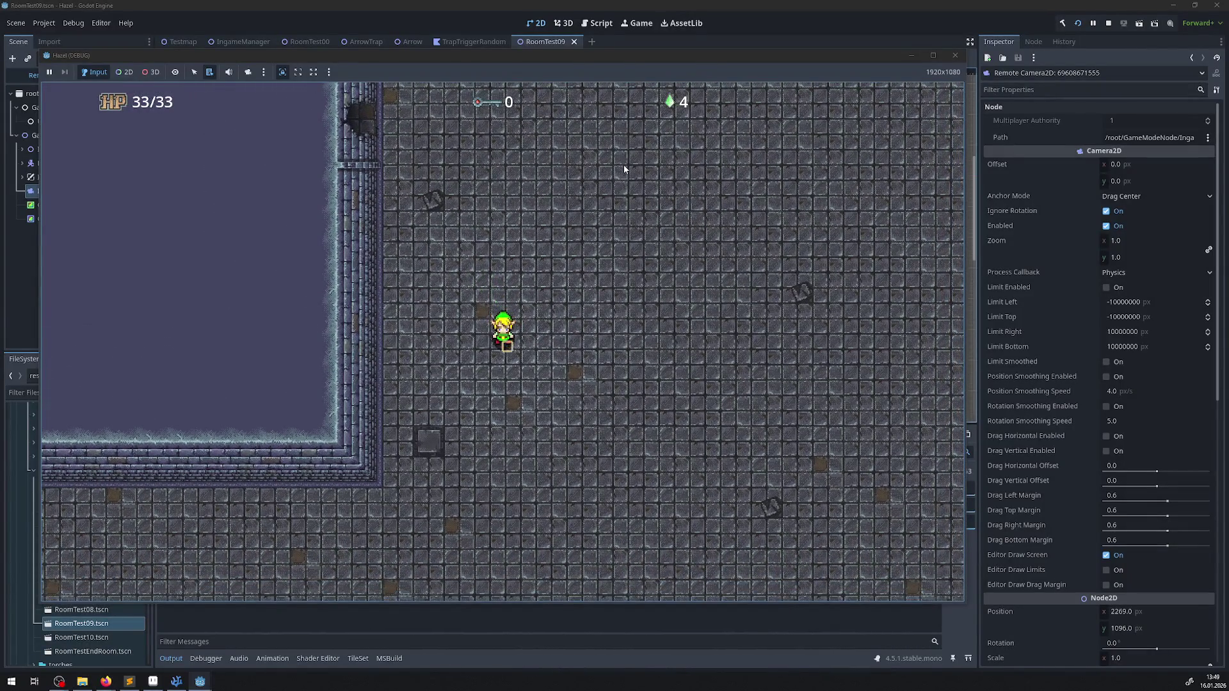
# - Walk the hero down and then left across the room toward the west door
pyautogui.press('Down')
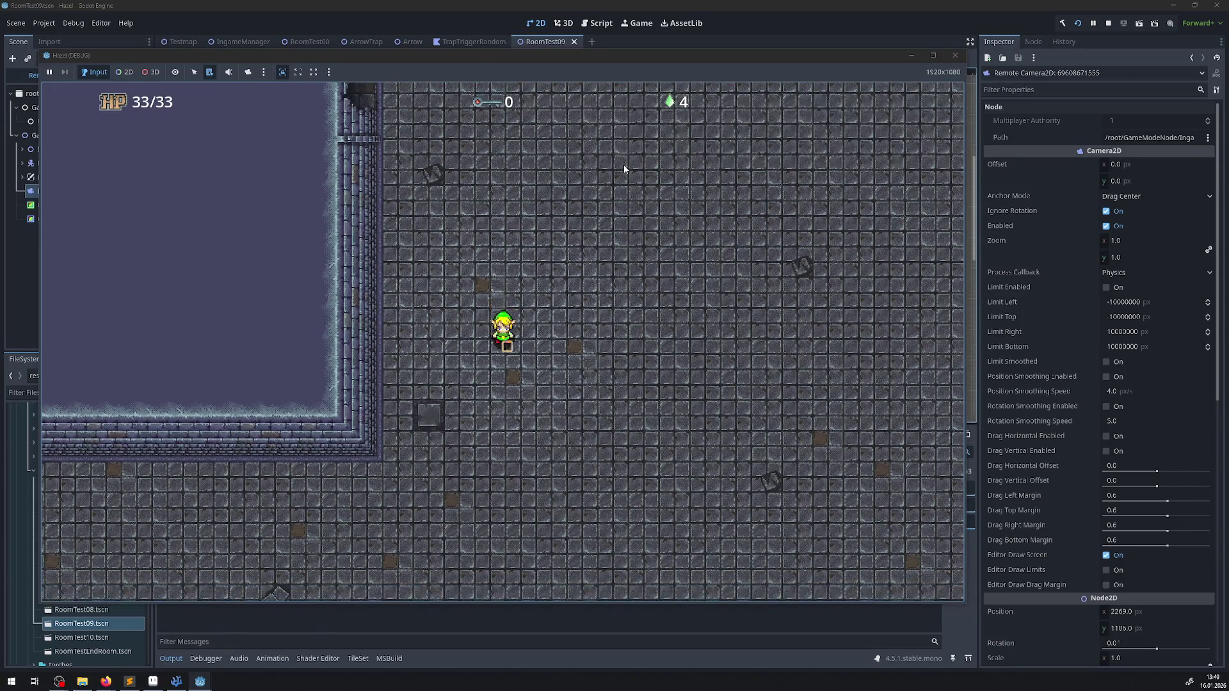
pyautogui.press('Down')
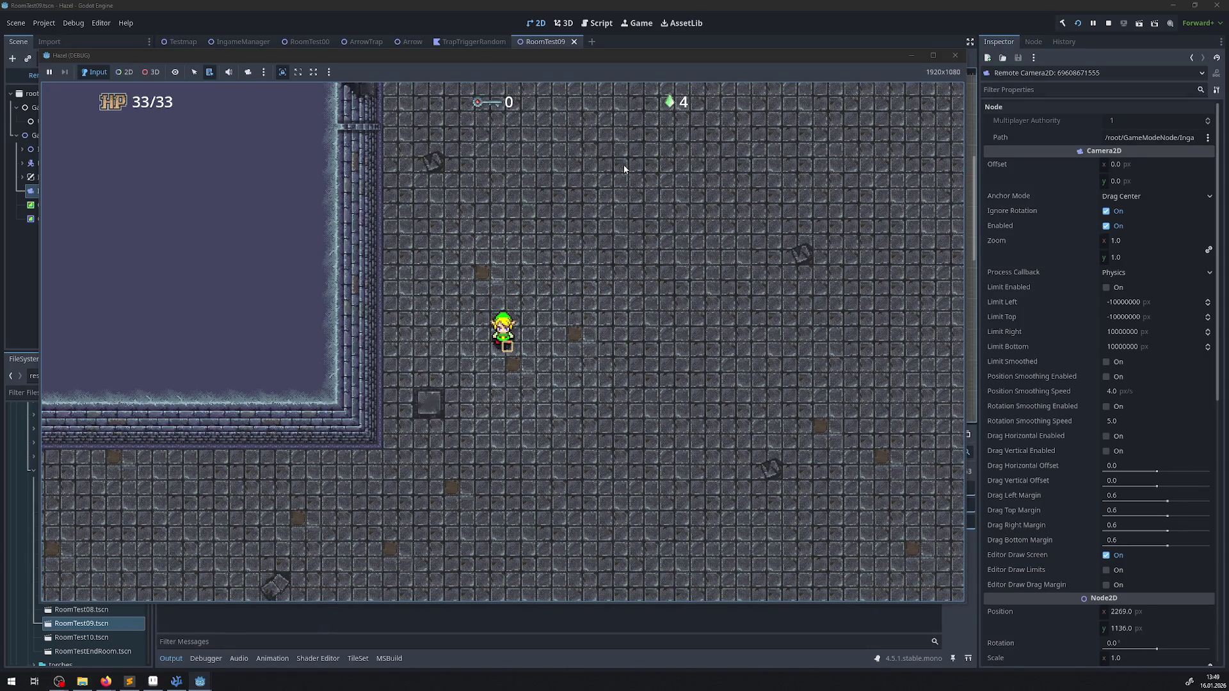
pyautogui.press('Down')
pyautogui.press('Left')
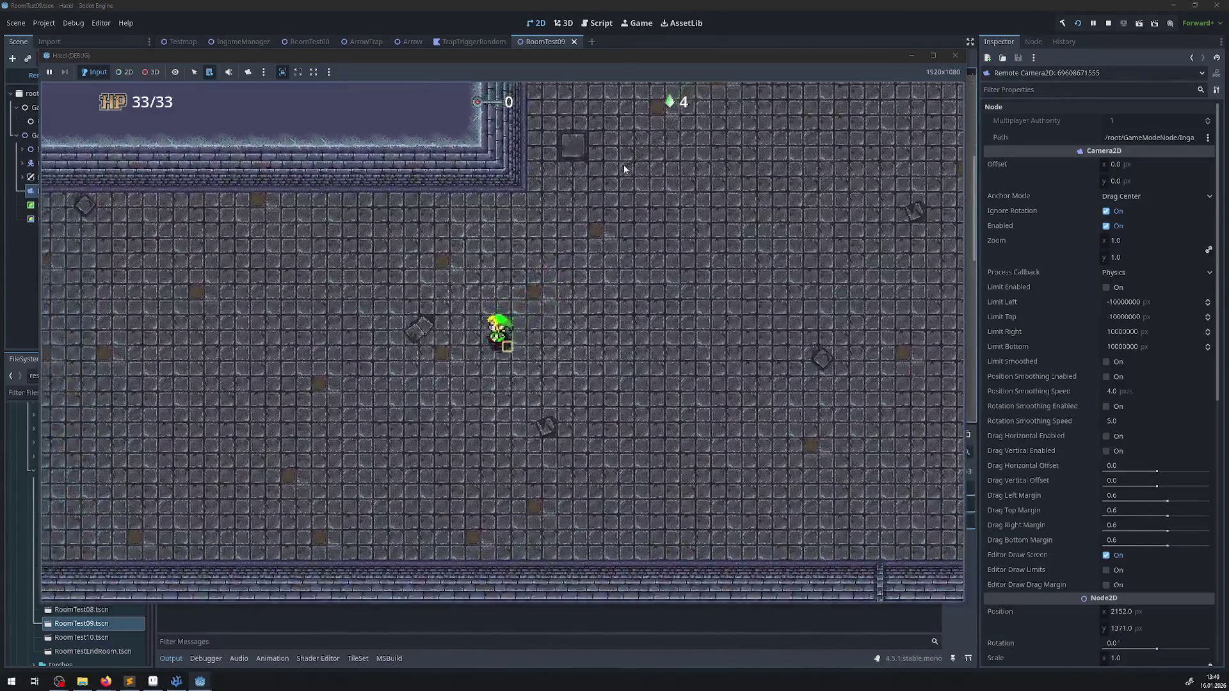
pyautogui.press('Left')
pyautogui.press('Up')
pyautogui.press('Left')
pyautogui.press('Down')
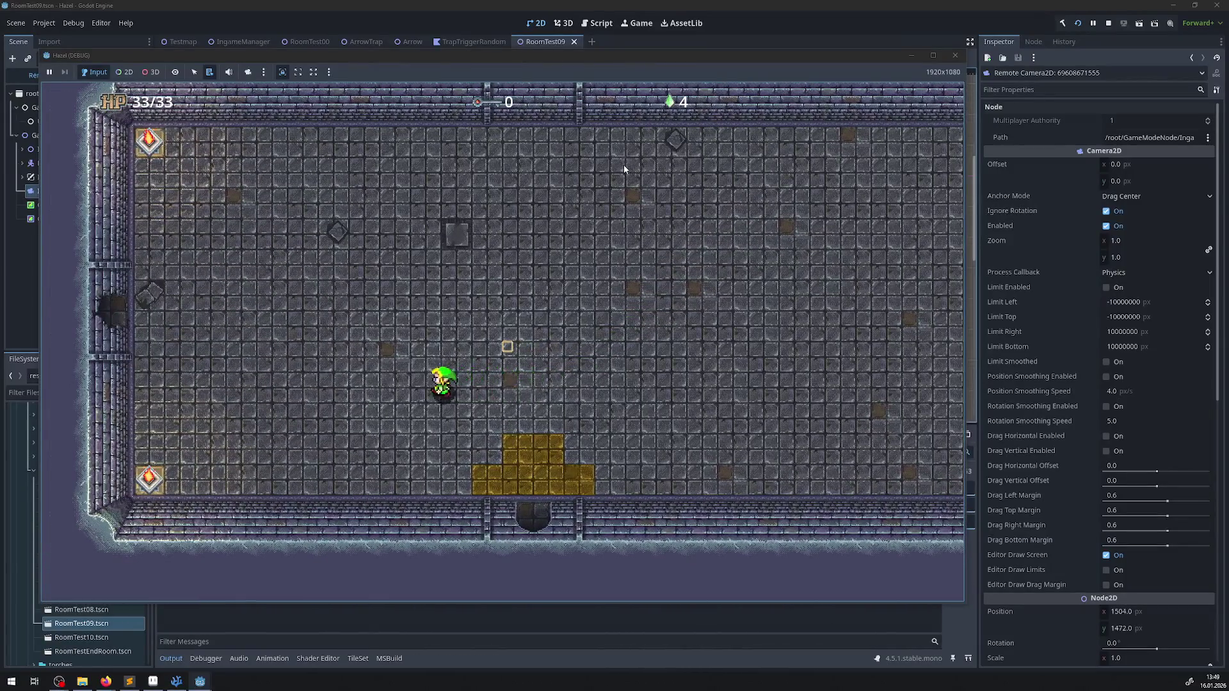
# - Go through the west door into the chest room and back out through its east door
pyautogui.press('Left')
pyautogui.press('Up')
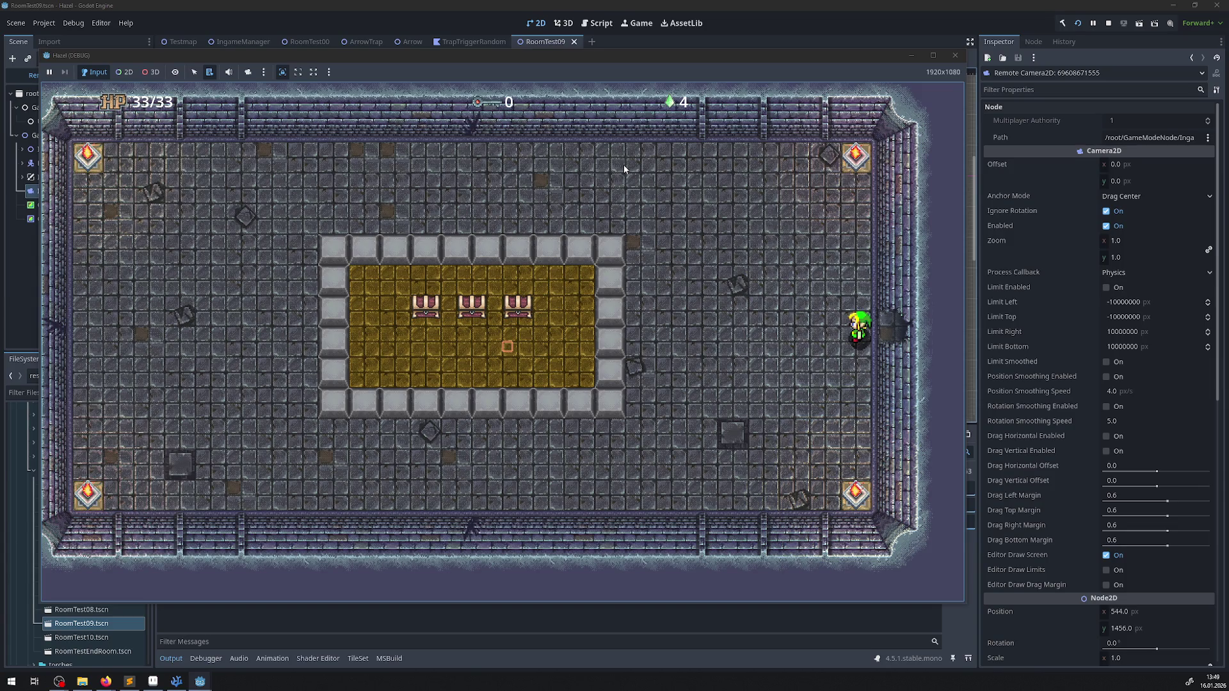
pyautogui.press('Left')
pyautogui.press('Down')
pyautogui.press('Right')
pyautogui.press('Up')
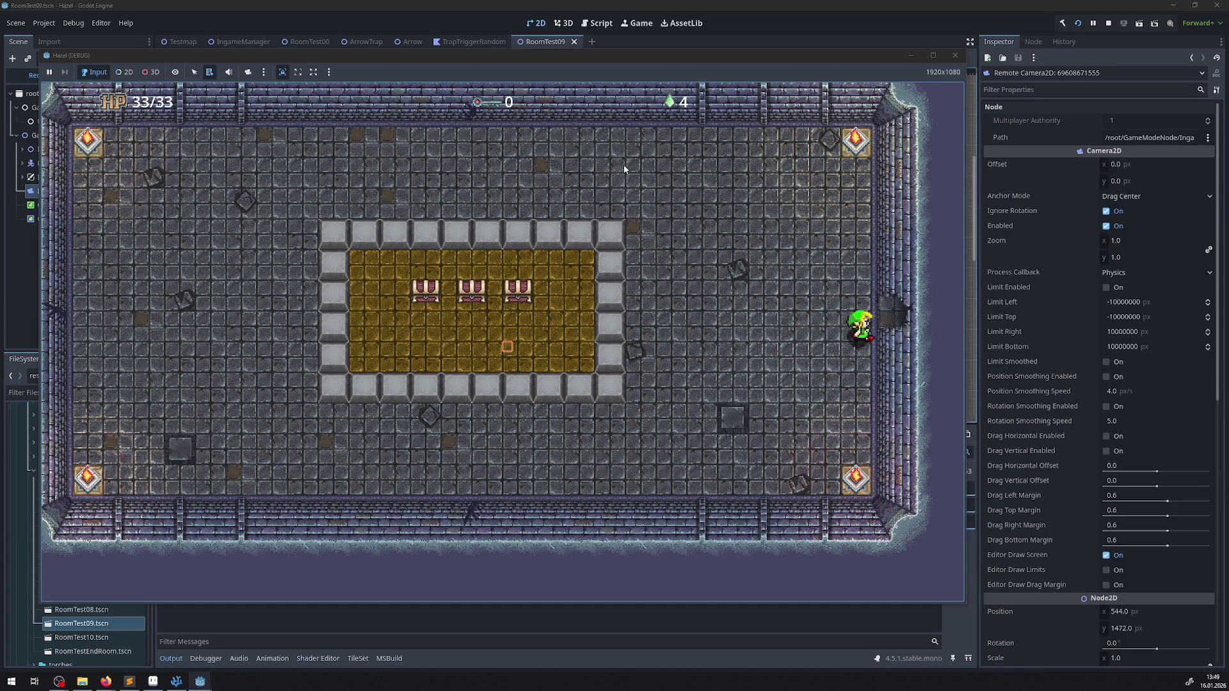
# - Cross right through the south door, then follow the gold path up and left
pyautogui.press('Right')
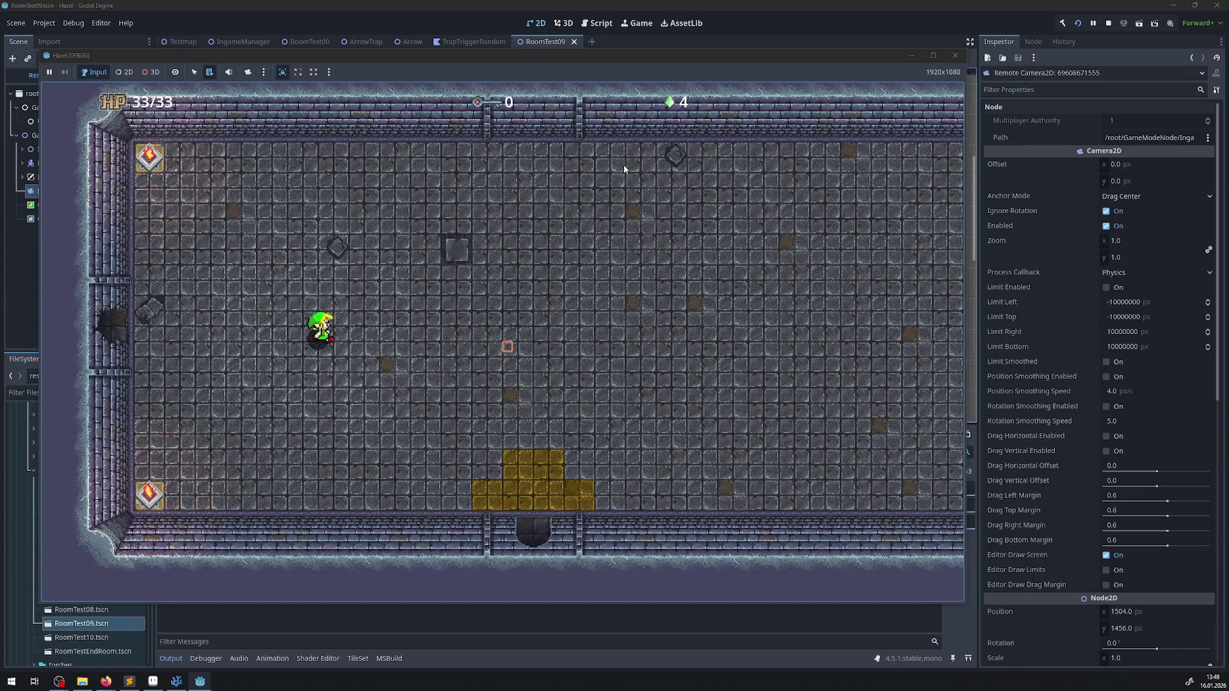
pyautogui.press('Down')
pyautogui.press('Down')
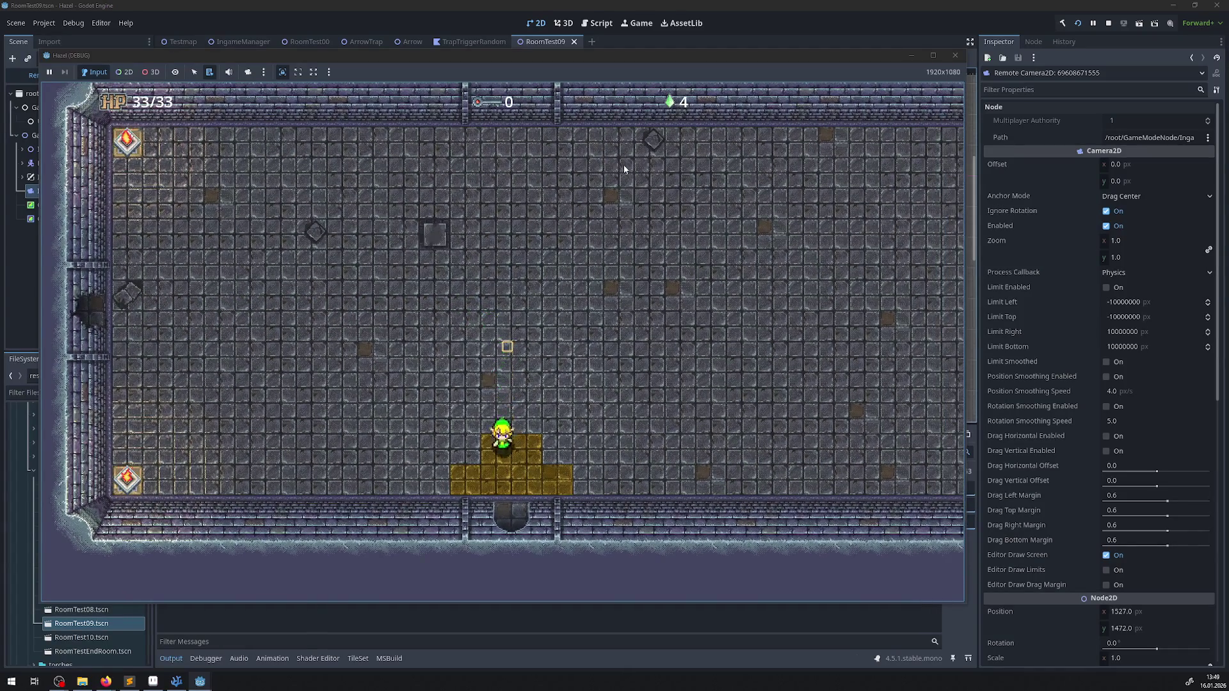
pyautogui.press('Up')
pyautogui.press('Up')
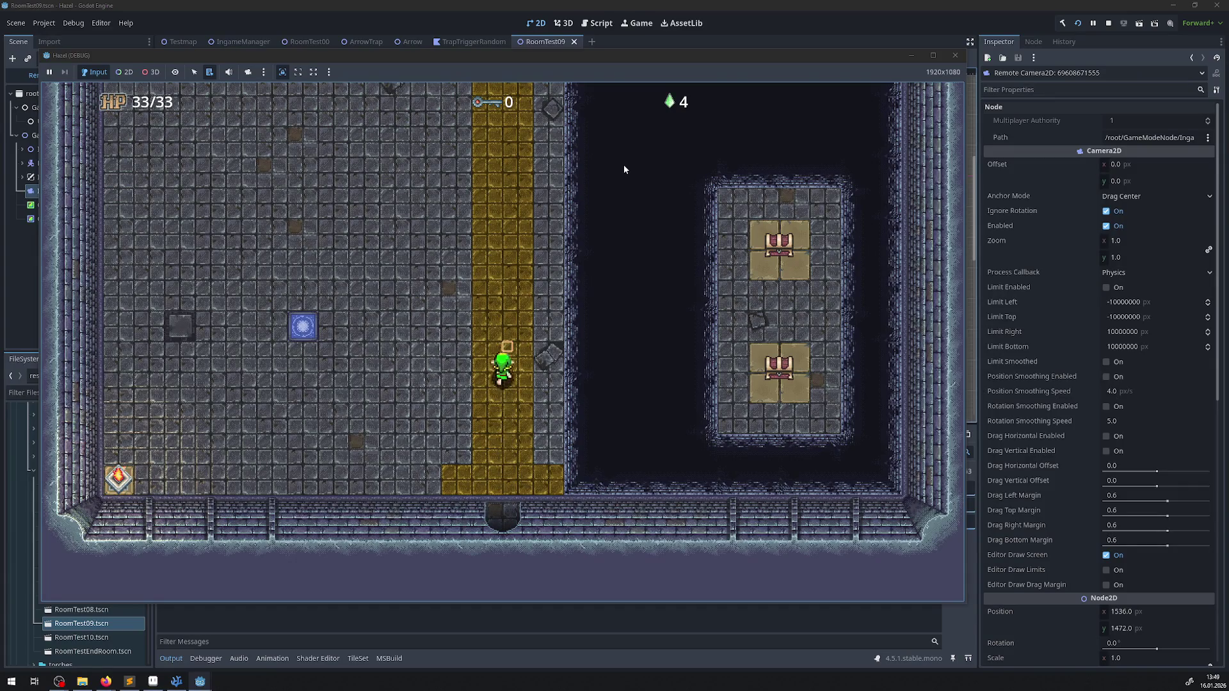
pyautogui.press('Up')
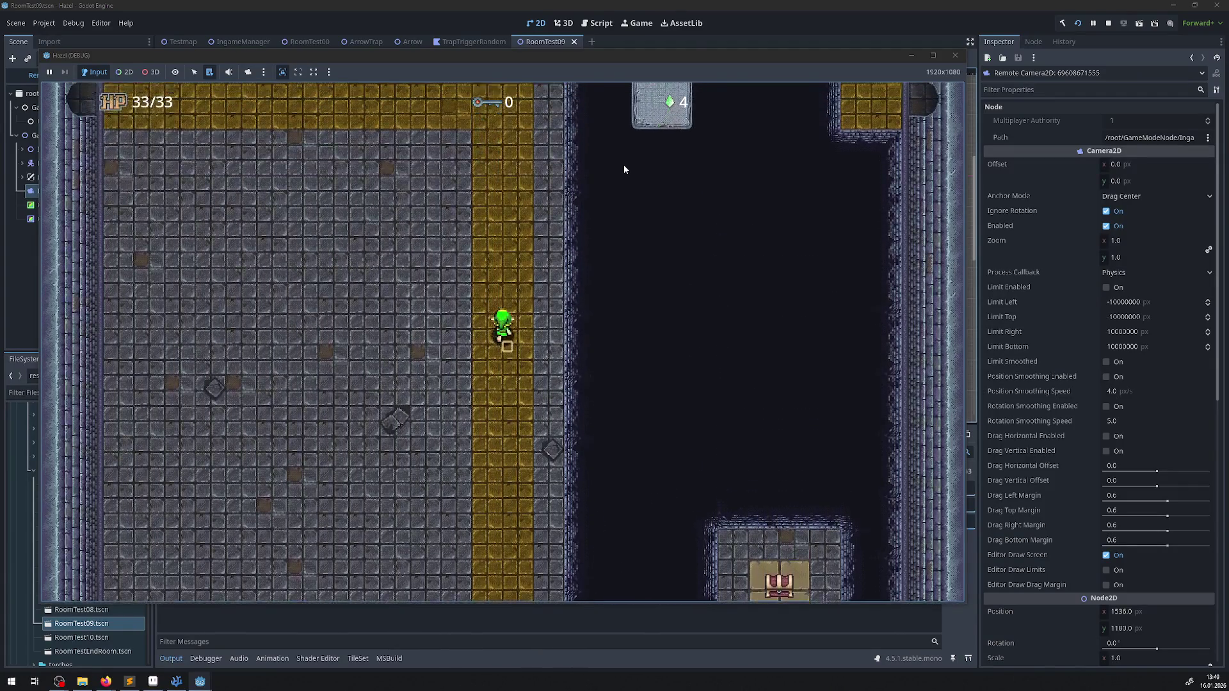
pyautogui.press('Left')
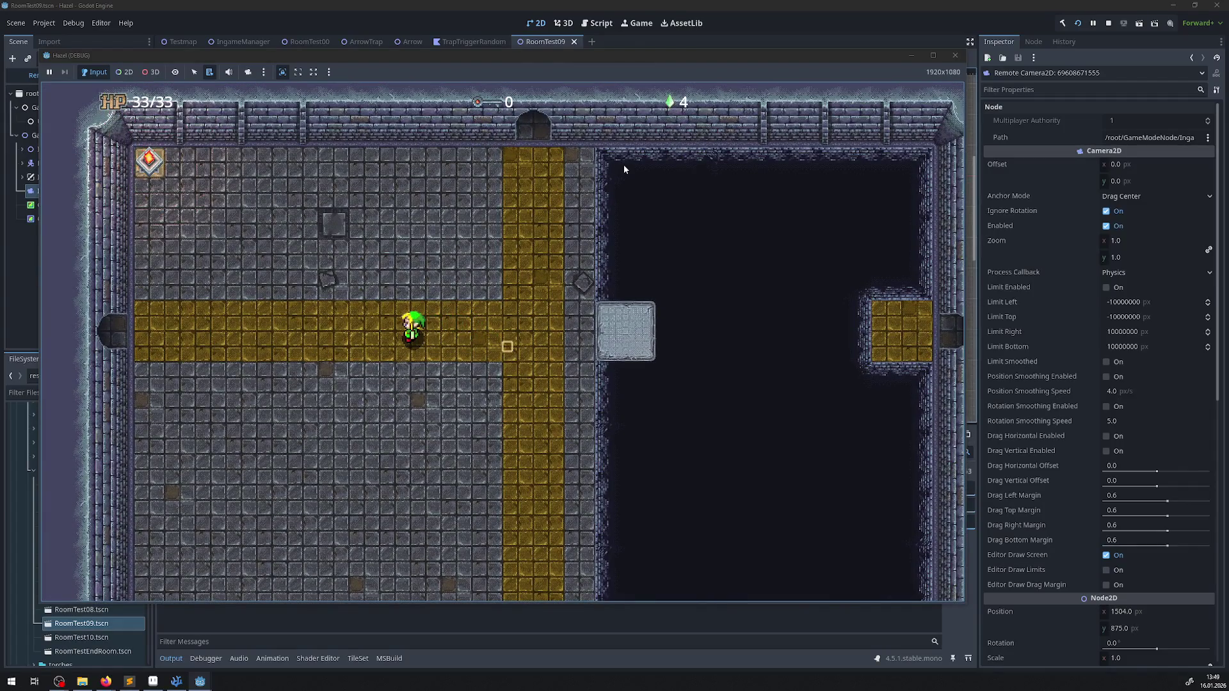
pyautogui.press('Left')
pyautogui.press('Left')
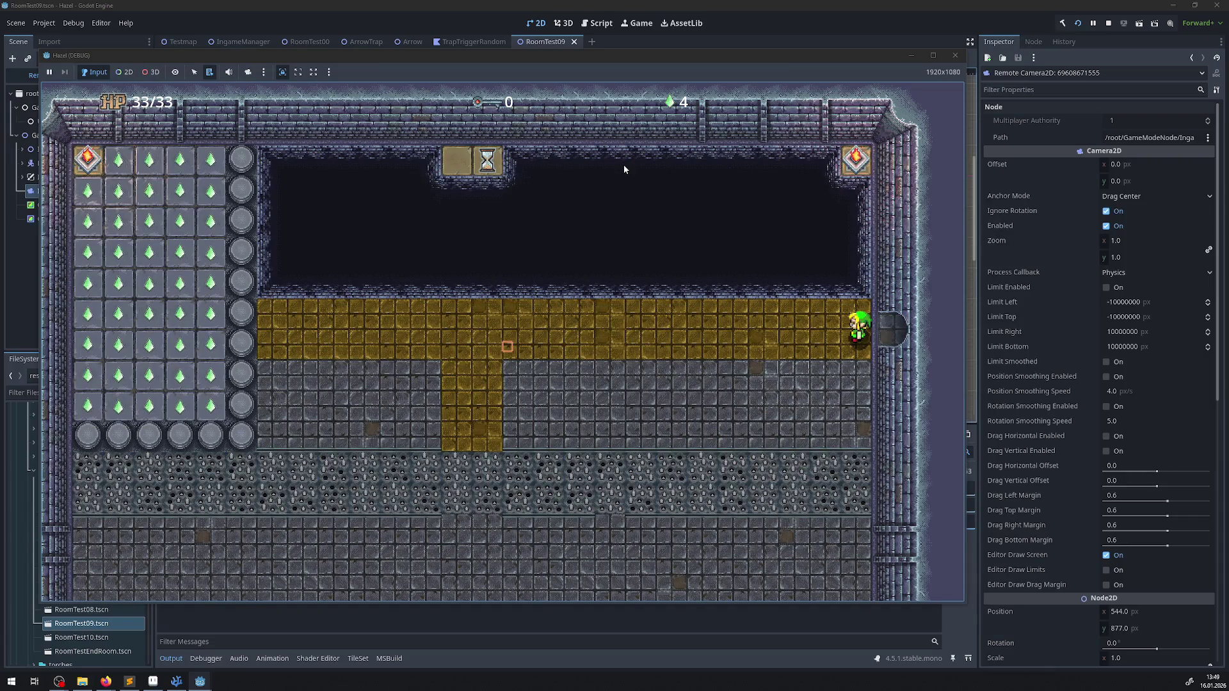
# - Walk the hero around the gem room's gold floor, to the wall and back to grey floor
pyautogui.press('Down')
pyautogui.press('Left')
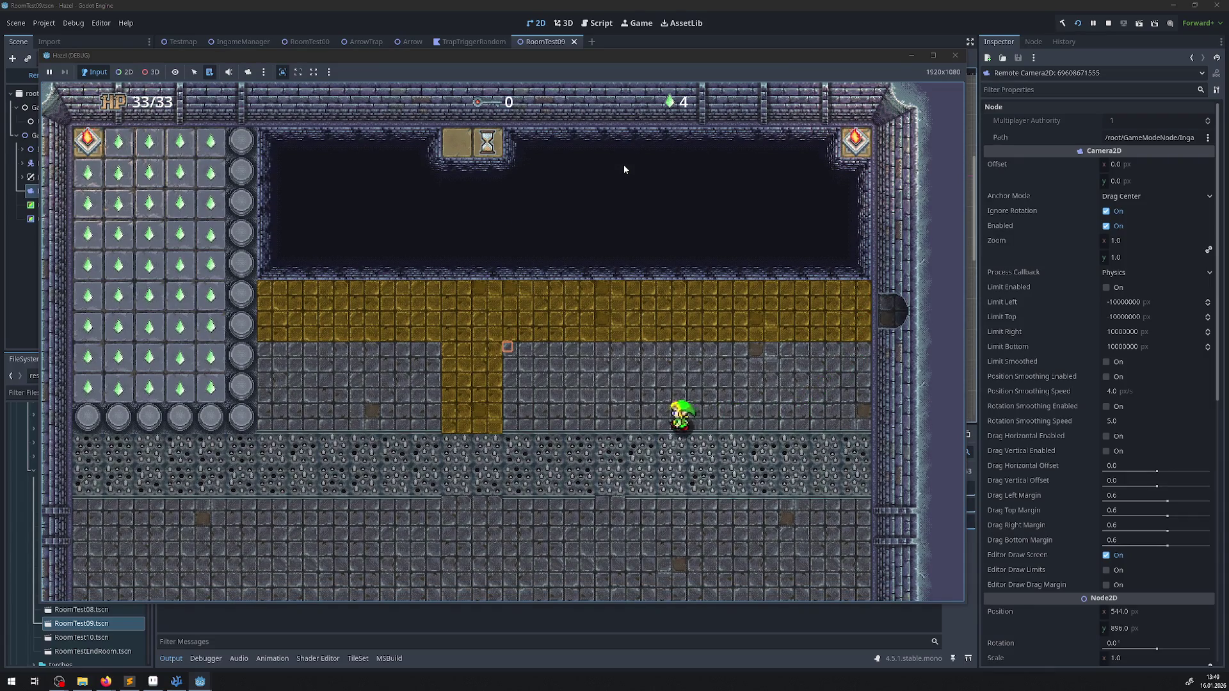
pyautogui.press('Up')
pyautogui.press('Left')
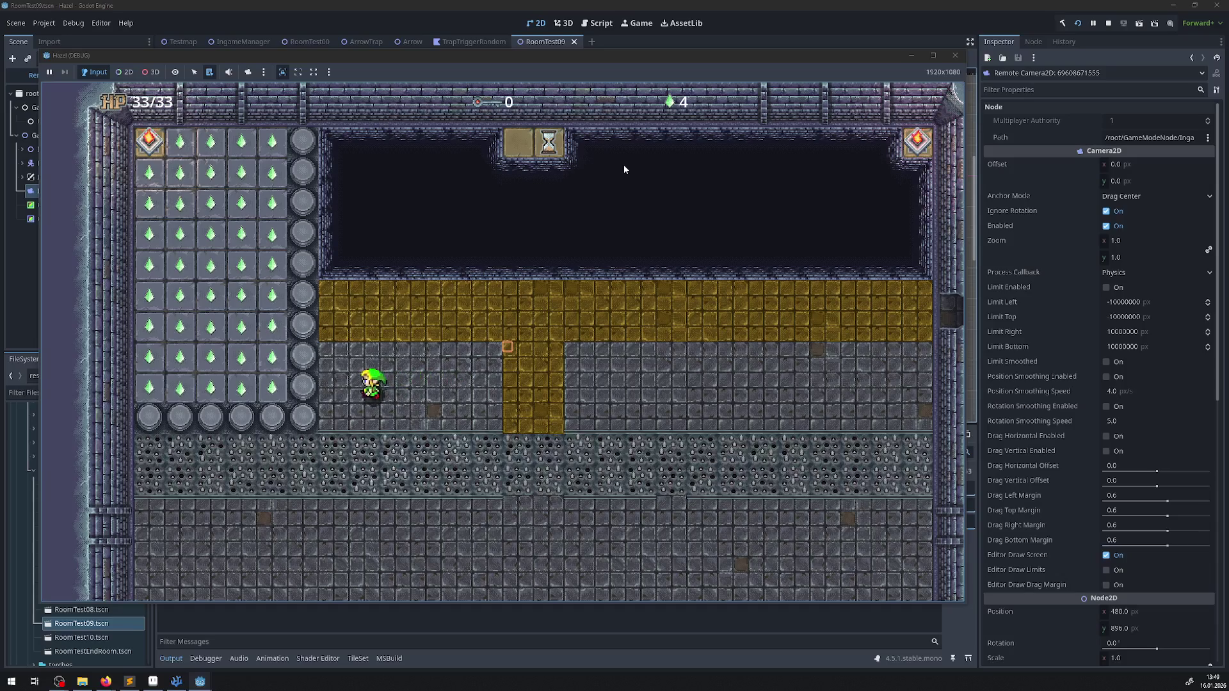
pyautogui.press('Right')
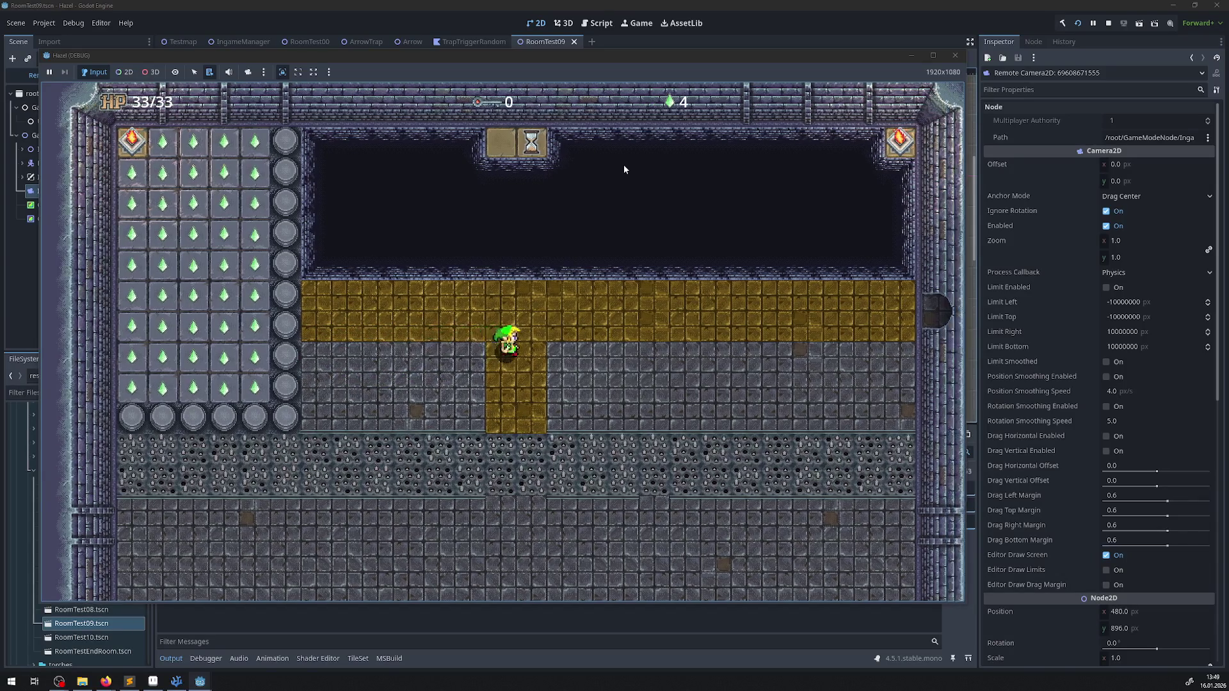
pyautogui.press('Up')
pyautogui.press('Left')
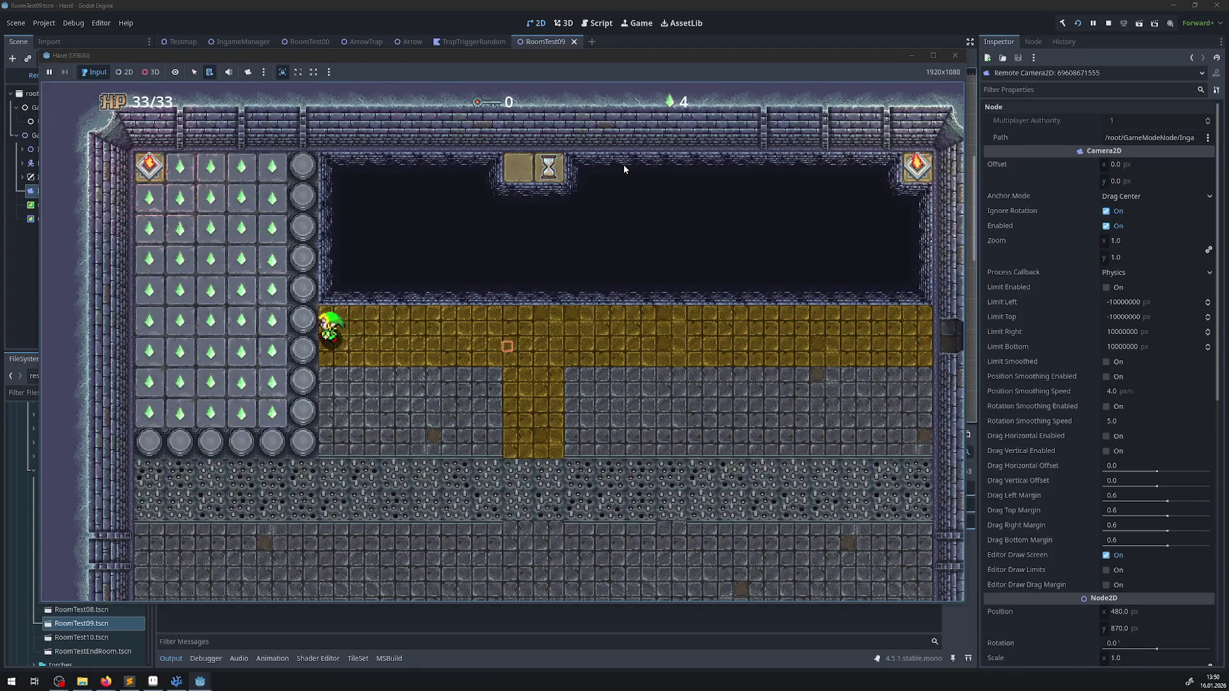
pyautogui.press('Down')
pyautogui.press('Right')
pyautogui.press('Right')
# - Step down into the room below, then return up onto the gold floor beside the gems
pyautogui.press('Down')
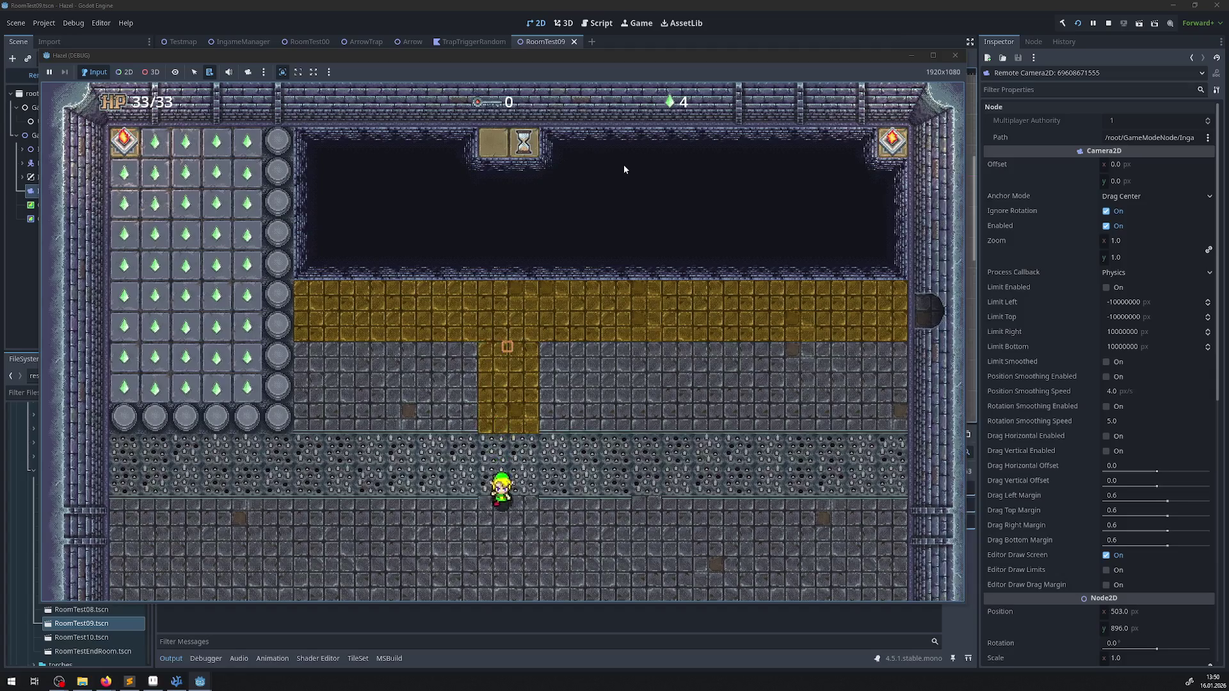
pyautogui.press('Up')
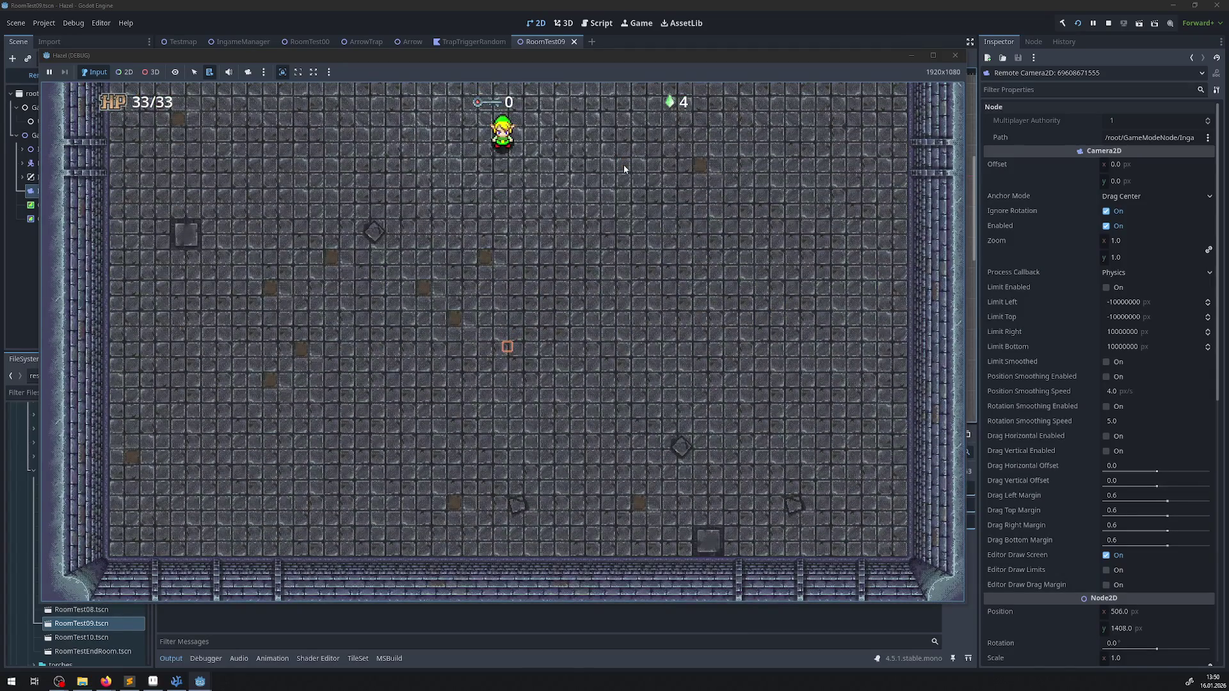
pyautogui.press('Up')
pyautogui.press('Right')
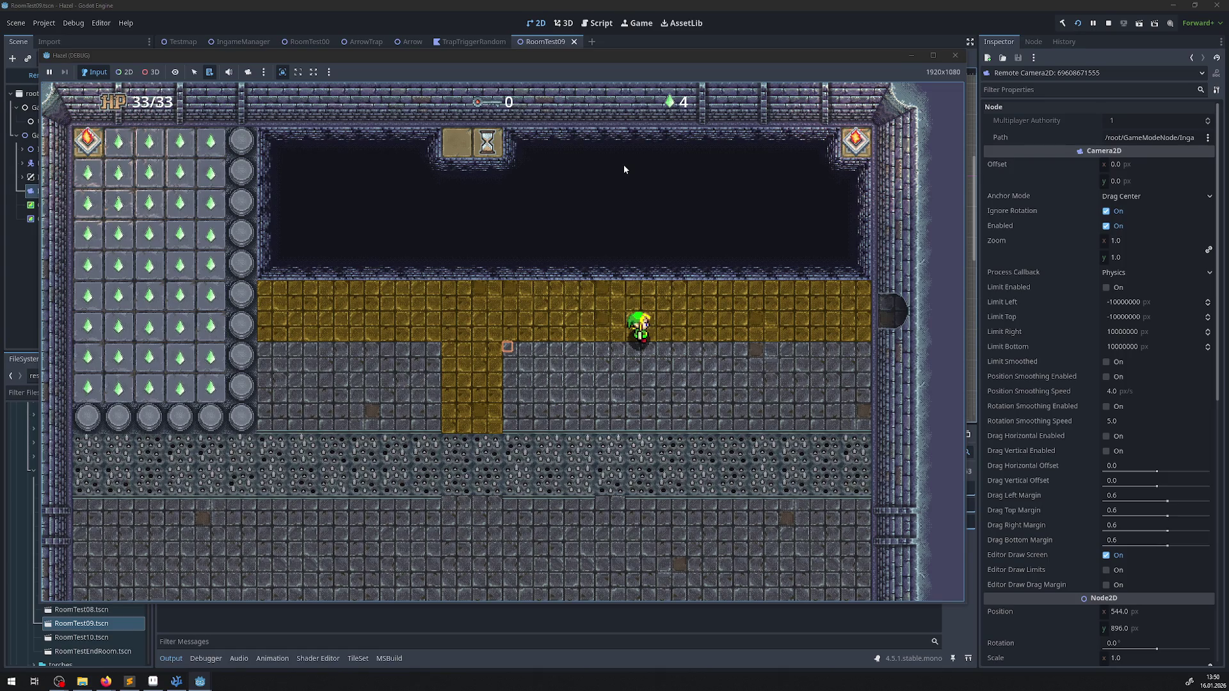
# - Walk the hero right and up through the rooms and into the golden-corridor room
pyautogui.press('Right')
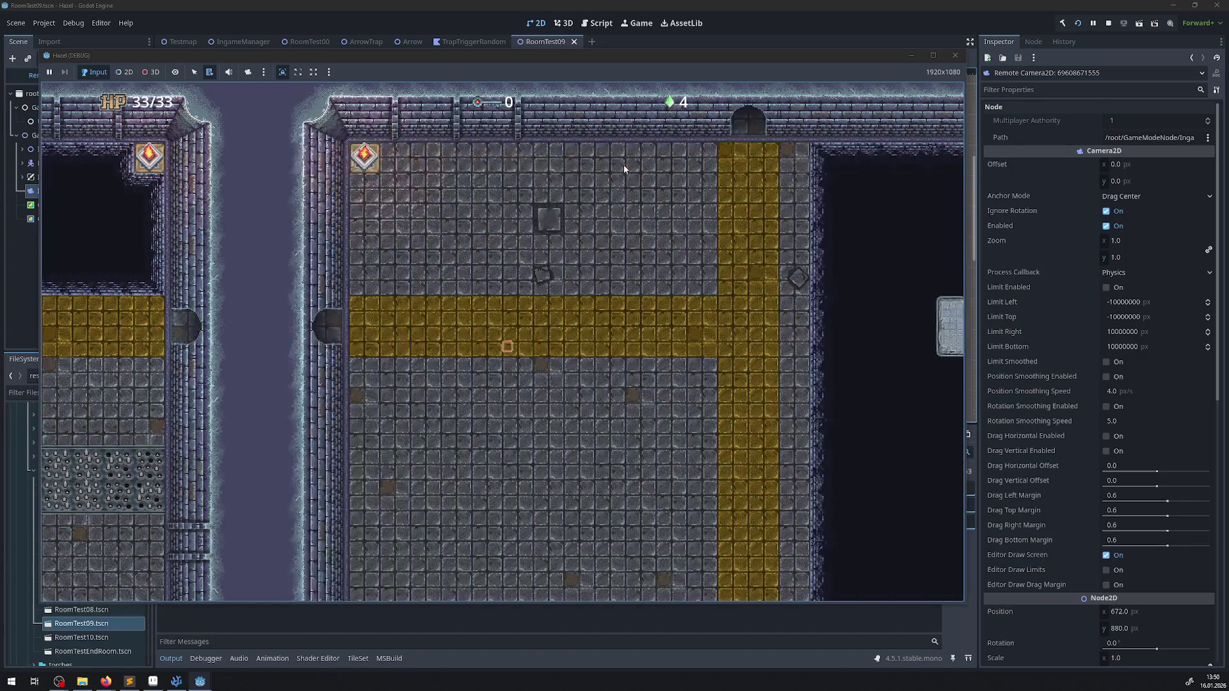
pyautogui.press('Right')
pyautogui.press('Up')
pyautogui.press('Right')
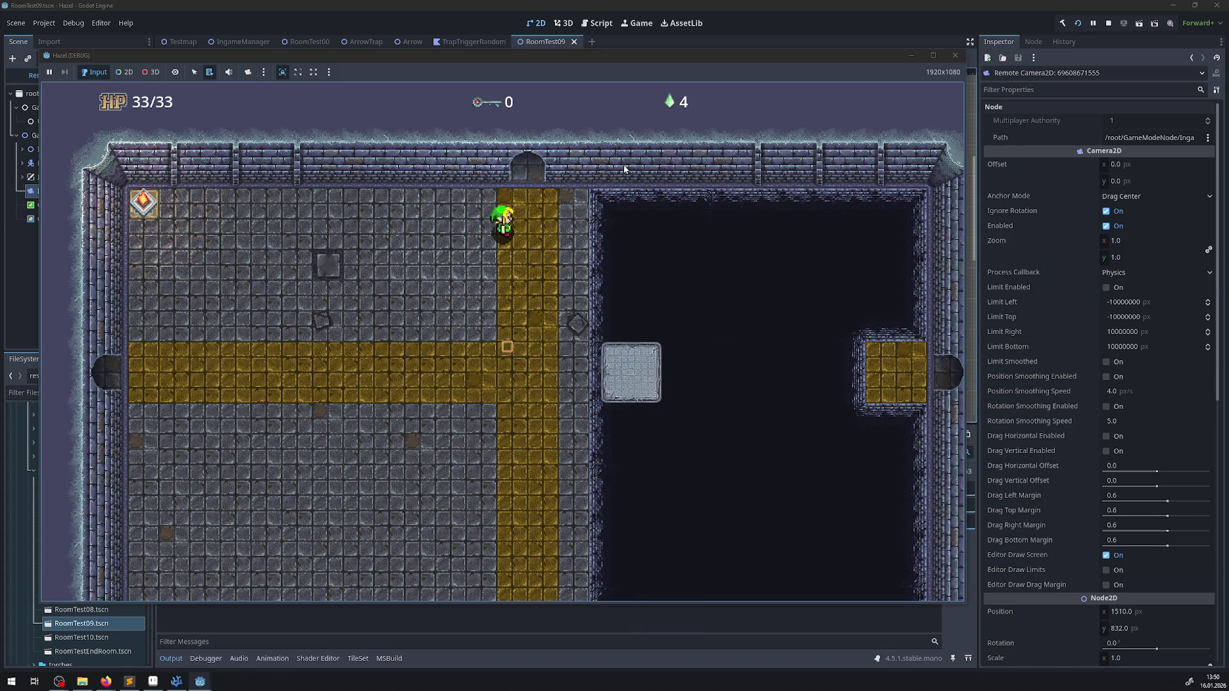
pyautogui.press('Up')
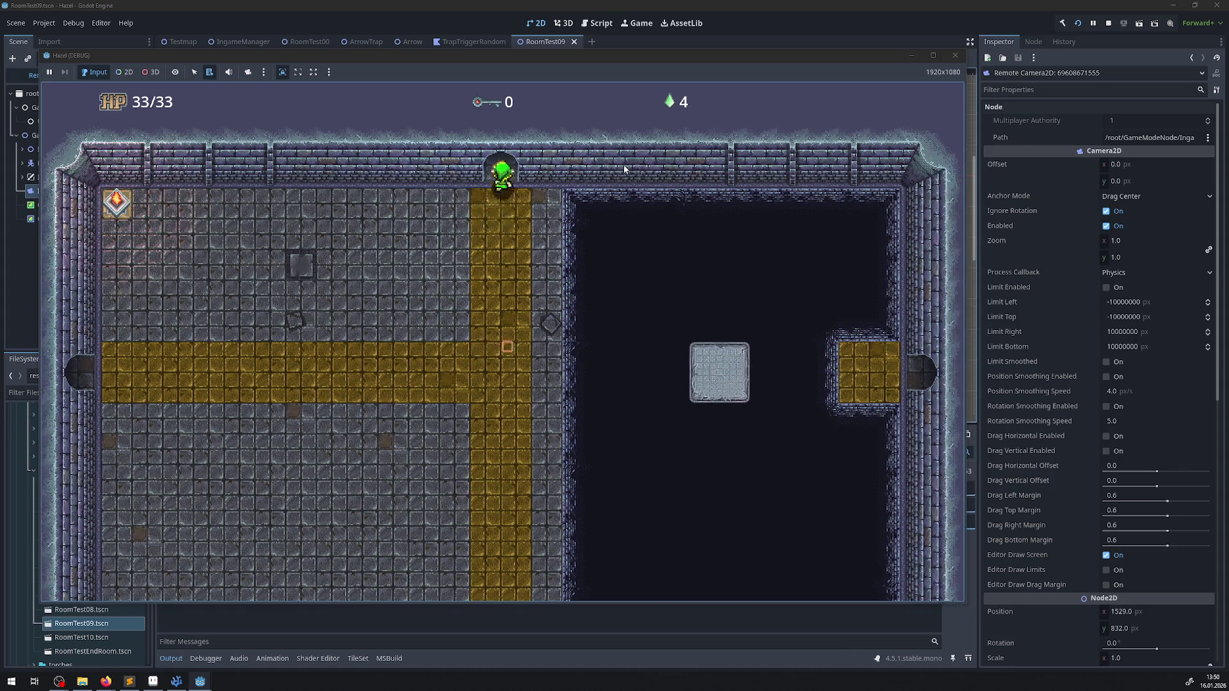
pyautogui.press('Left')
pyautogui.press('Left')
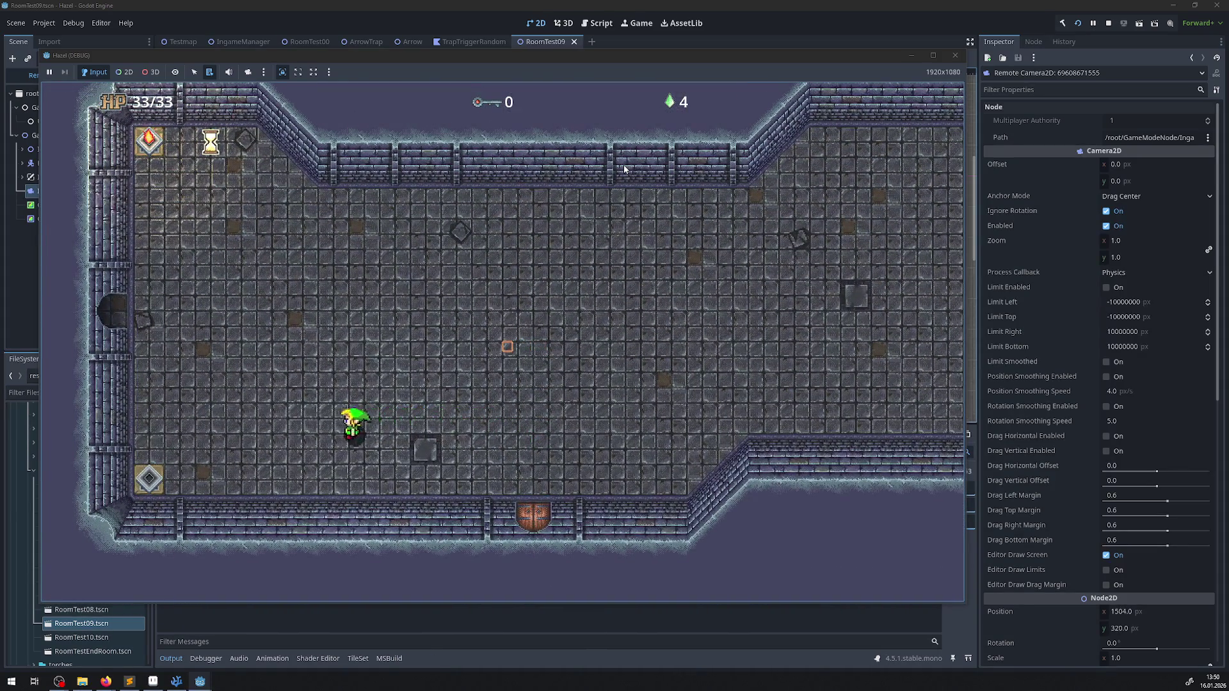
pyautogui.press('Up')
pyautogui.press('Left')
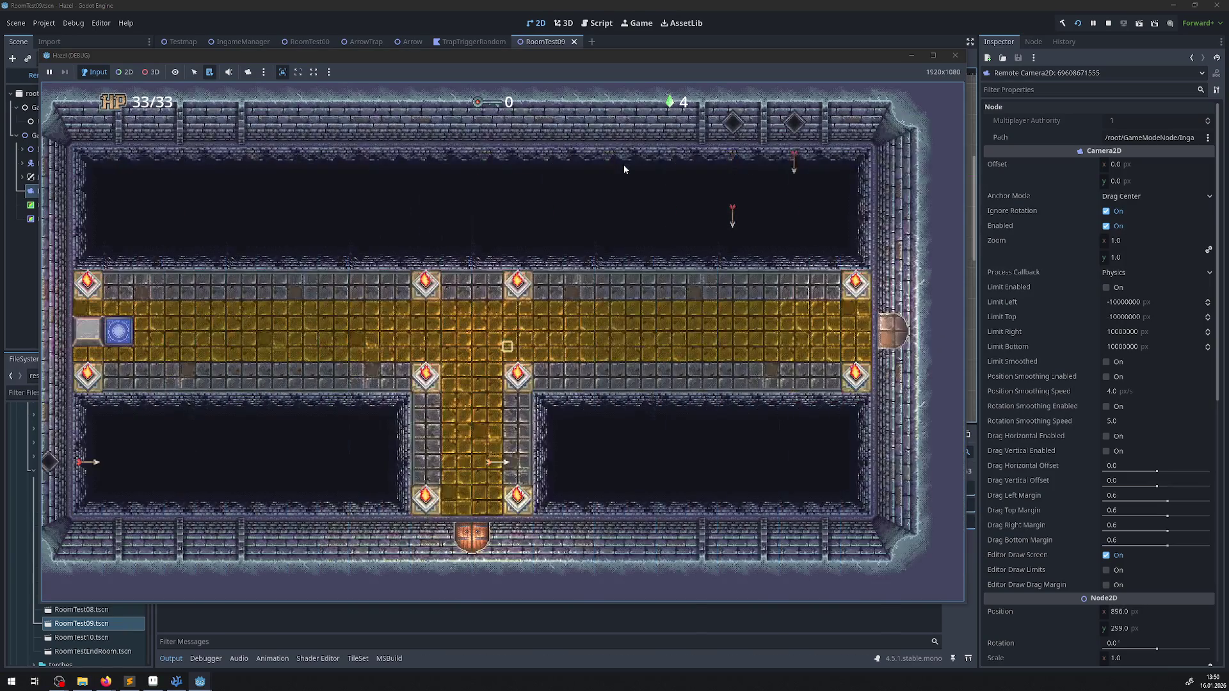
# - Cross back and forth through the east door six times between the golden corridor and east room
pyautogui.press('Right')
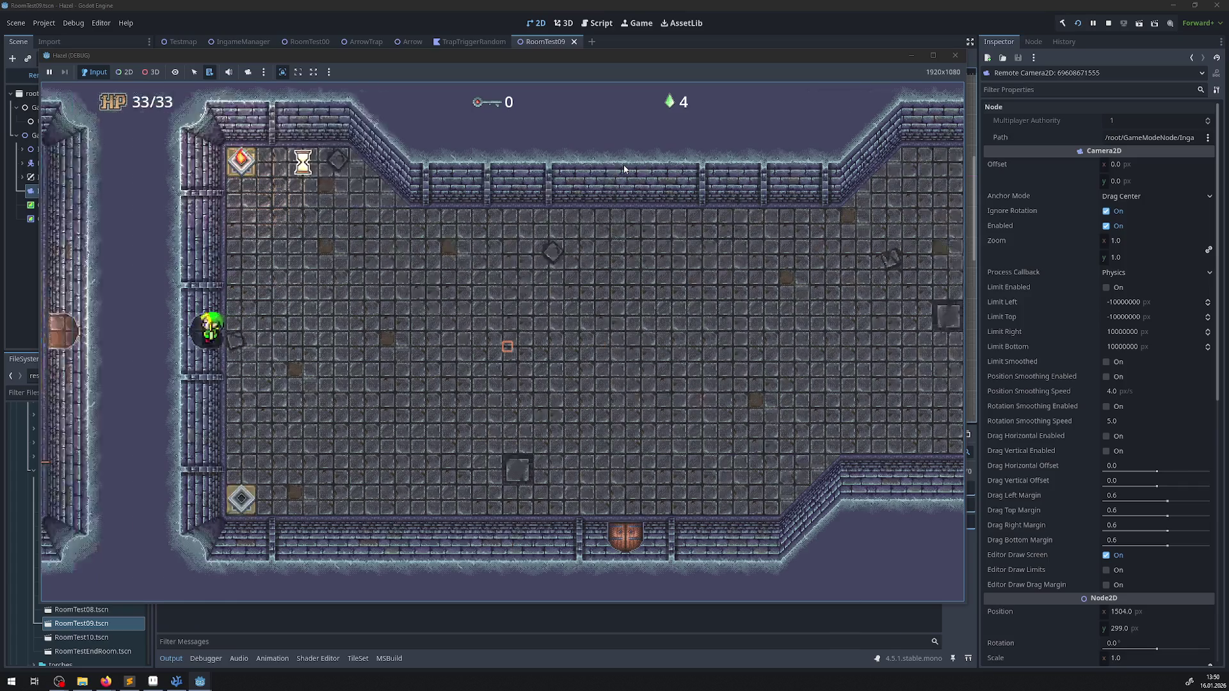
pyautogui.press('Left')
pyautogui.press('Right')
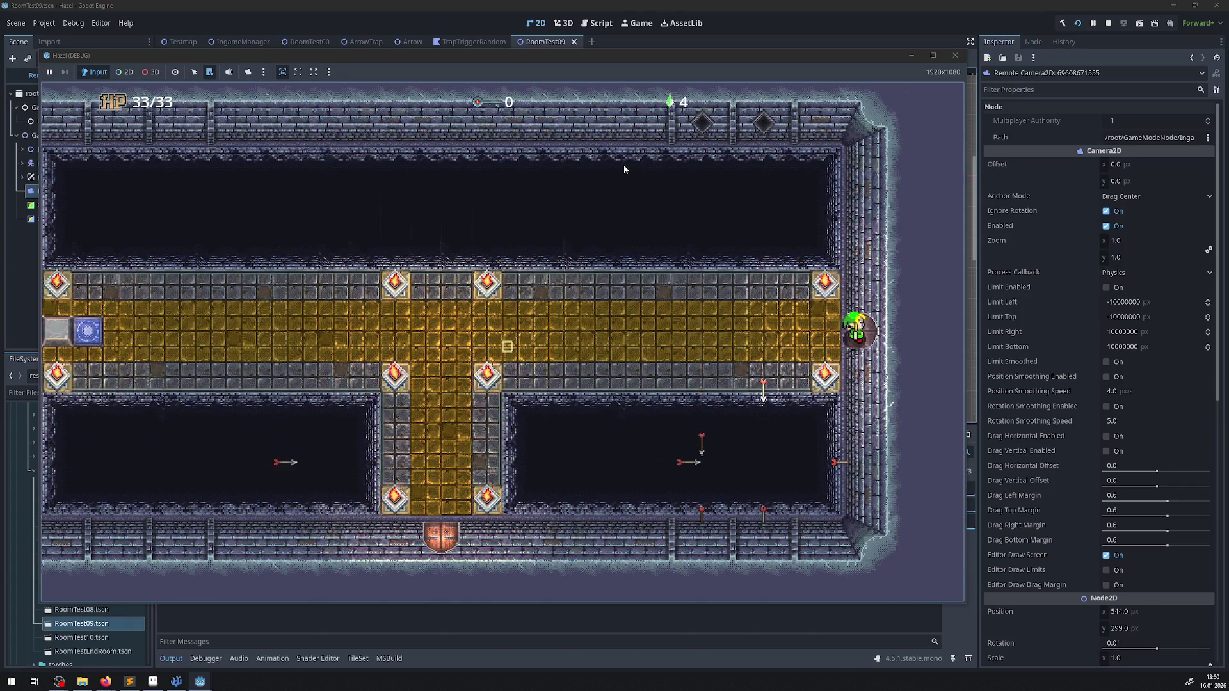
pyautogui.press('Left')
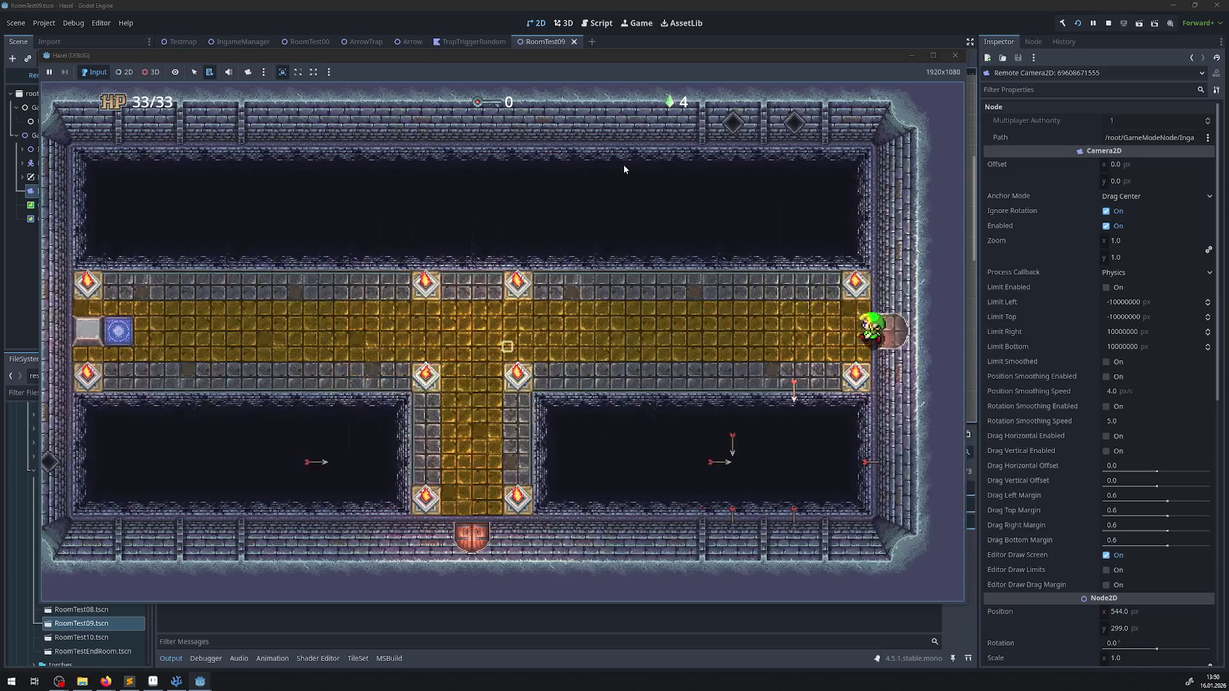
pyautogui.press('Right')
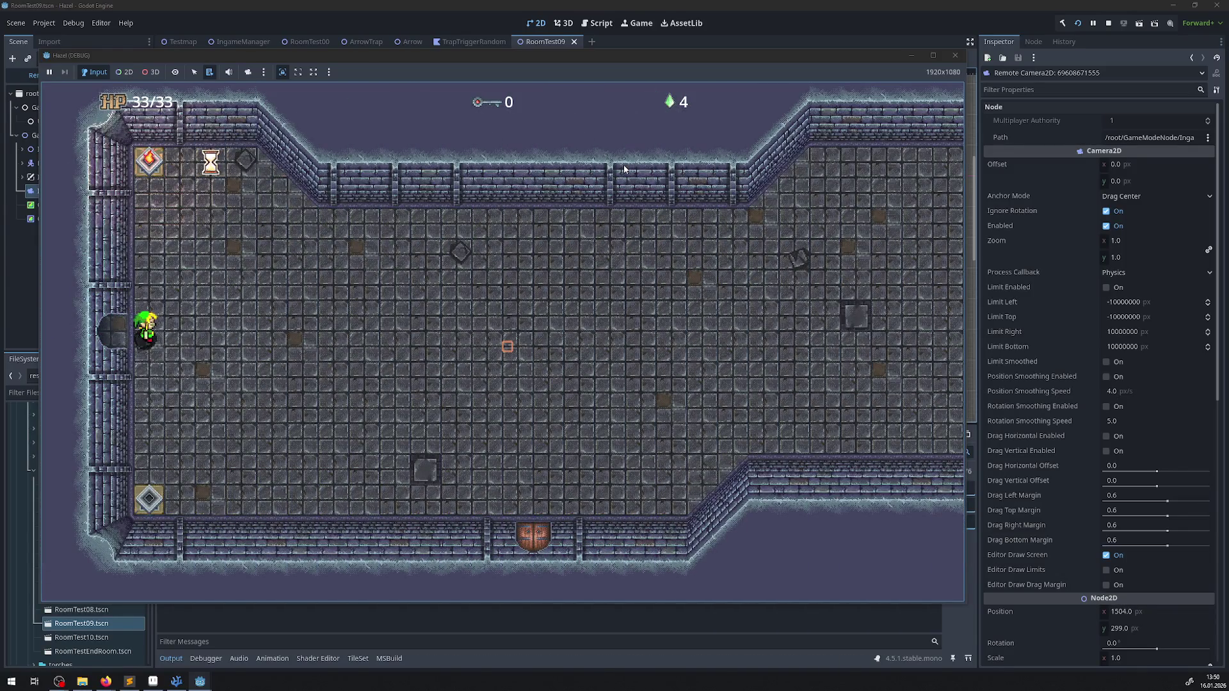
pyautogui.press('Left')
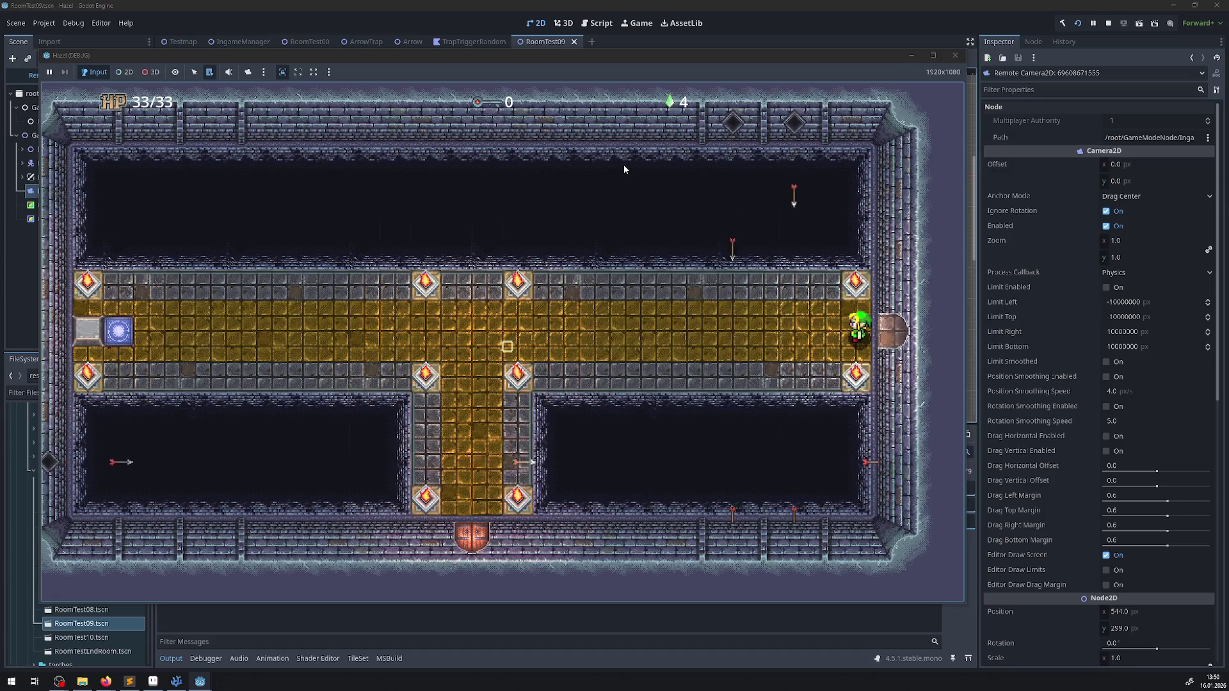
pyautogui.press('Right')
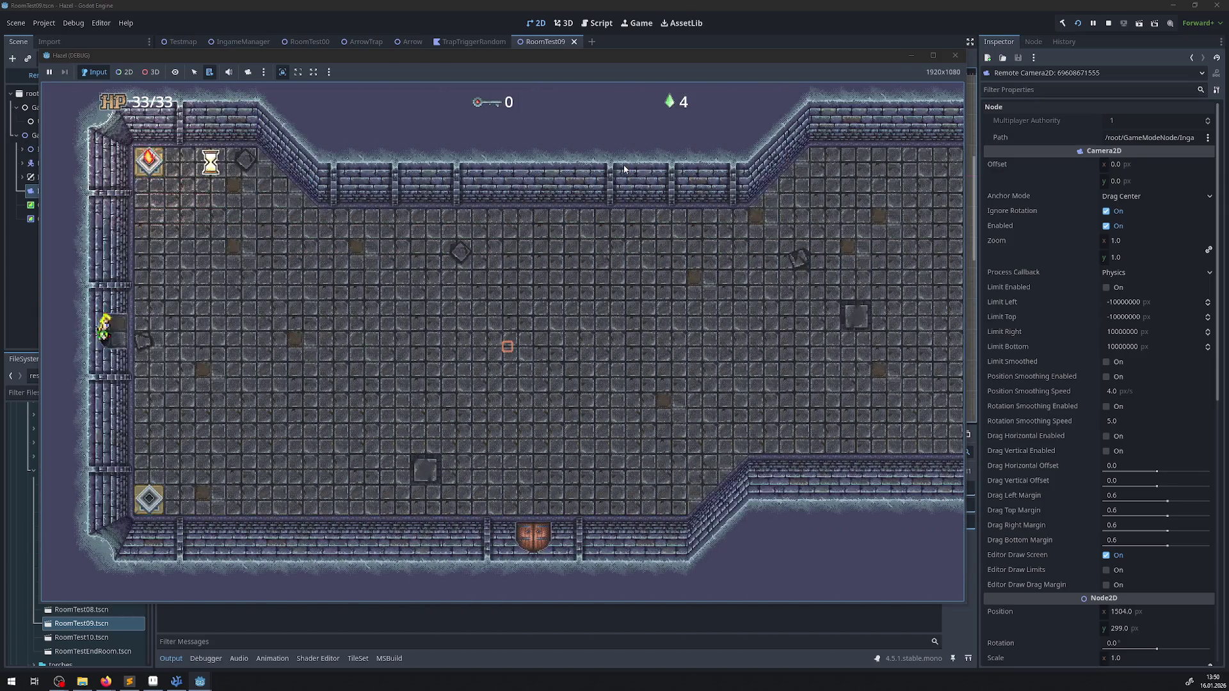
pyautogui.press('Left')
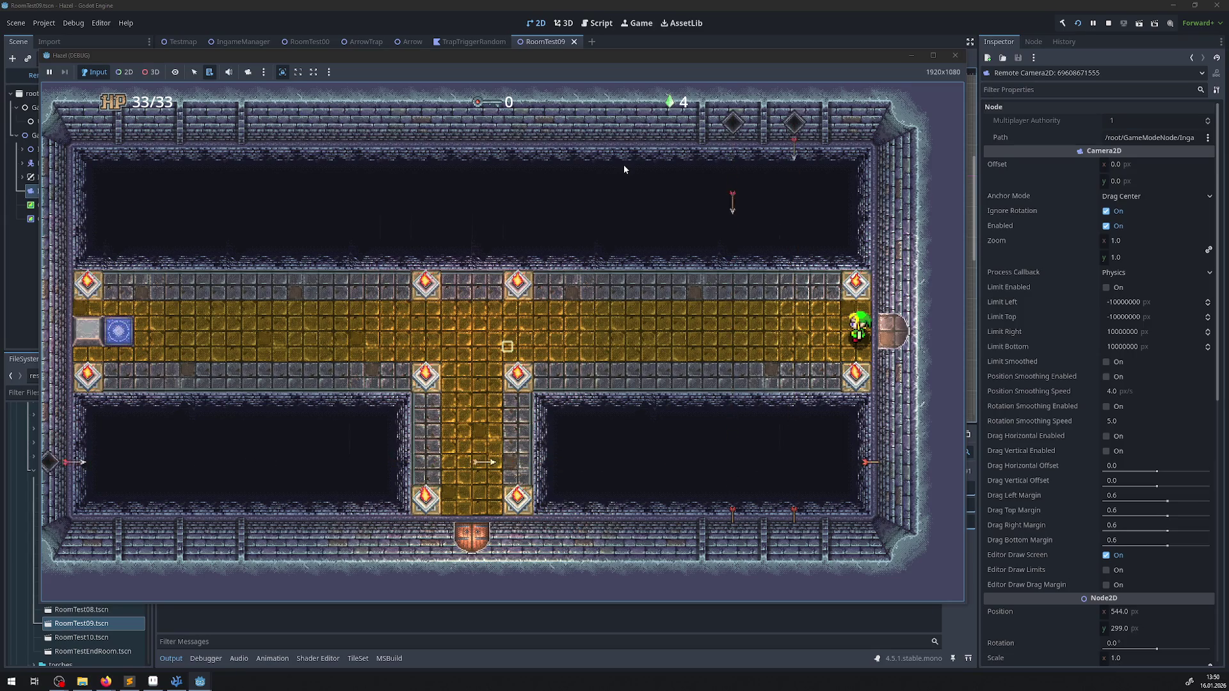
pyautogui.press('Right')
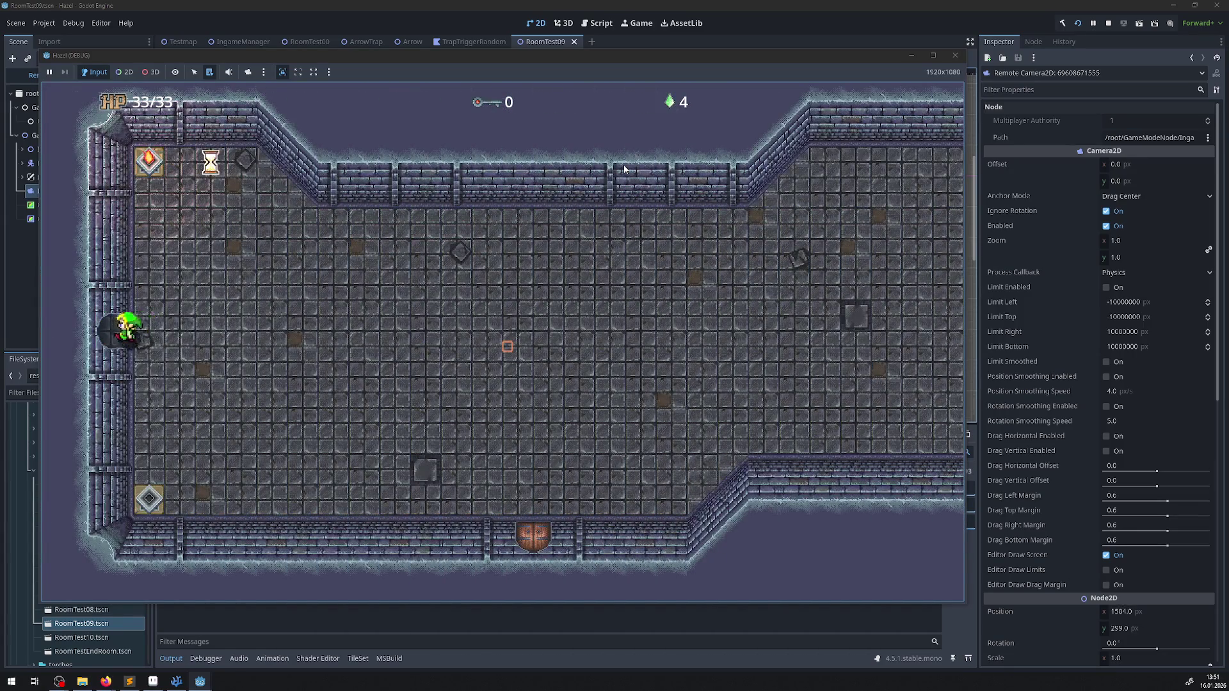
pyautogui.press('Left')
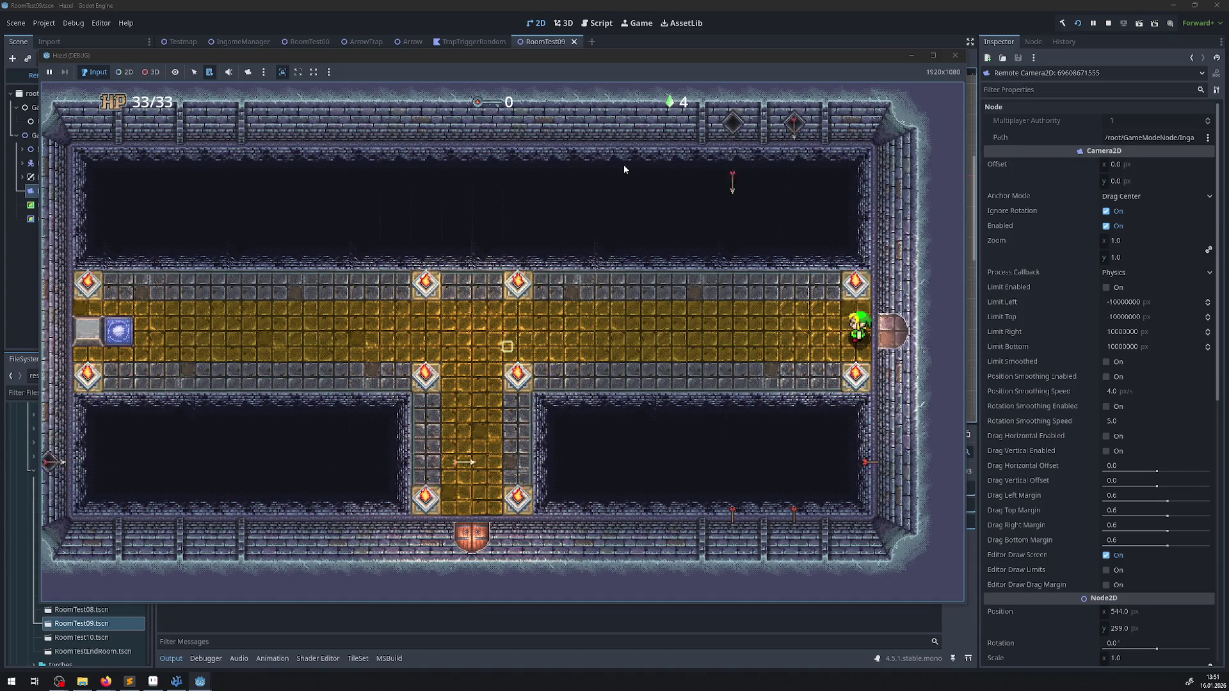
pyautogui.press('Right')
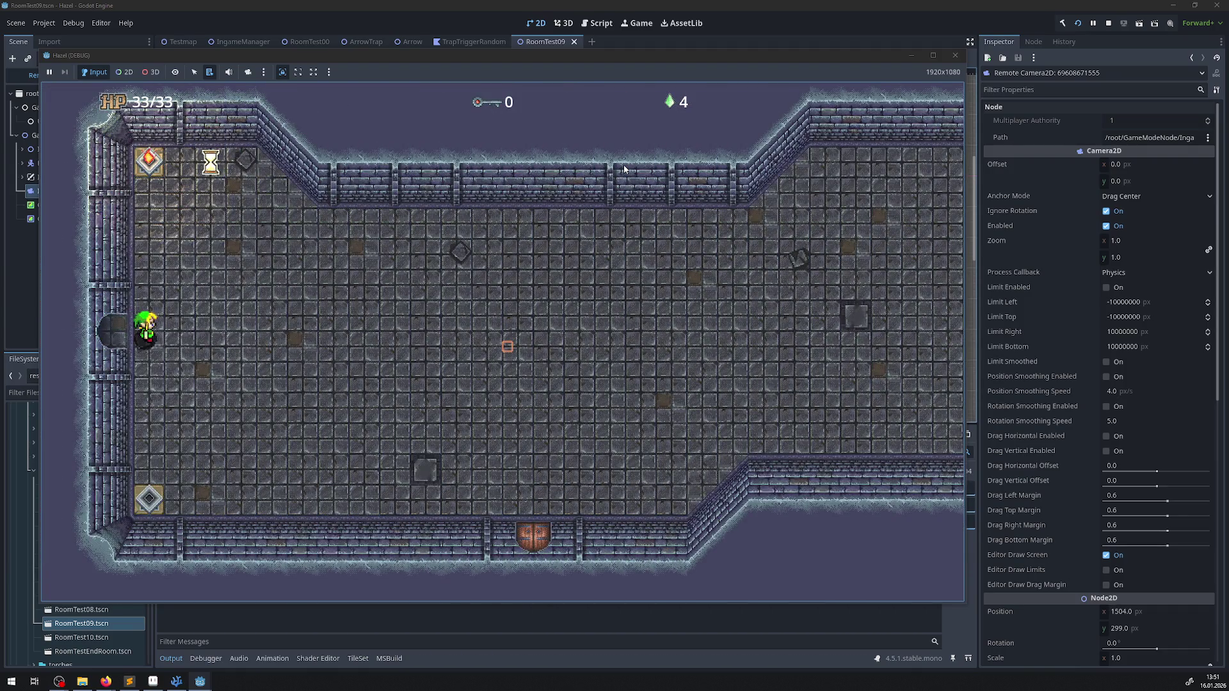
pyautogui.press('Left')
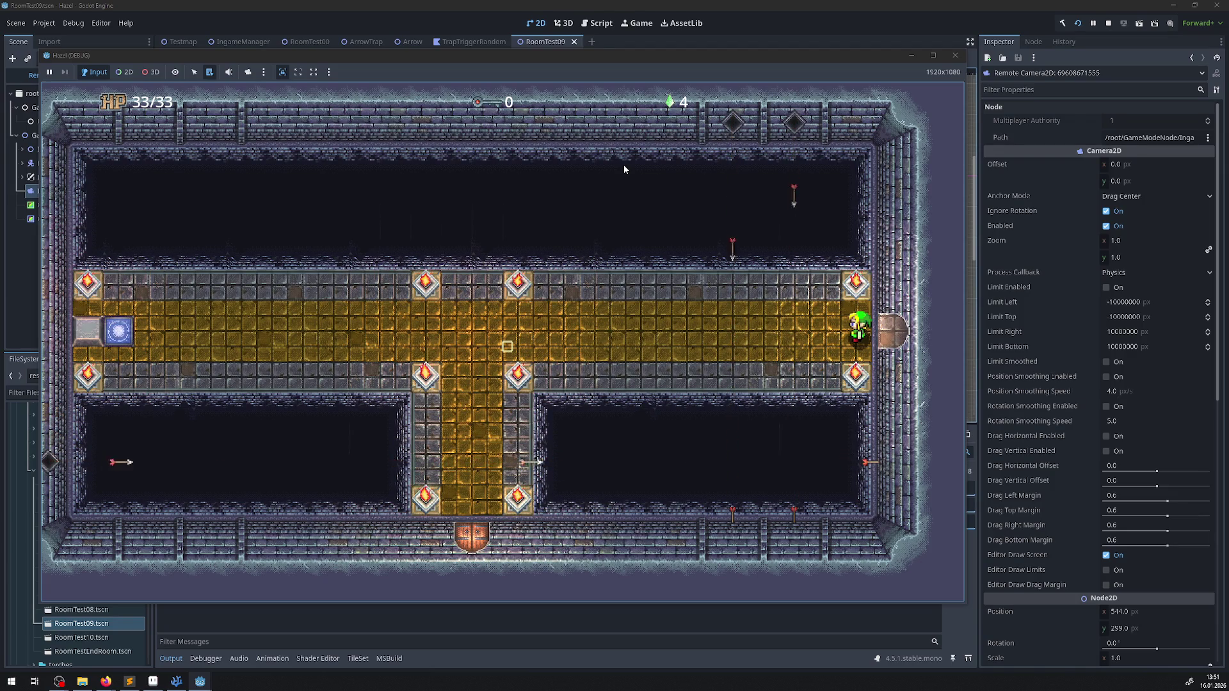
# - Walk west to the T-junction, dip into the lower corridor, then head back right
pyautogui.press('Left')
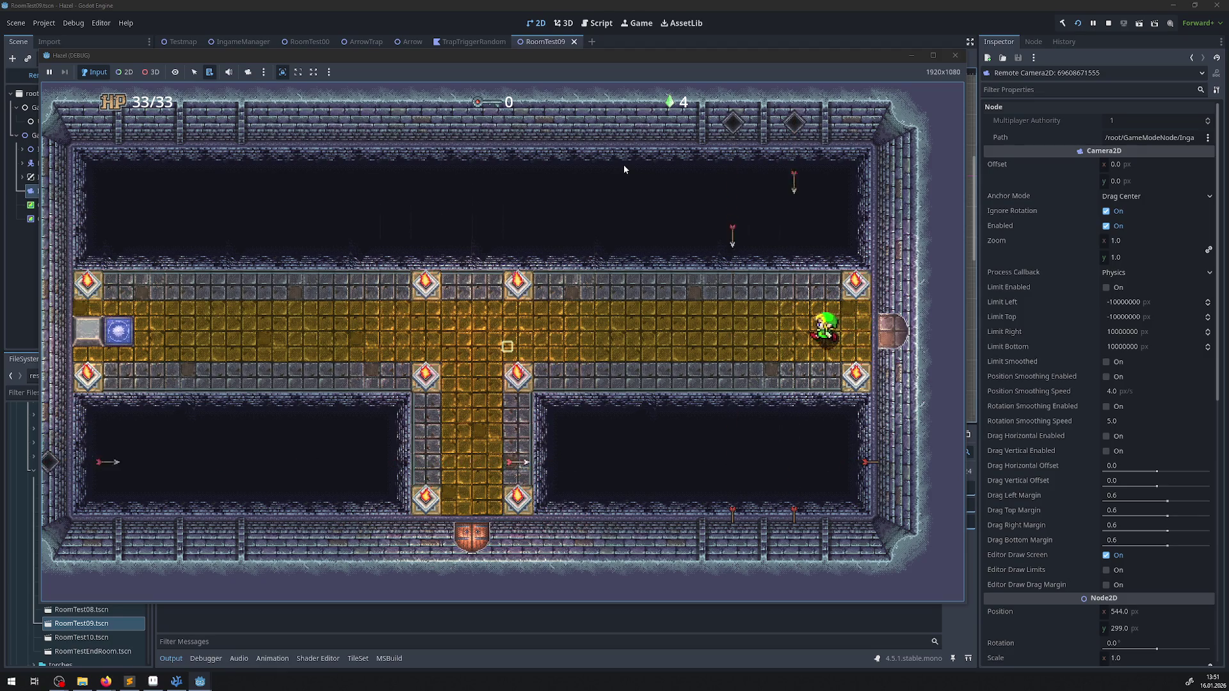
pyautogui.press('Left')
pyautogui.press('Left')
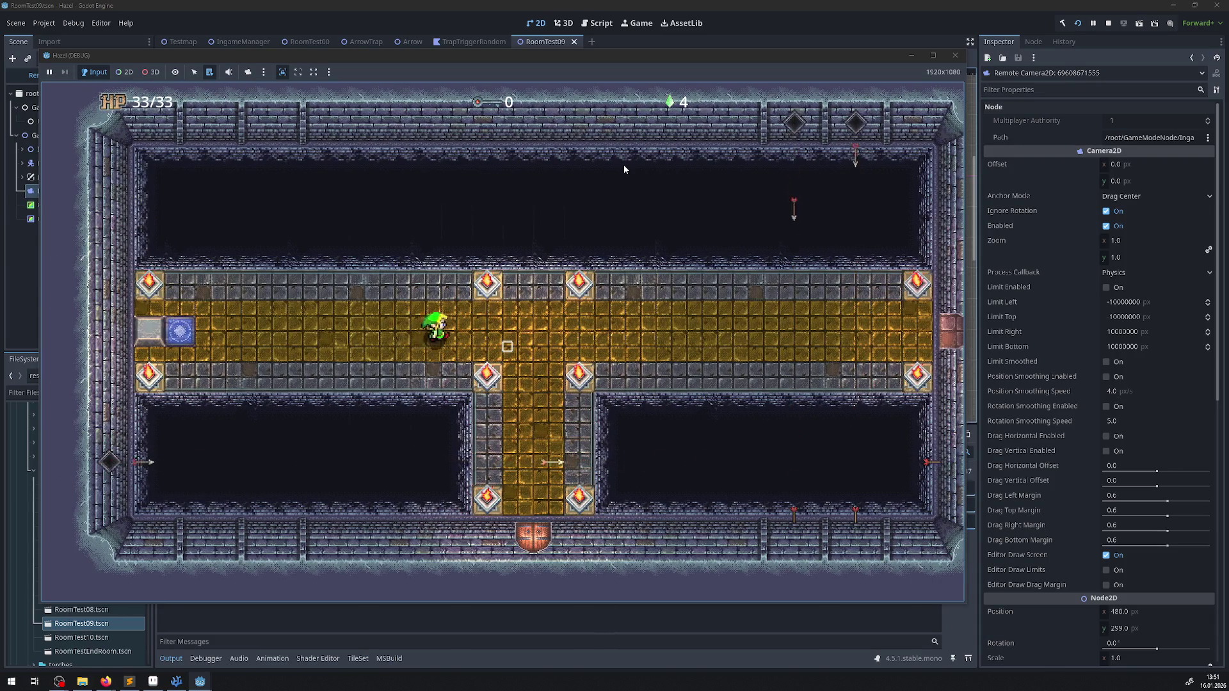
pyautogui.press('Right')
pyautogui.press('Down')
pyautogui.press('Up')
pyautogui.press('Right')
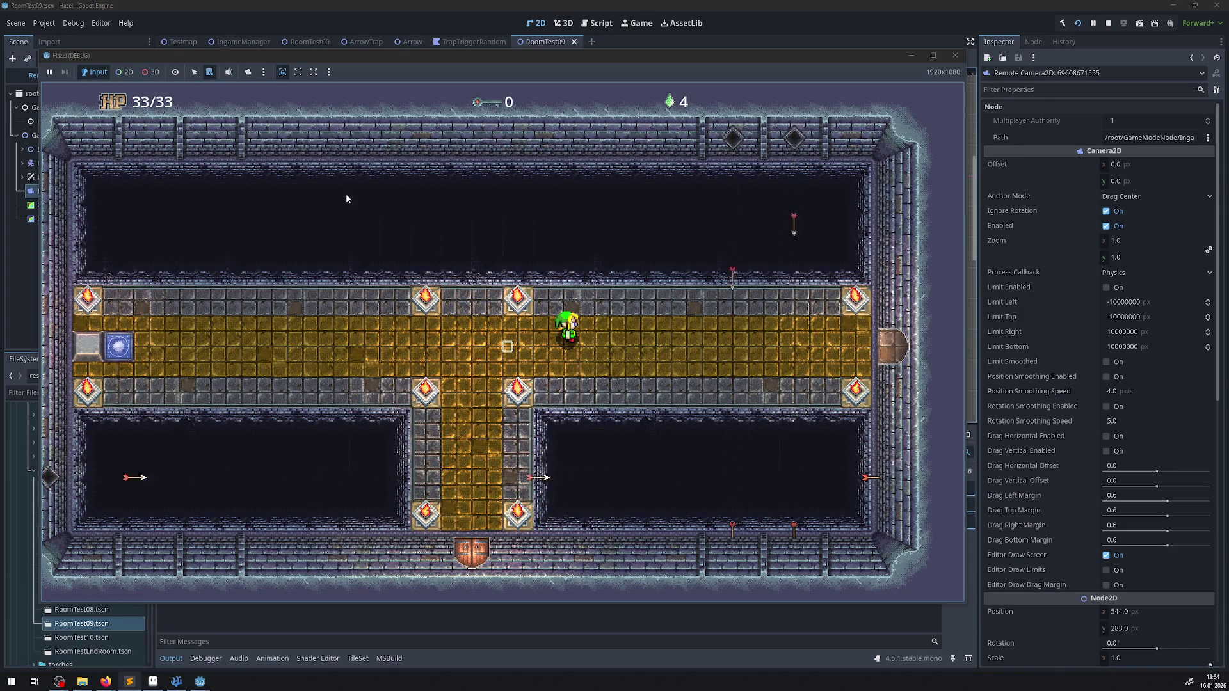
# - Walk left, down the vertical corridor and back up, then right along the golden corridor
pyautogui.press('Left')
pyautogui.press('Down')
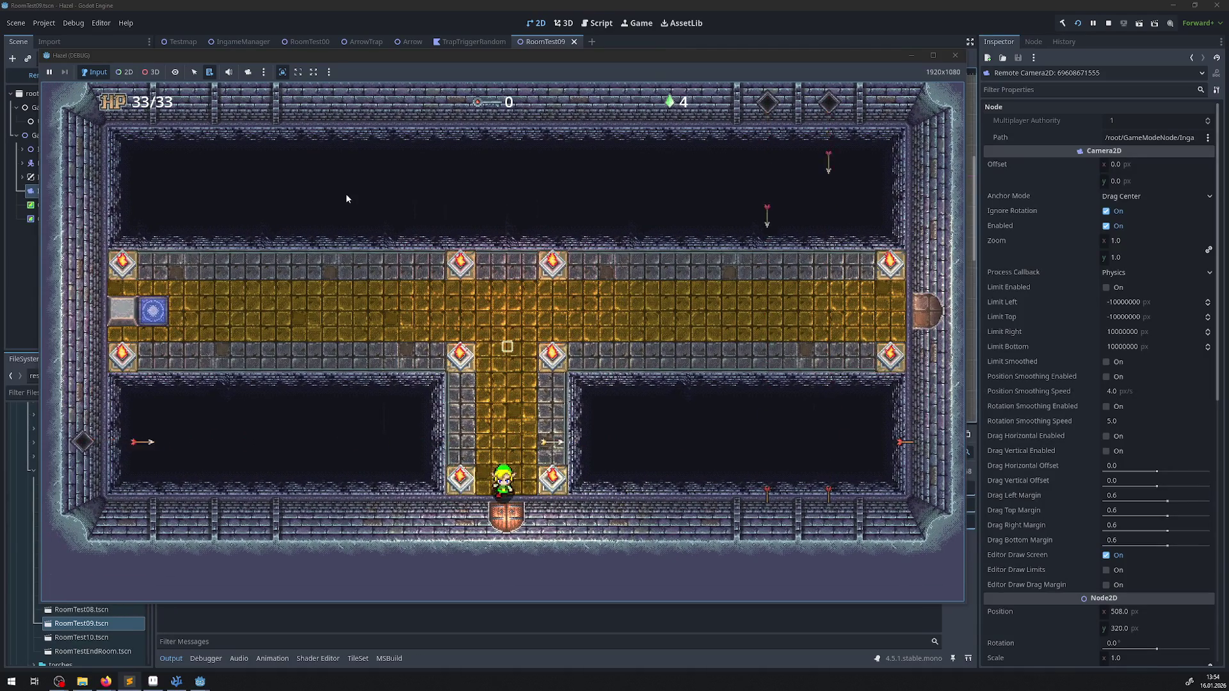
pyautogui.press('Up')
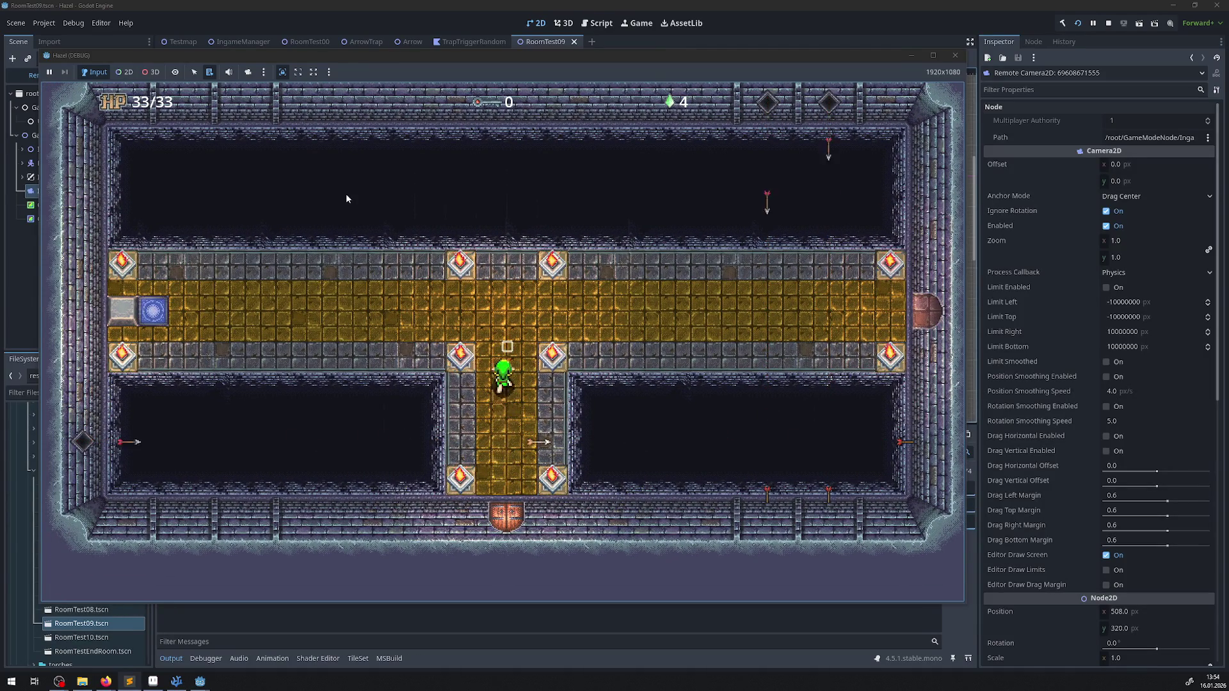
pyautogui.press('Right')
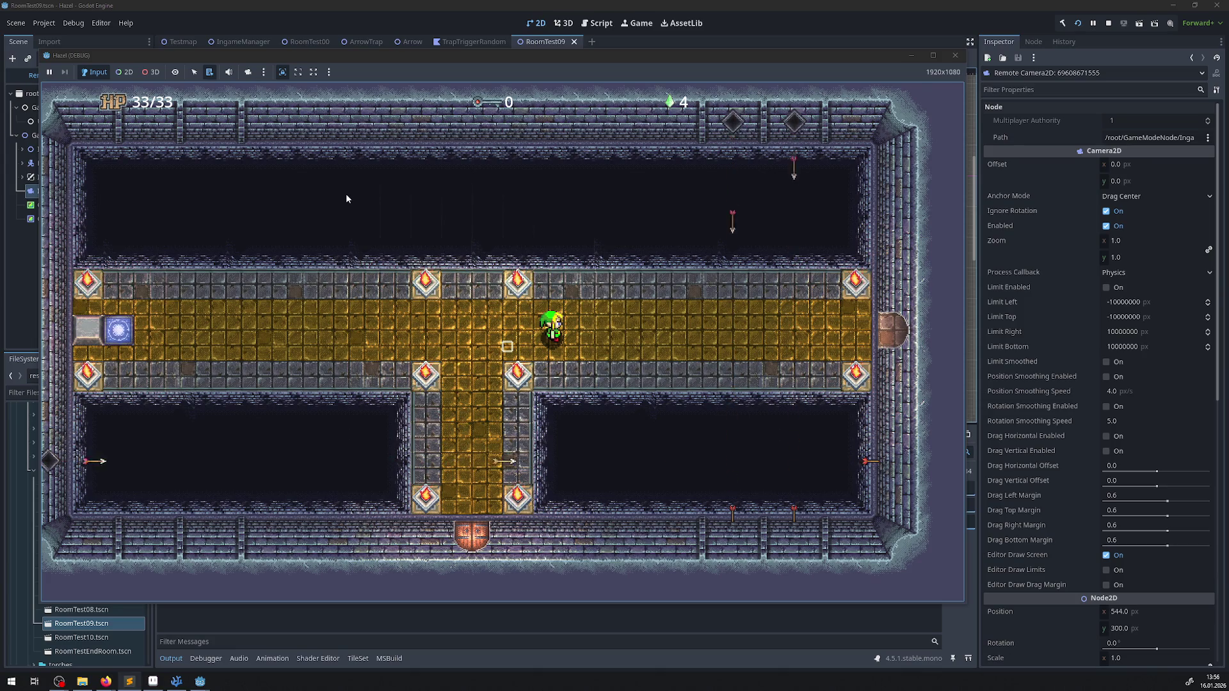
pyautogui.press('Right')
# - Walk through the east door, across the stone room toward its centre, then back to its west door
pyautogui.press('Left')
pyautogui.press('Right')
pyautogui.press('Right')
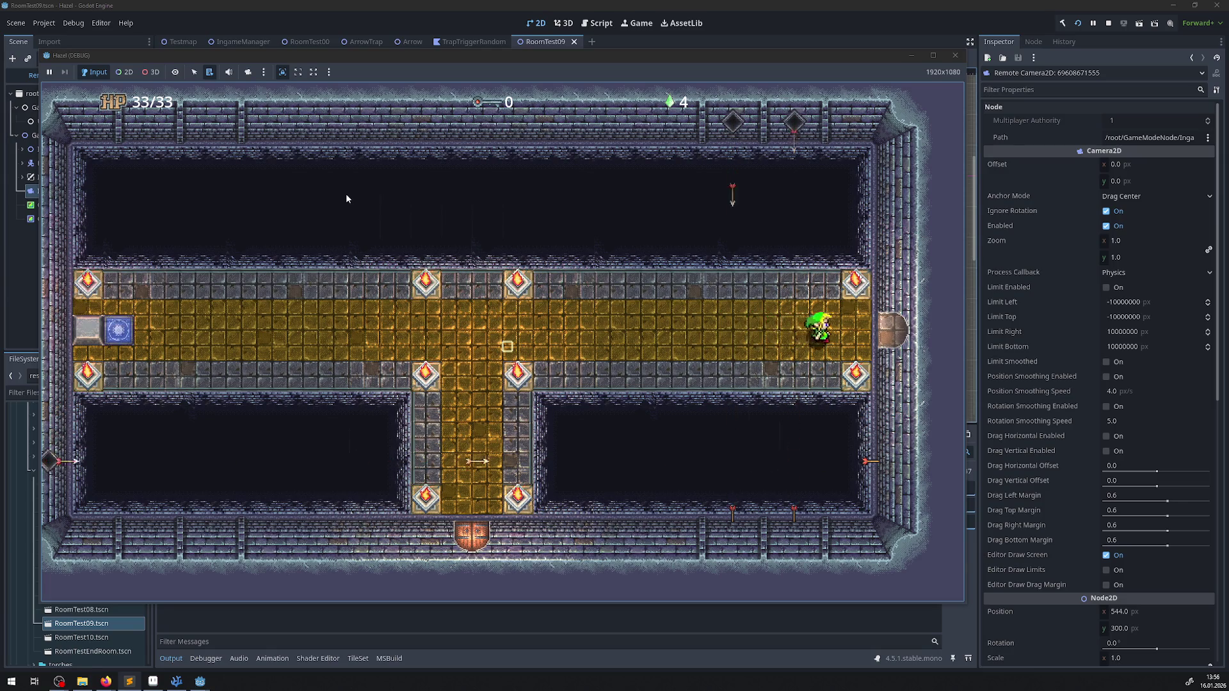
pyautogui.press('Right')
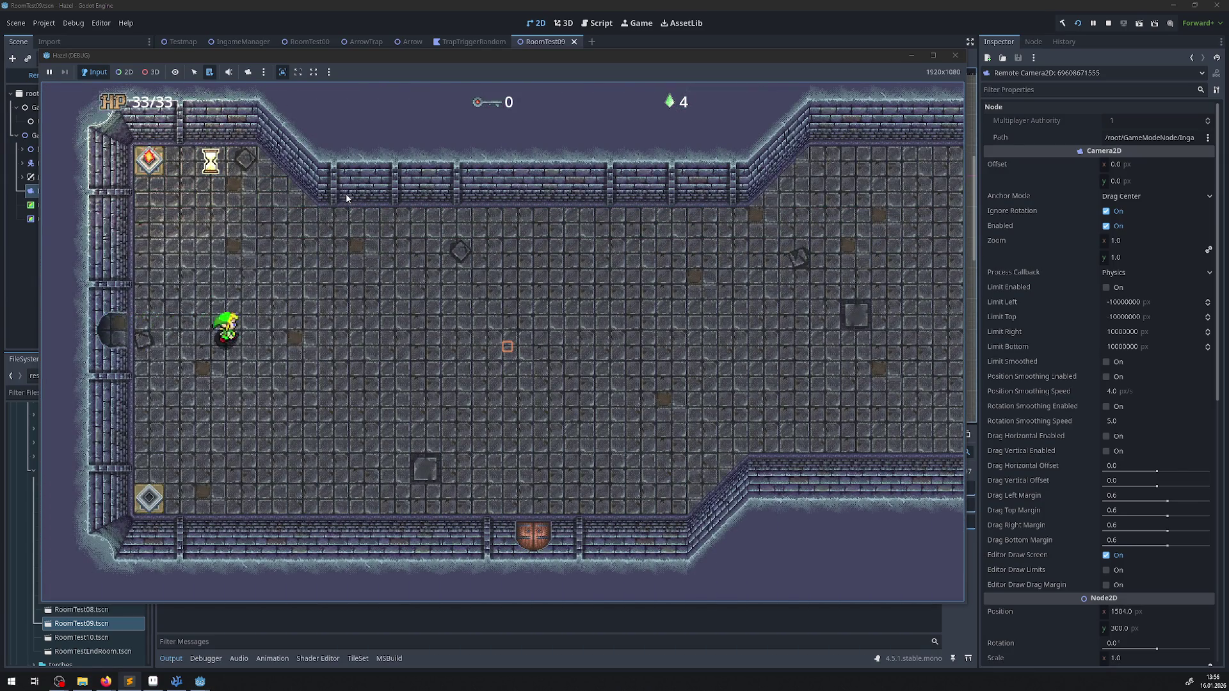
pyautogui.press('Right')
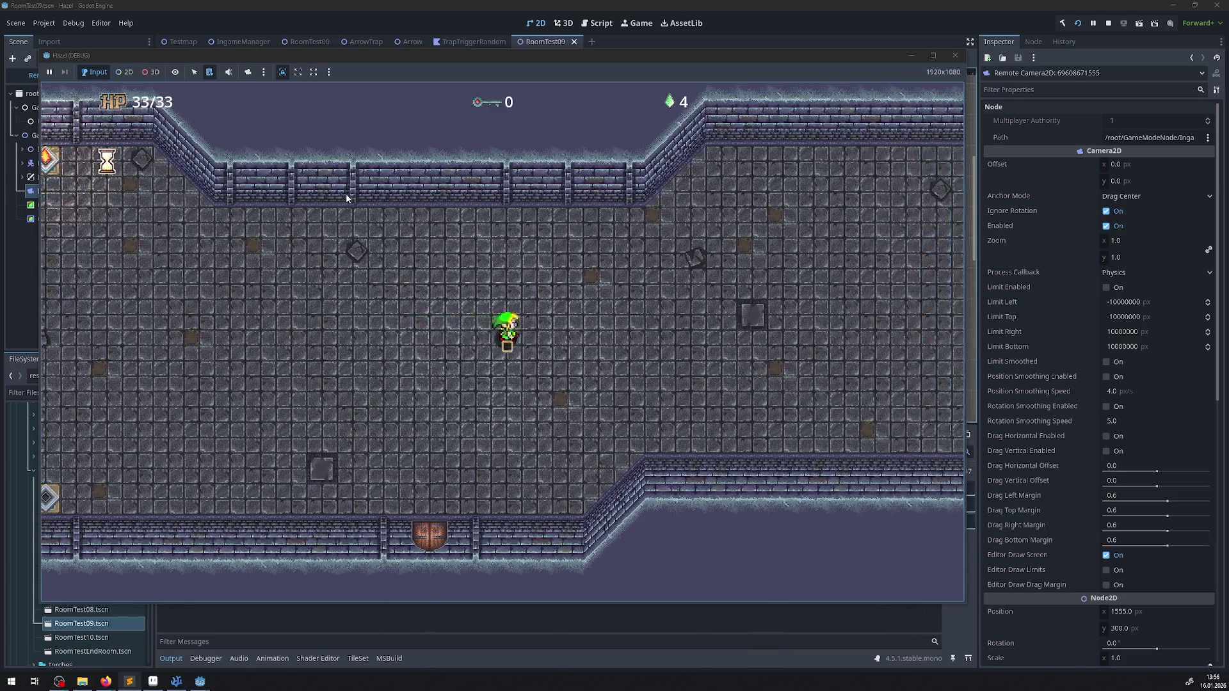
pyautogui.press('Left')
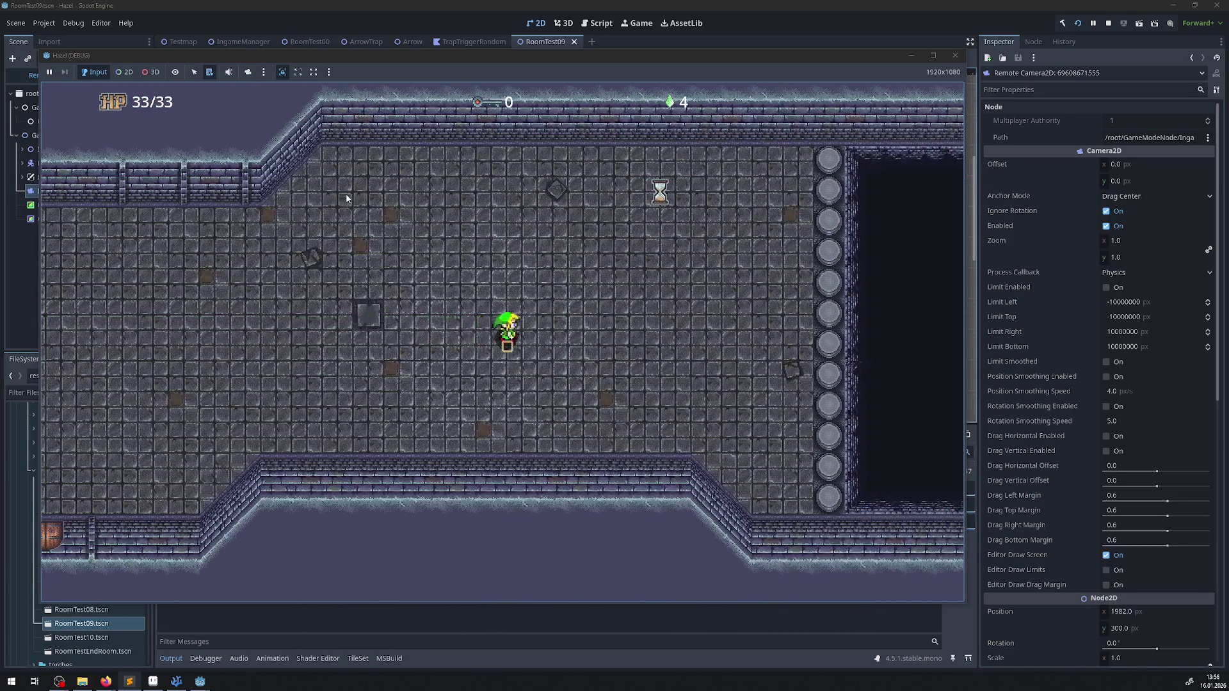
pyautogui.press('Left')
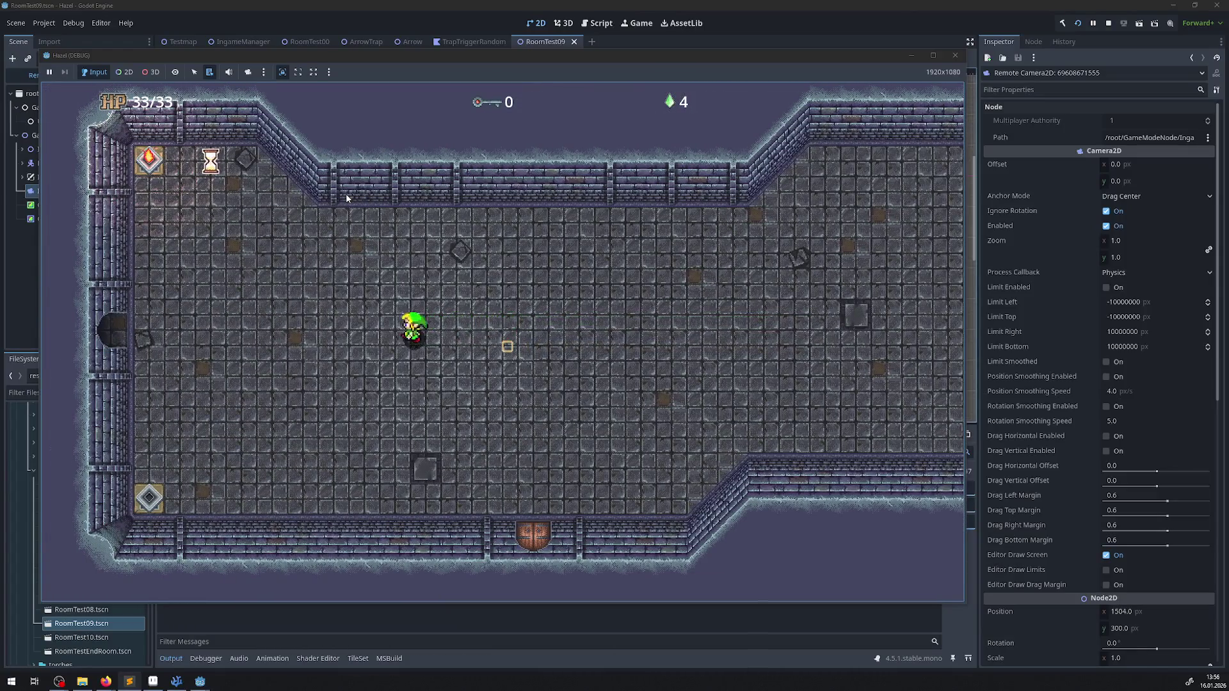
pyautogui.press('Left')
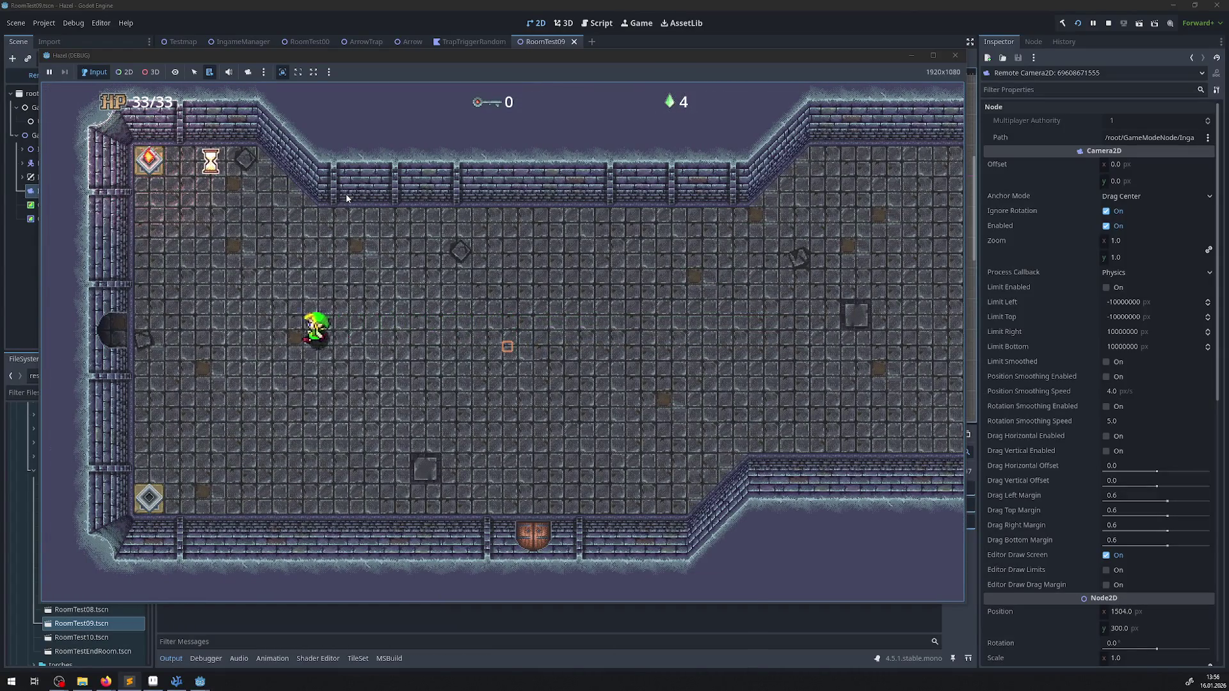
pyautogui.press('Left')
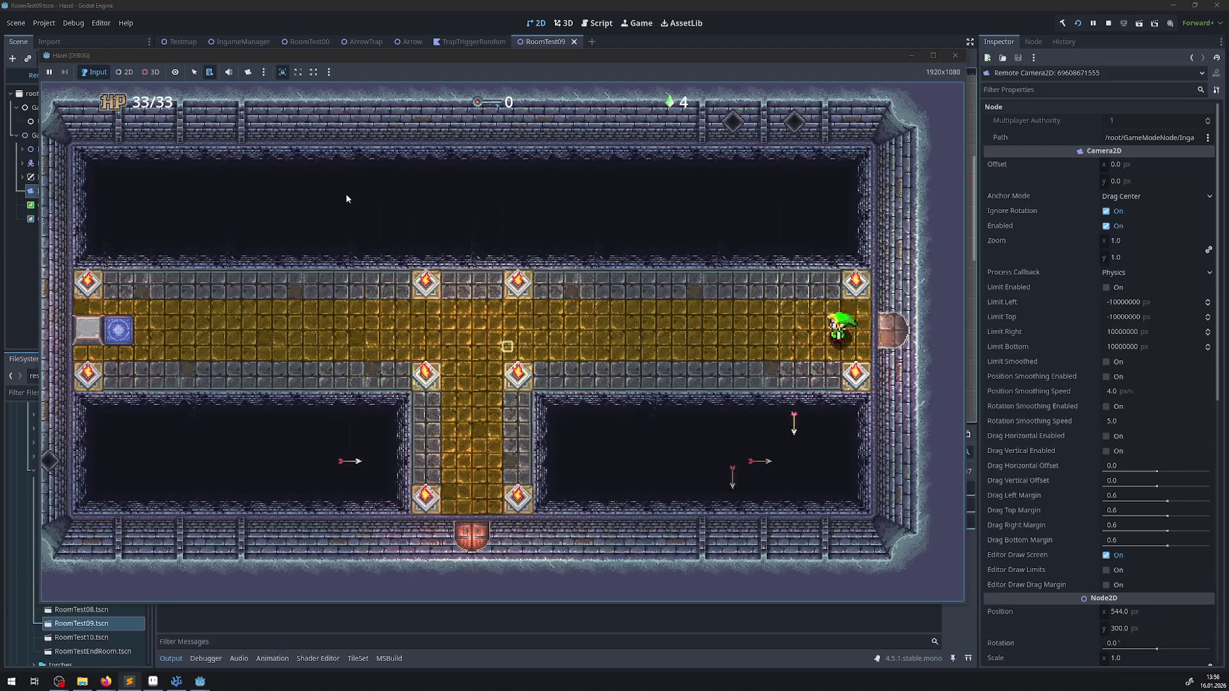
# - Walk the hero left, then stop the playtest and bring PProjectile.cs forward in VS Code
pyautogui.press('Left')
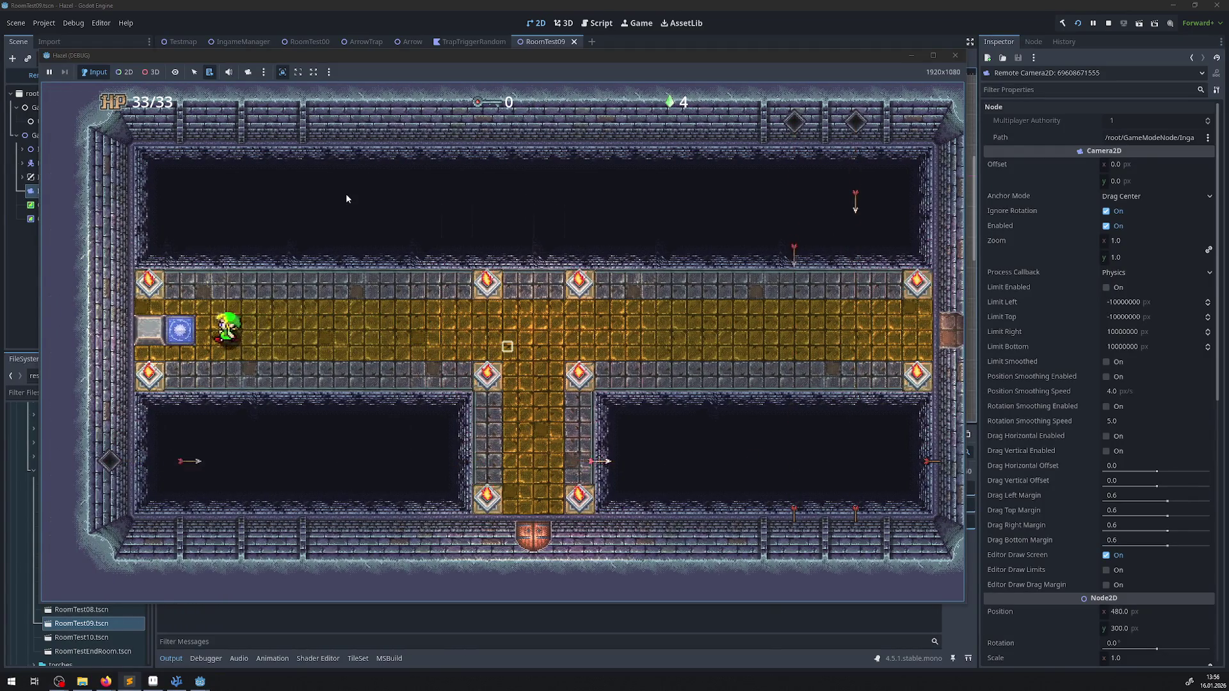
pyautogui.press('Left')
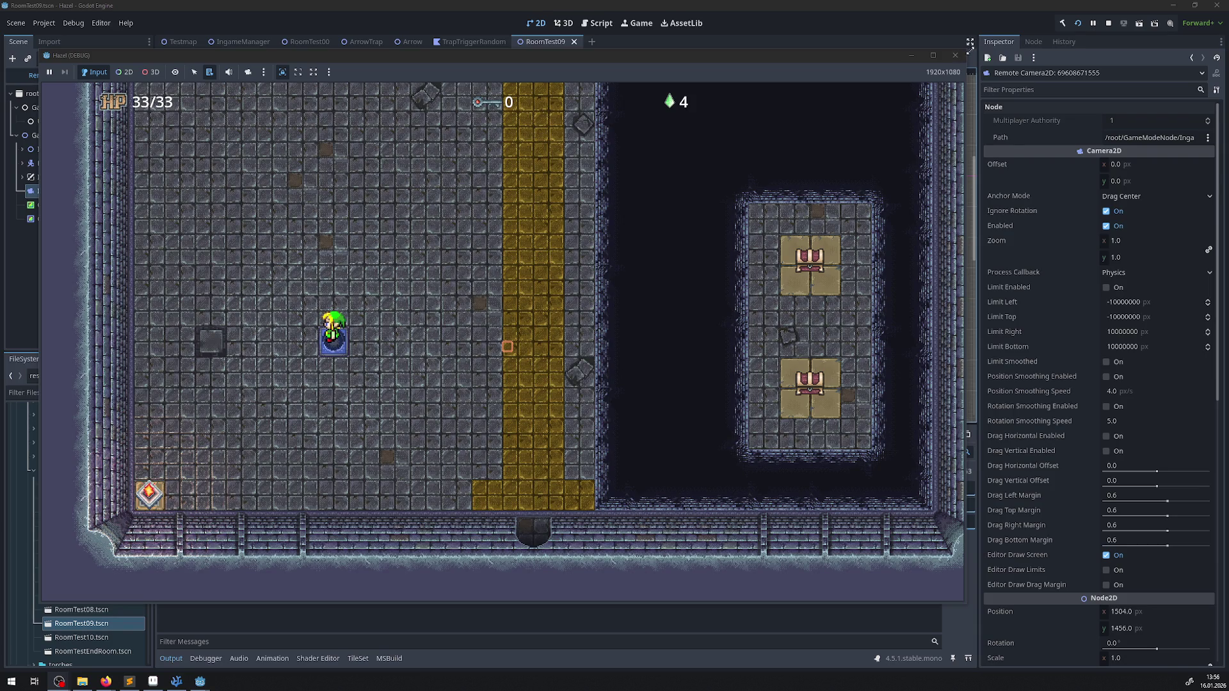
pyautogui.click(955, 56)
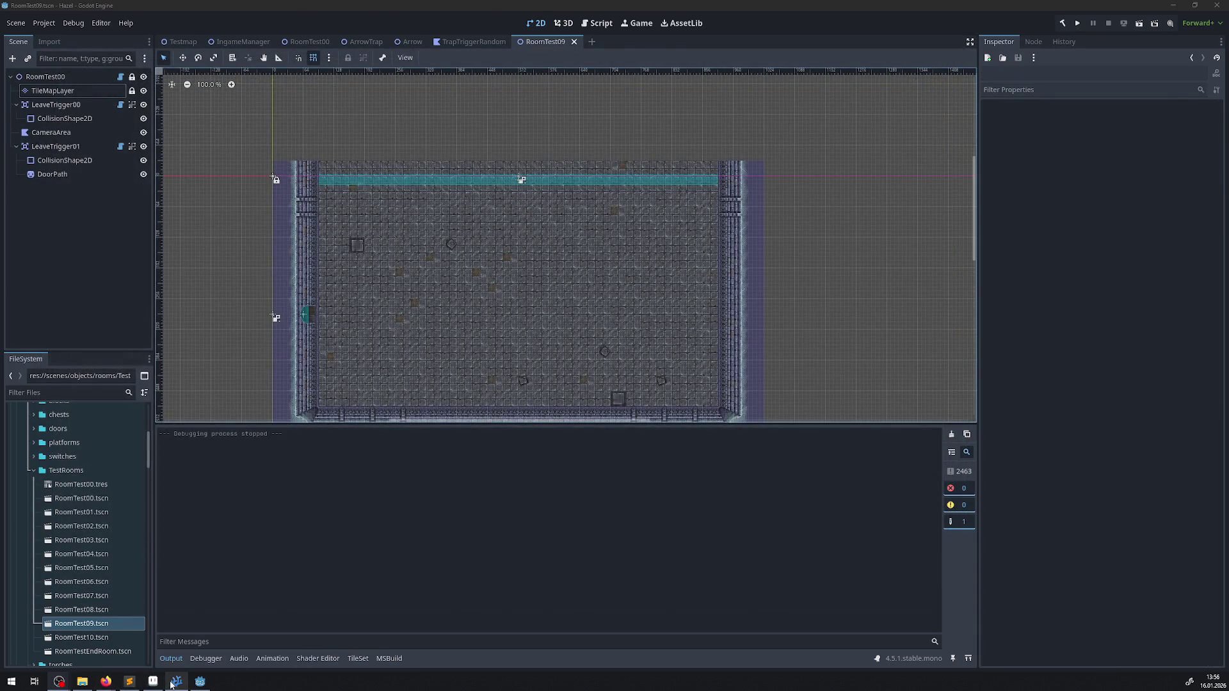
pyautogui.click(171, 684)
pyautogui.press('Down')
pyautogui.press('Down')
pyautogui.press('Down')
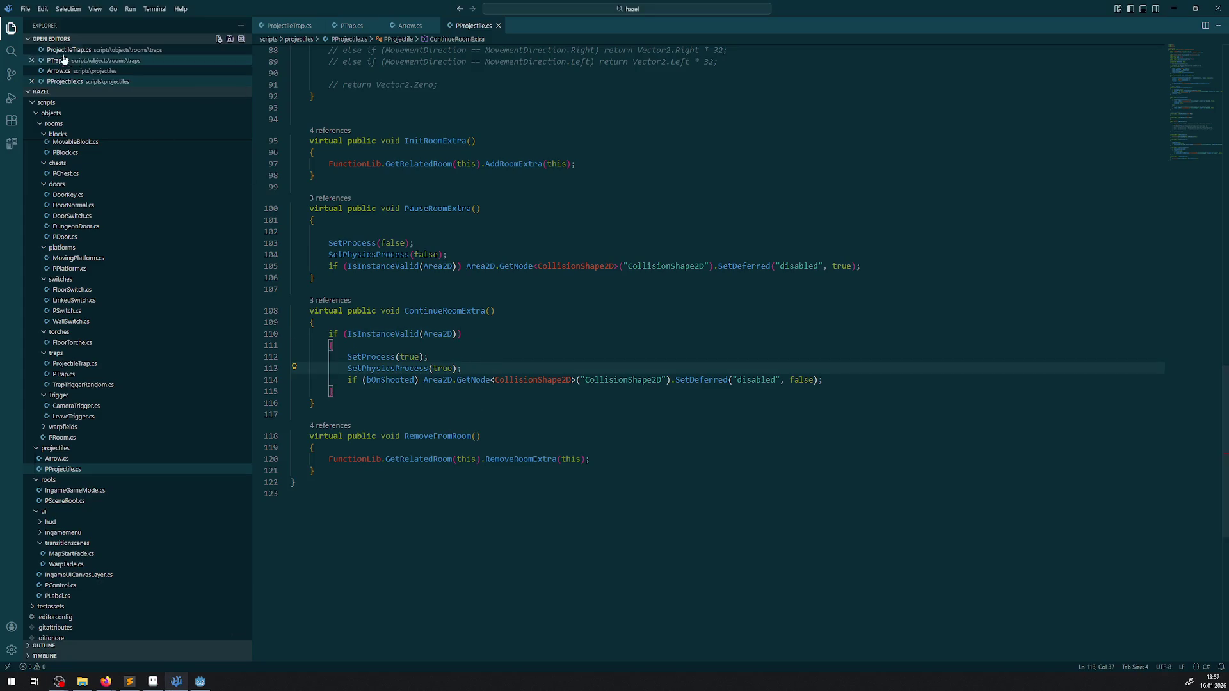
pyautogui.click(12, 51)
# - Search the project for 'is not null', view the InputManager.cs match, then return to PProjectile.cs
pyautogui.write('is not null')
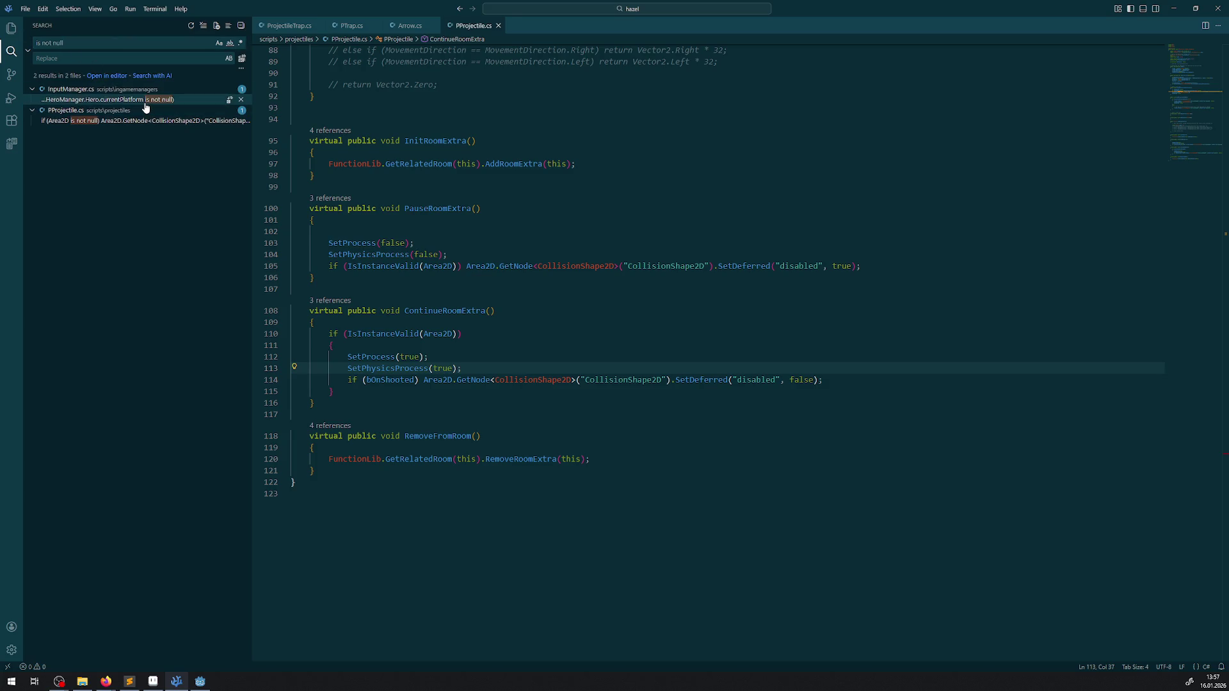
pyautogui.click(145, 101)
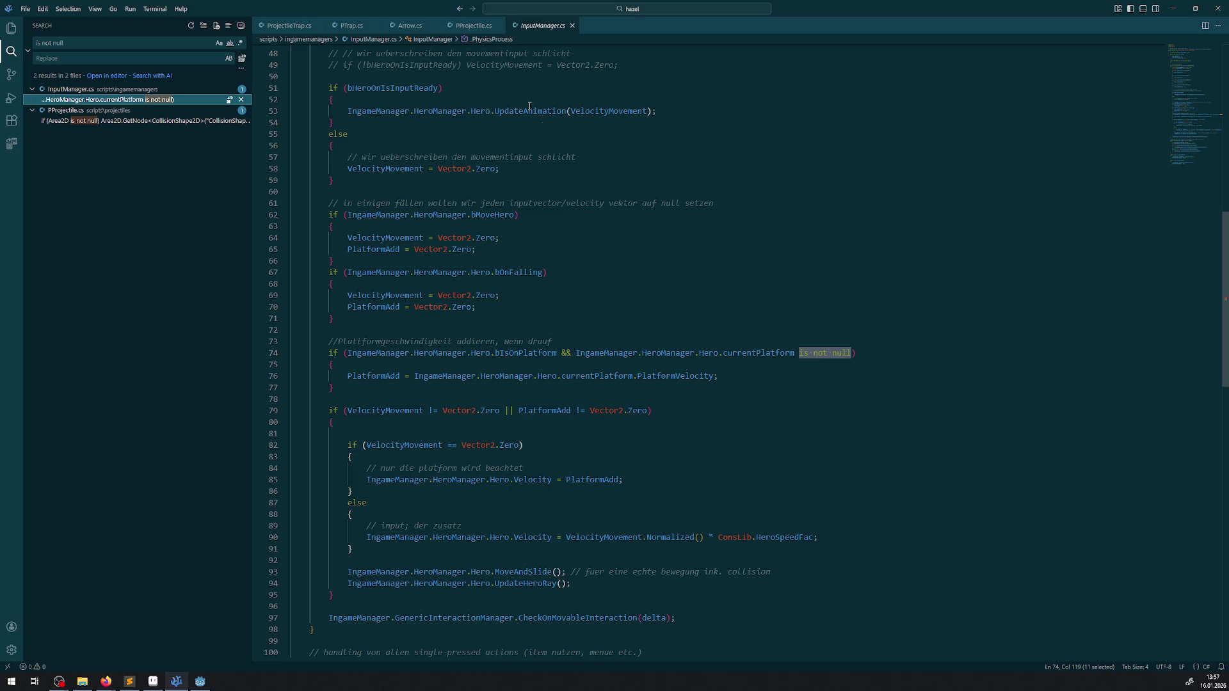
pyautogui.click(473, 25)
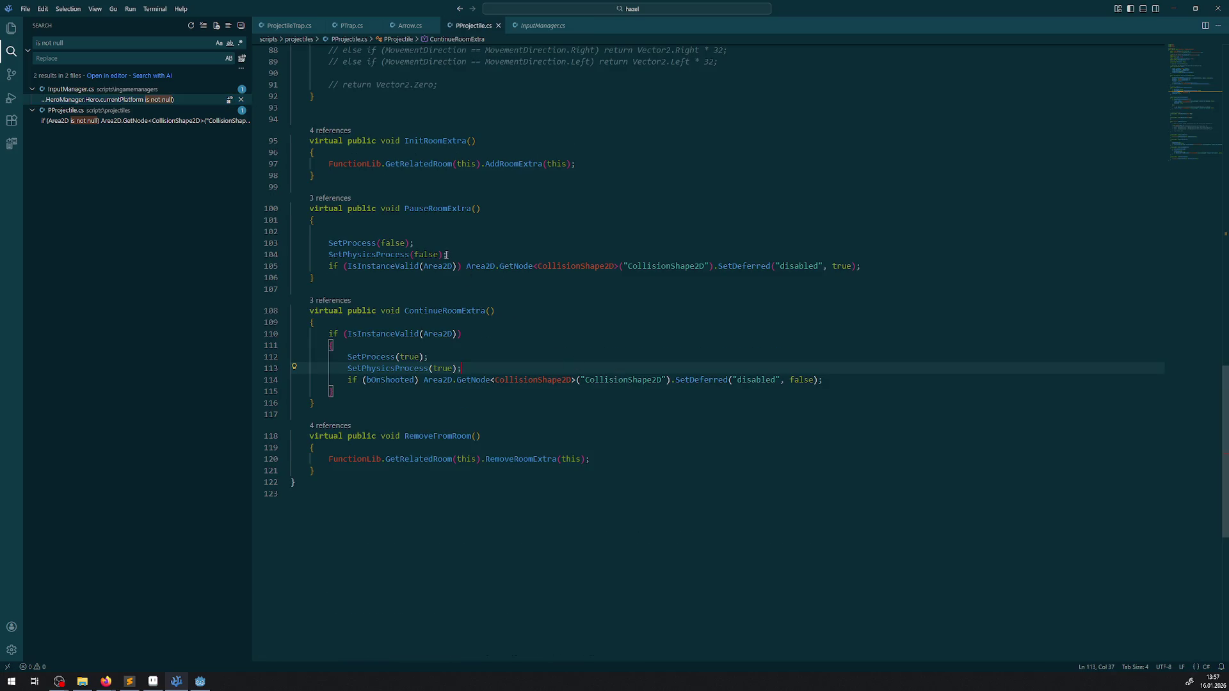
# - Inspect IsInstanceValid's definition in GodotObject.cs, then switch via PProjectile.cs to Arrow.cs
pyautogui.rightClick(385, 335)
pyautogui.click(410, 344)
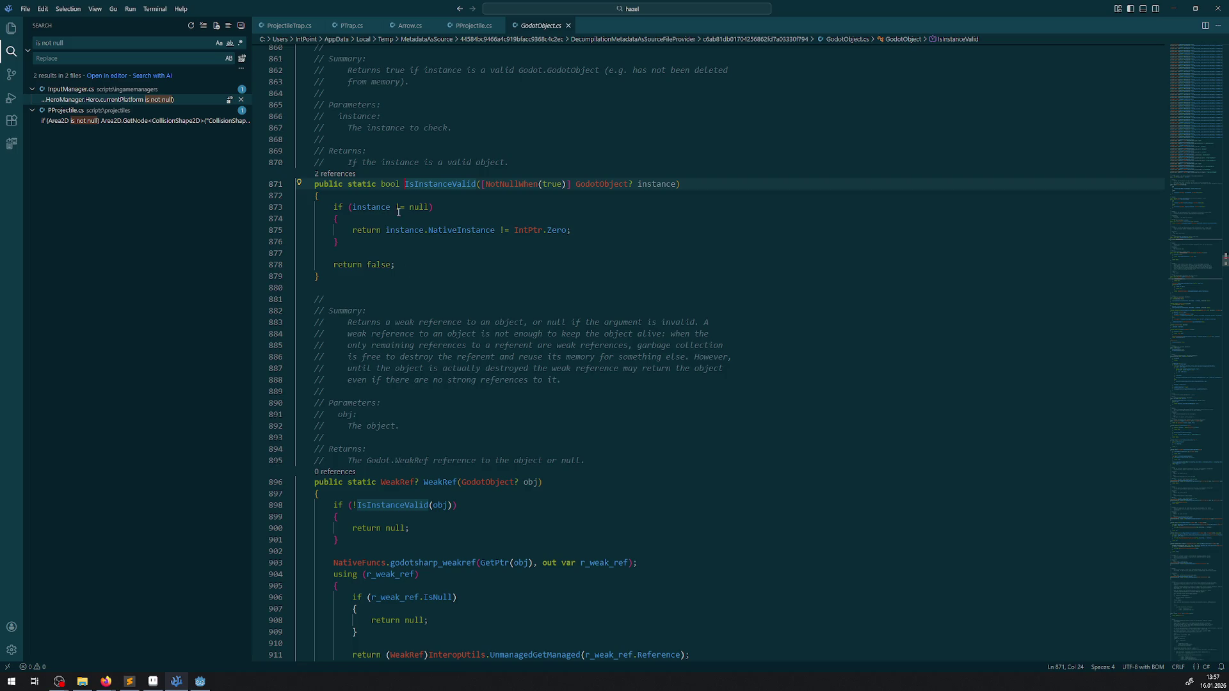
pyautogui.moveTo(419, 210)
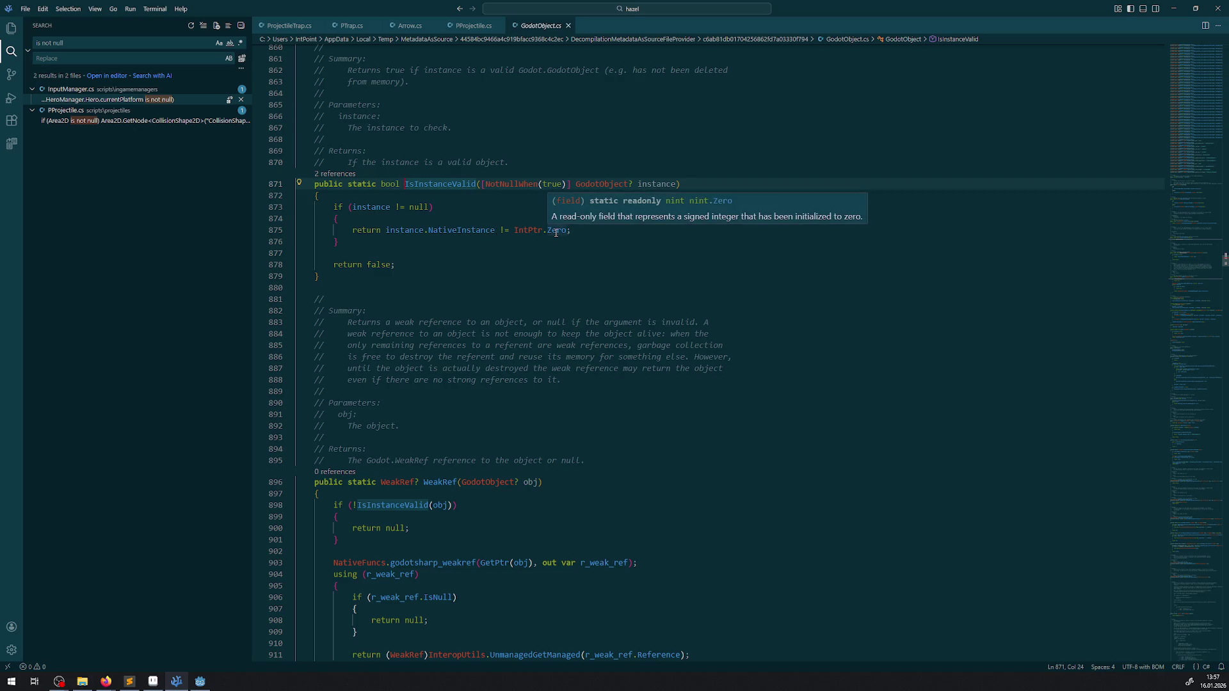
pyautogui.doubleClick(443, 186)
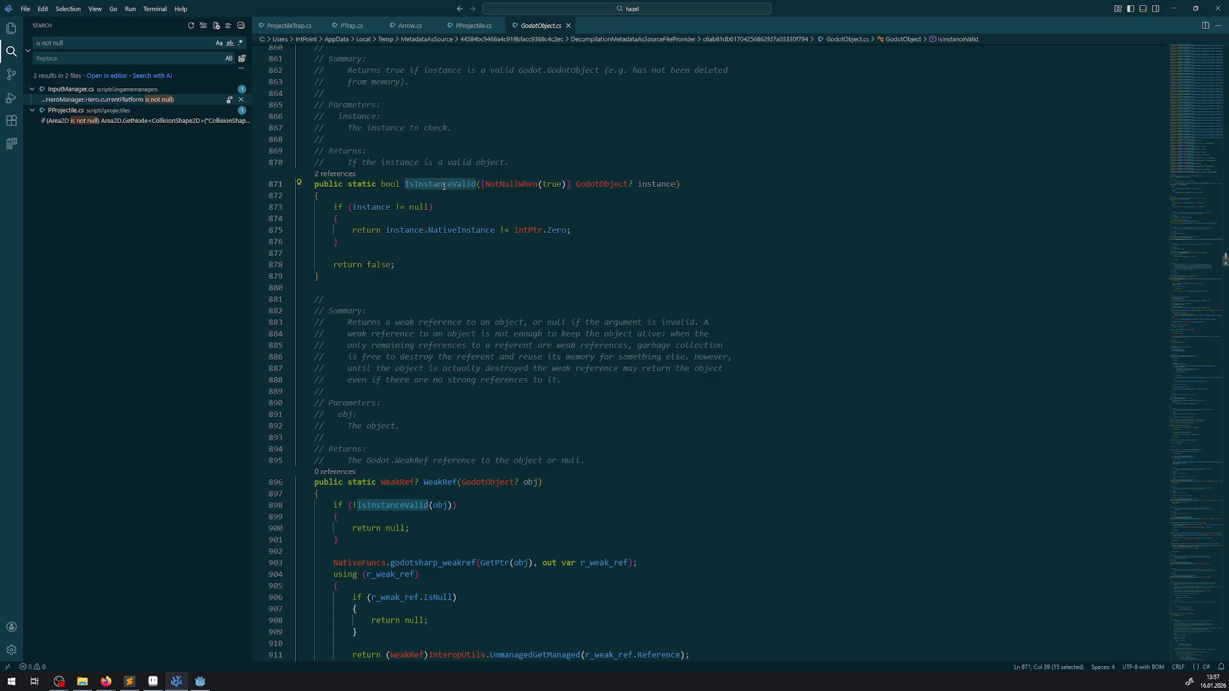
pyautogui.click(467, 27)
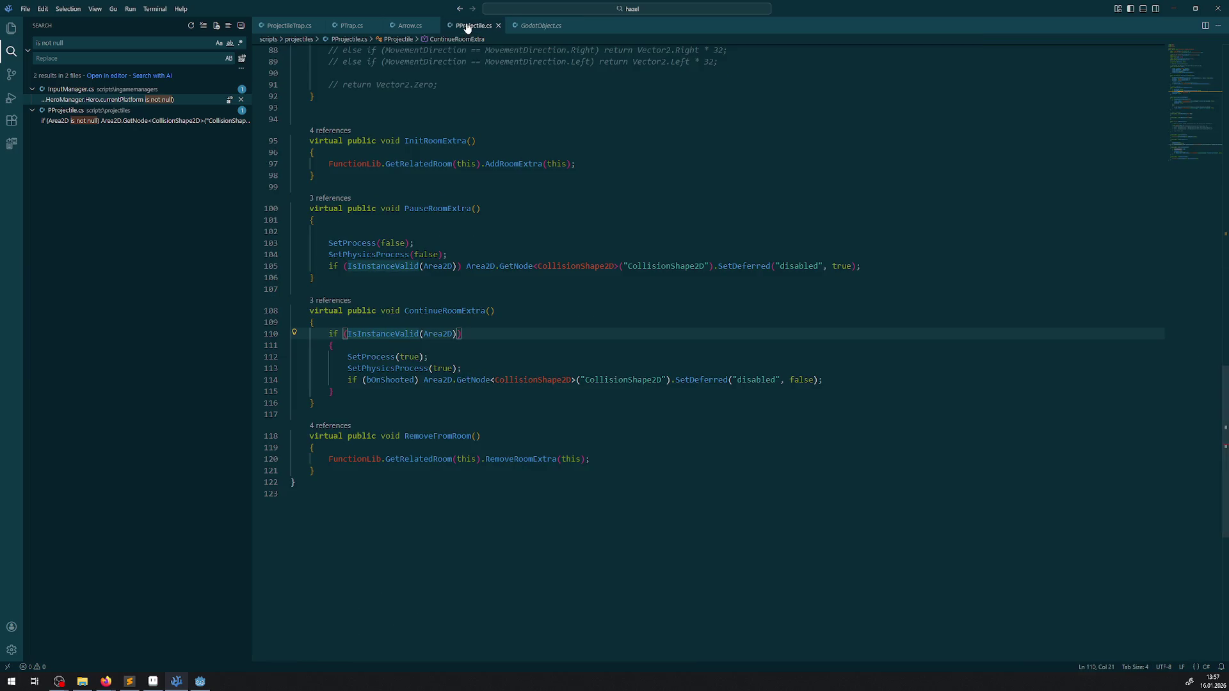
pyautogui.click(403, 25)
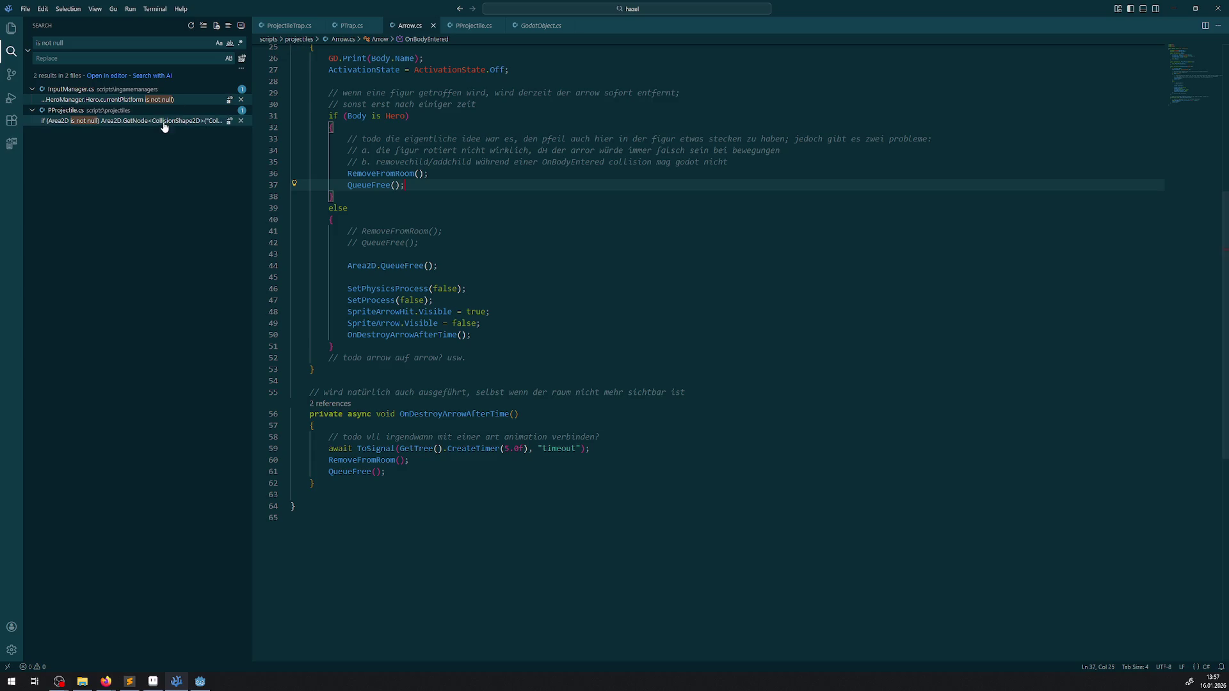
# - Rewrite InputManager.cs line 74 as IsInstanceValid(IngameManager.HeroManager.Hero.currentPlatform) and save
pyautogui.click(128, 99)
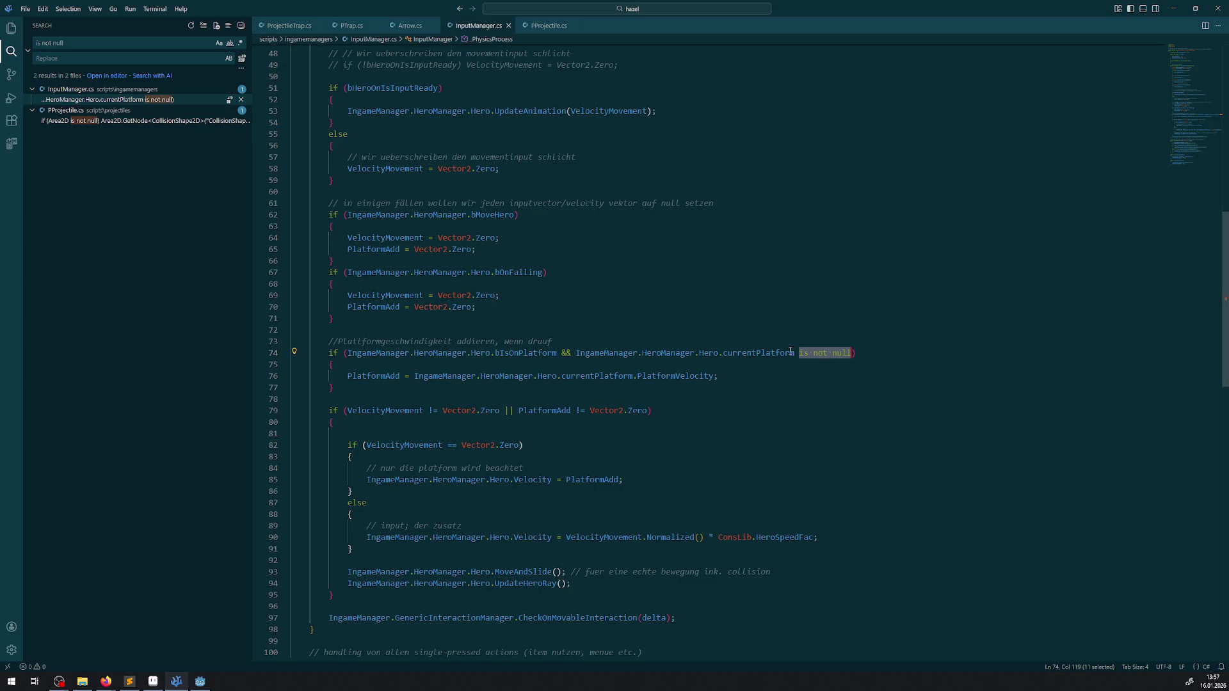
pyautogui.moveTo(794, 353); pyautogui.dragTo(852, 356)
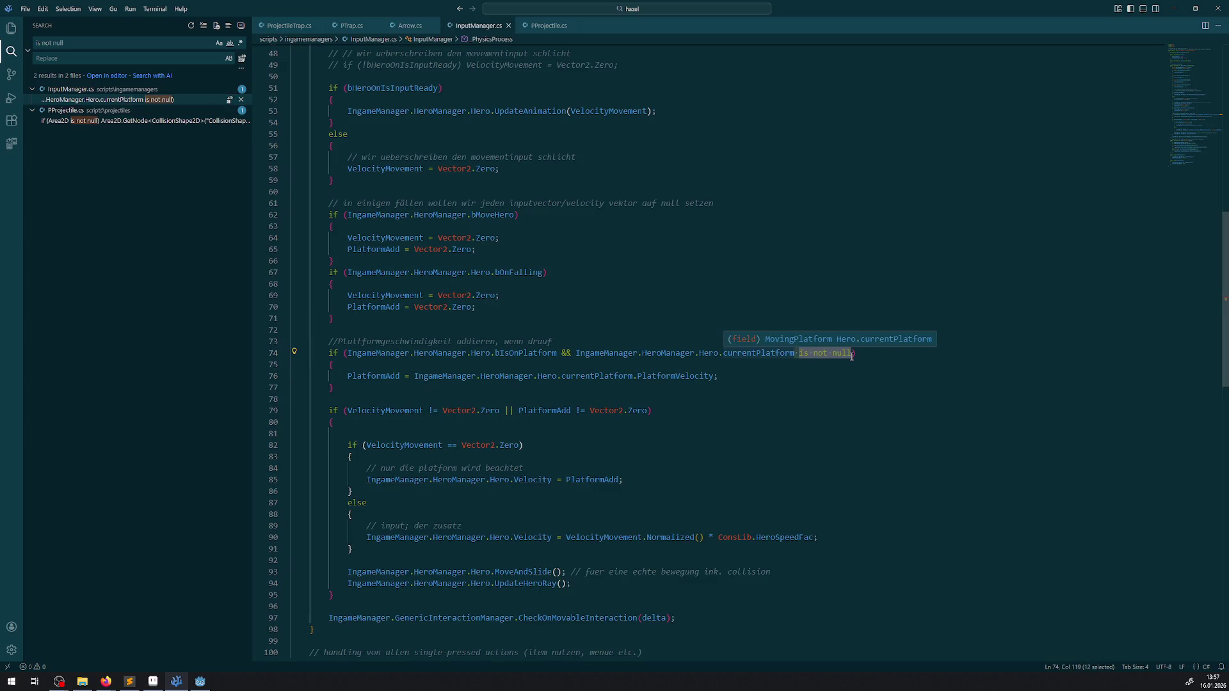
pyautogui.write('.Is')
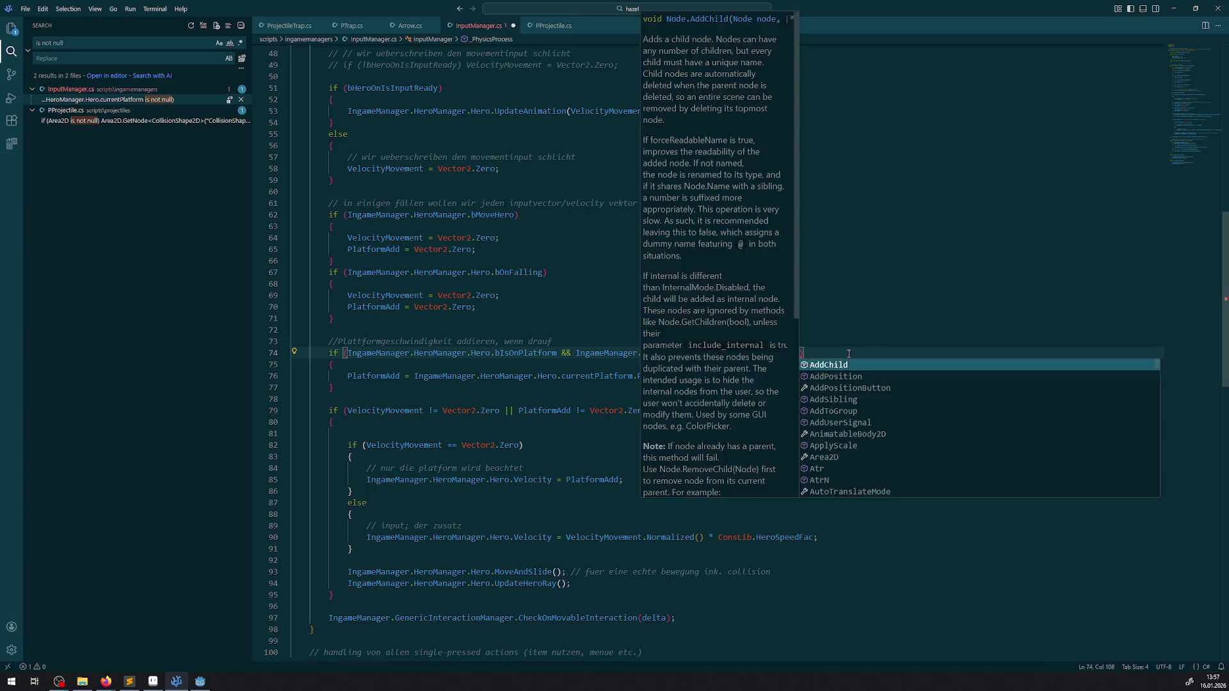
pyautogui.press('Tab')
pyautogui.write('()')
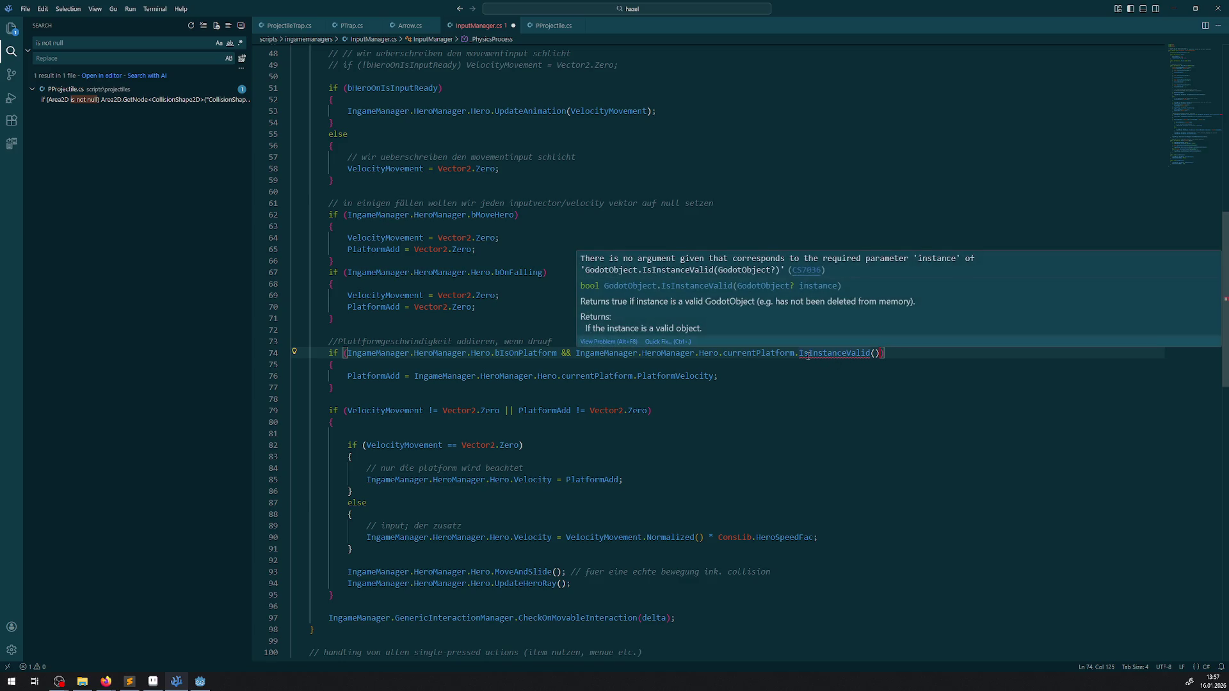
pyautogui.moveTo(795, 352); pyautogui.dragTo(586, 352)
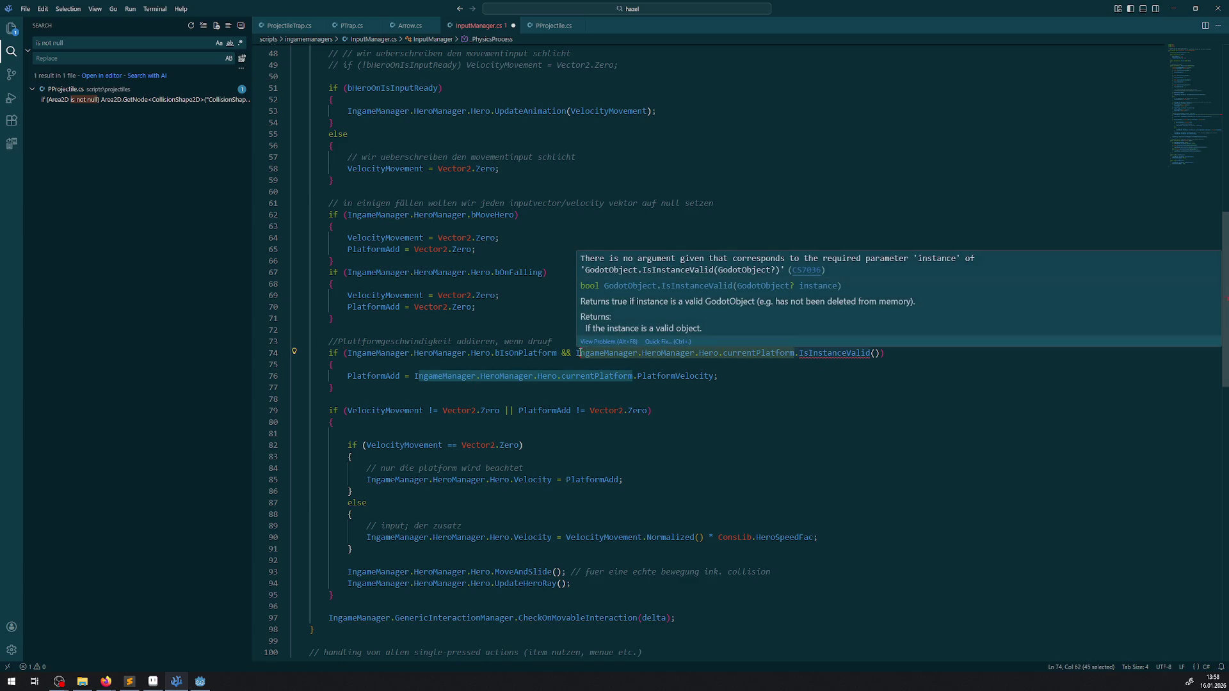
pyautogui.hotkey('ctrl', 'x')
pyautogui.press('Delete')
pyautogui.hotkey('ctrl', 'v')
pyautogui.hotkey('ctrl', 's')
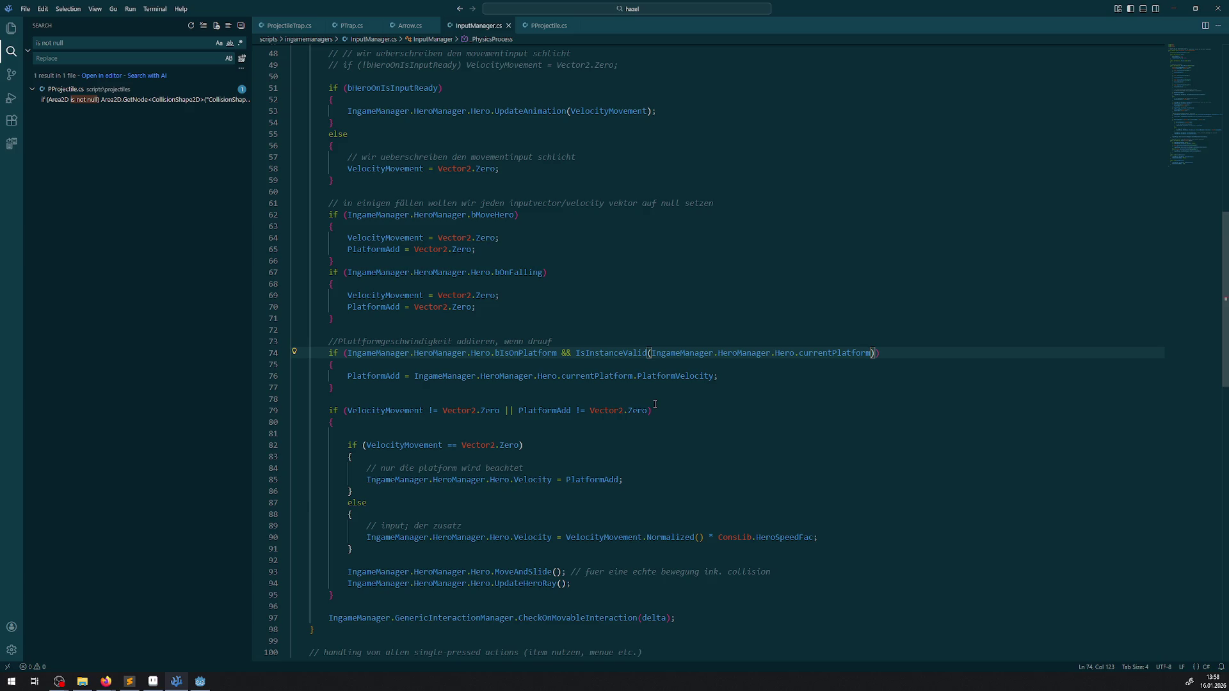
pyautogui.doubleClick(610, 350)
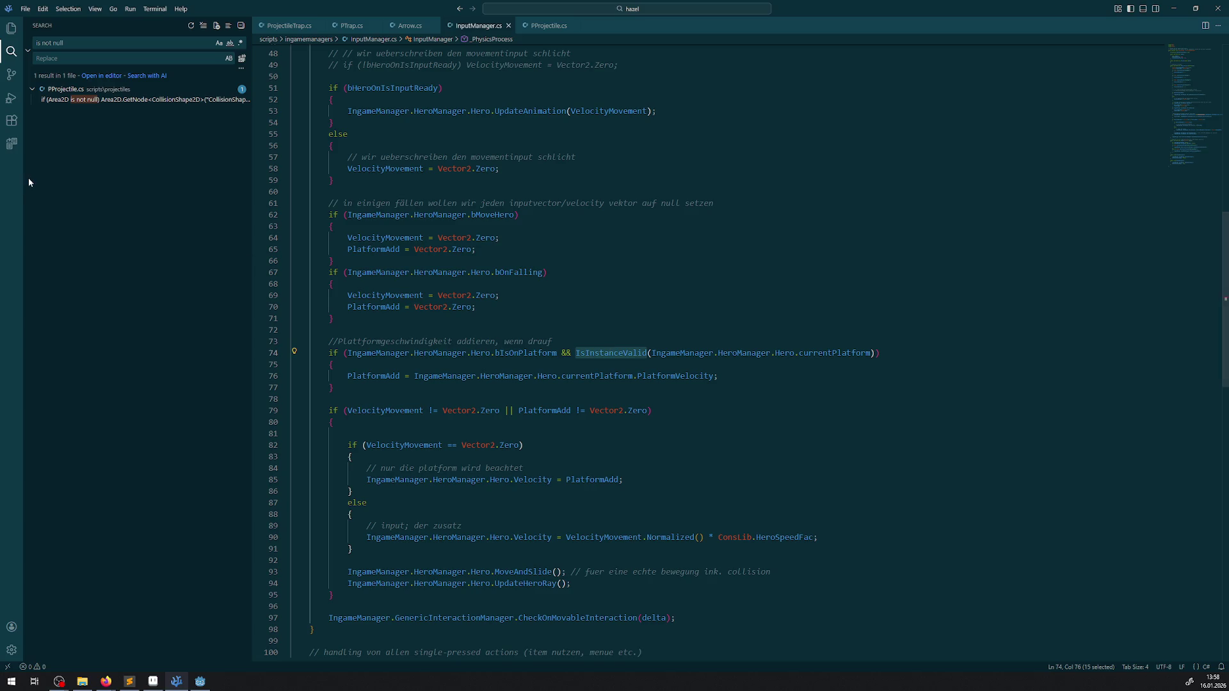
pyautogui.click(86, 101)
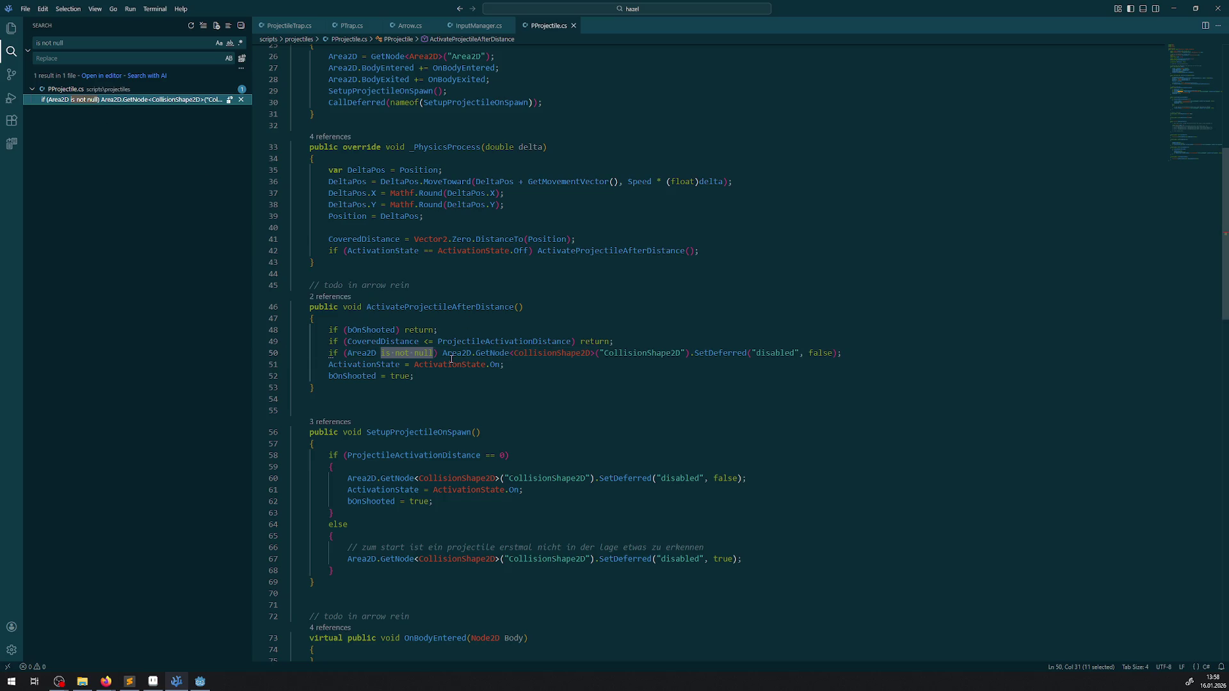
# - Change PProjectile.cs line 50 from 'Area2D is not null' to if (IsInstanceValid(Area2D))
pyautogui.click(346, 353)
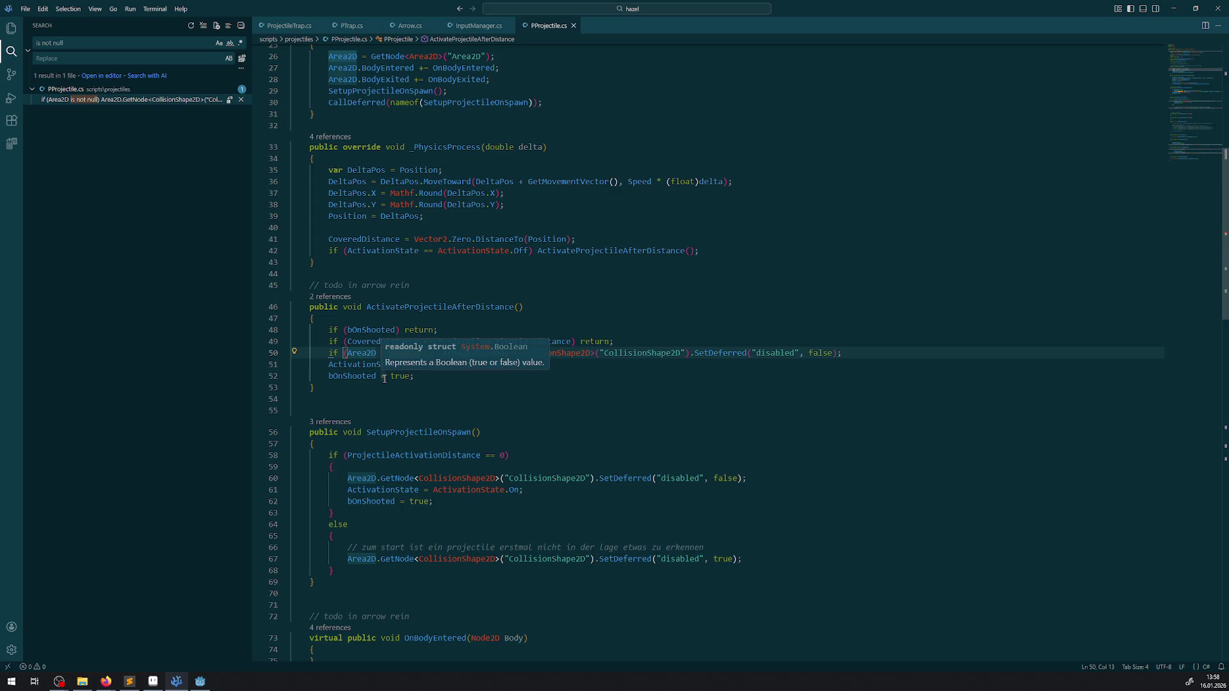
pyautogui.write('IsInstanceValid')
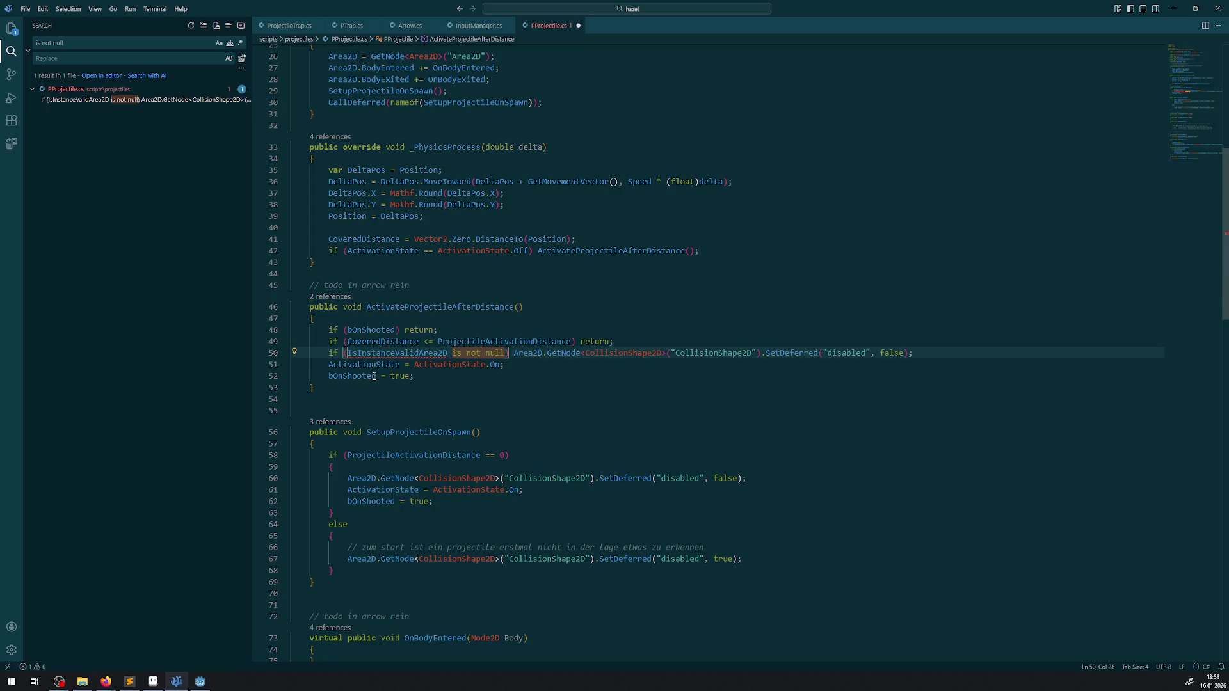
pyautogui.write('(')
pyautogui.moveTo(452, 353); pyautogui.dragTo(514, 353)
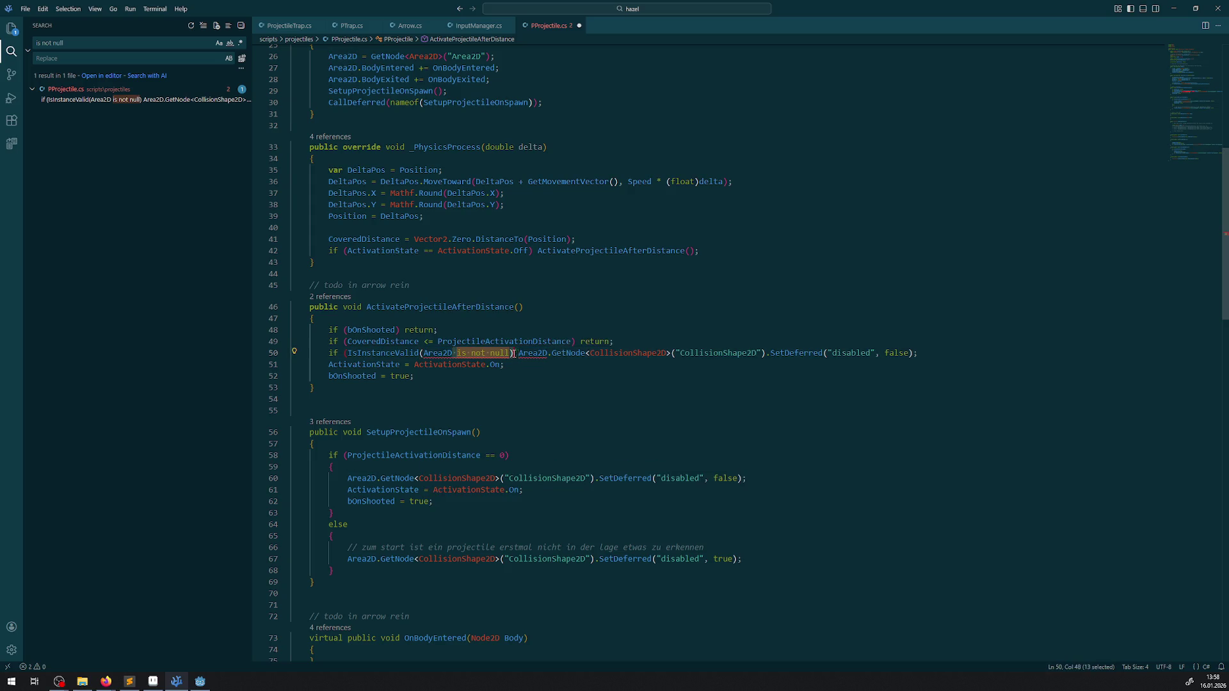
pyautogui.write(')')
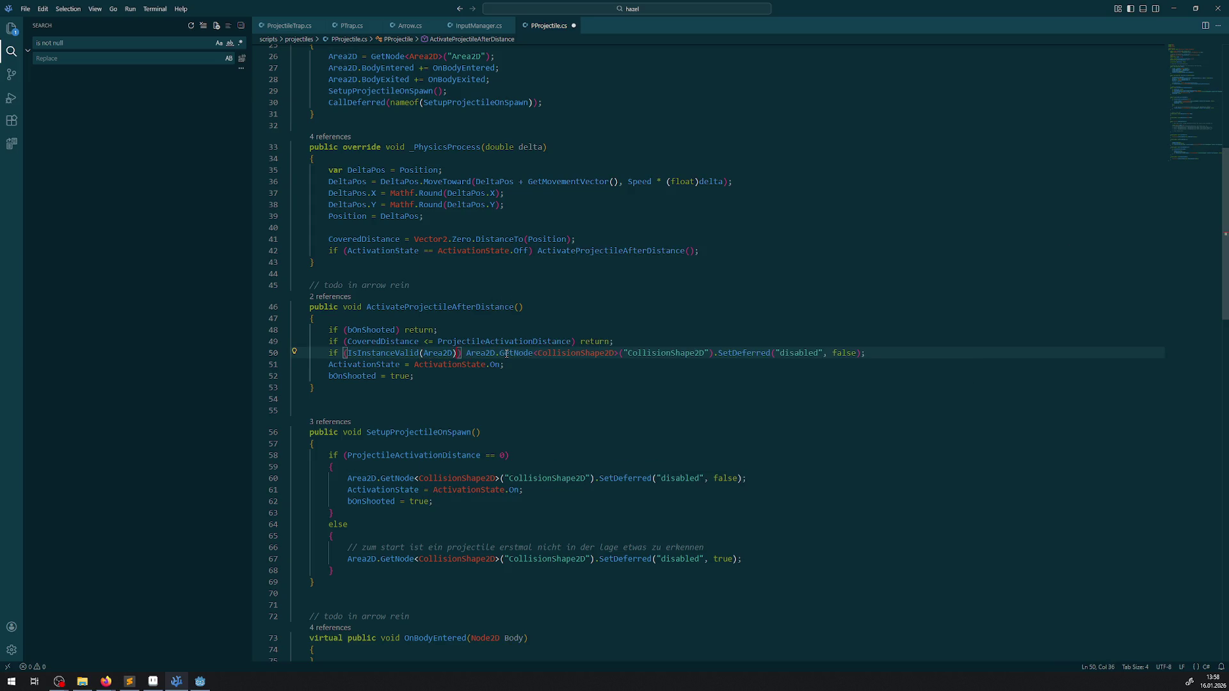
pyautogui.click(665, 318)
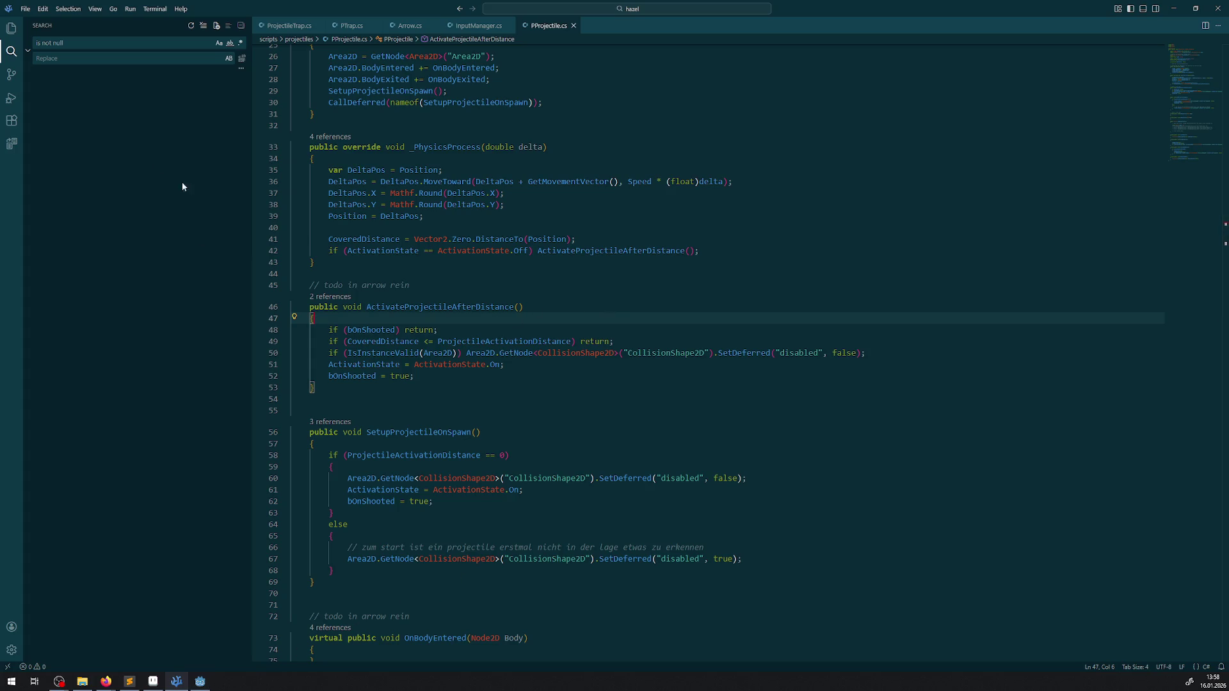
pyautogui.click(131, 682)
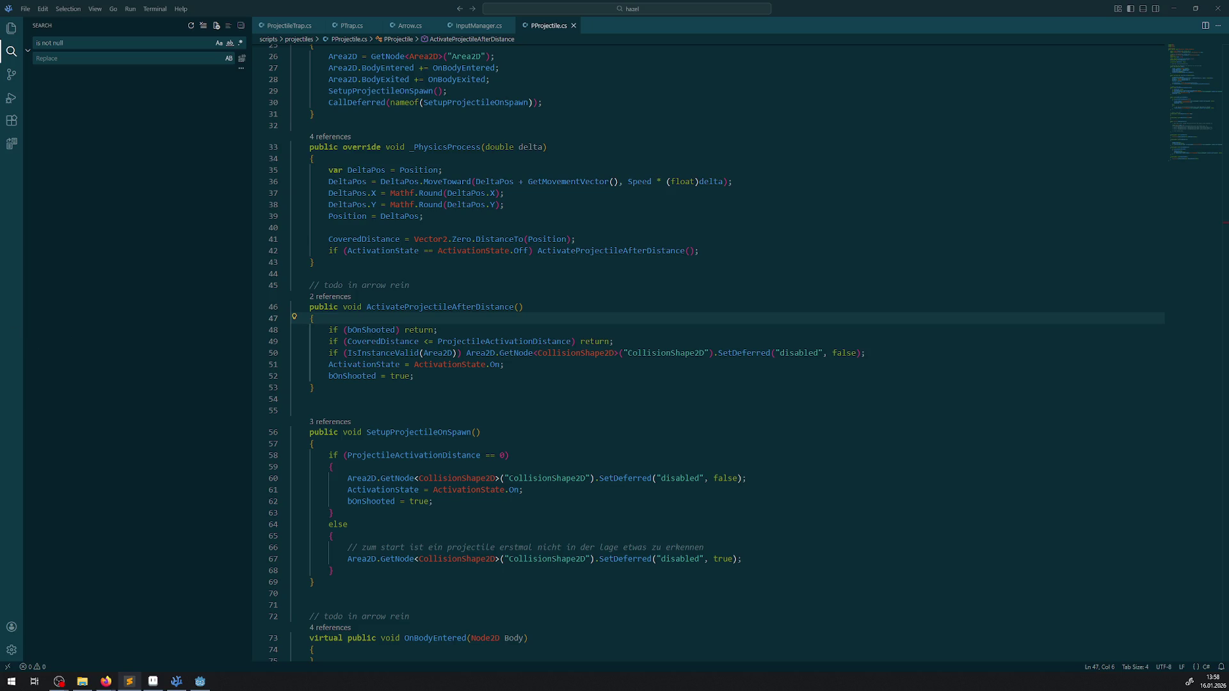
pyautogui.click(51, 44)
pyautogui.press('BackSpace')
pyautogui.press('BackSpace')
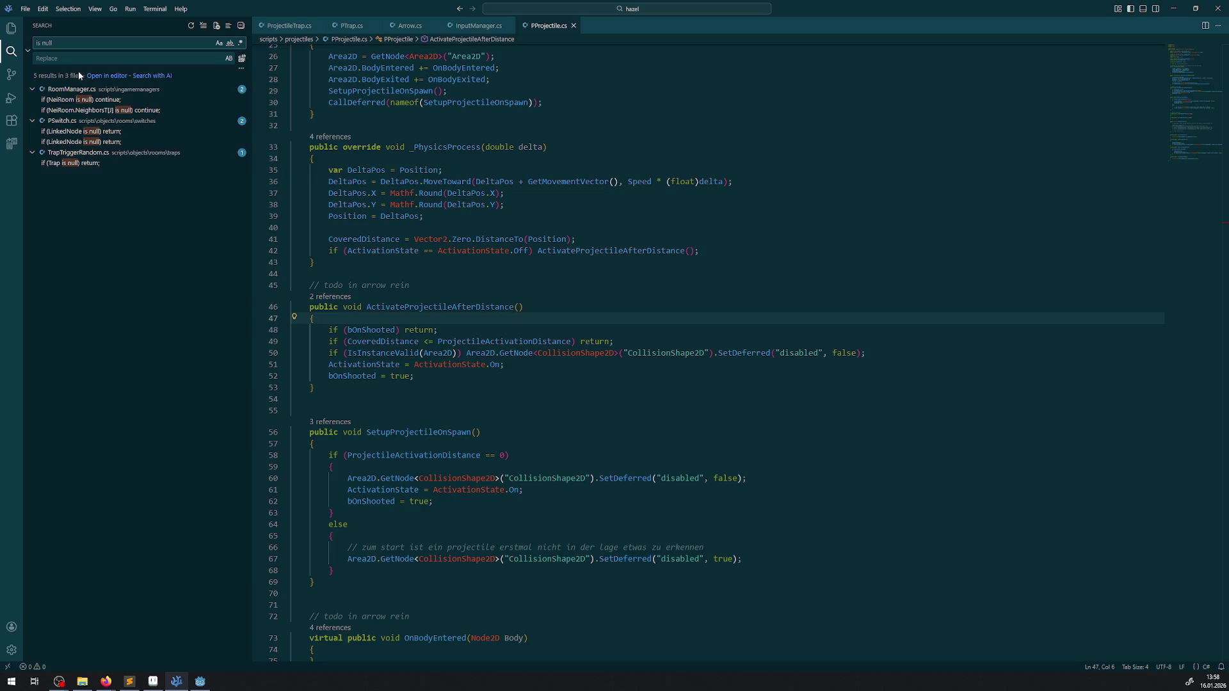
pyautogui.click(96, 103)
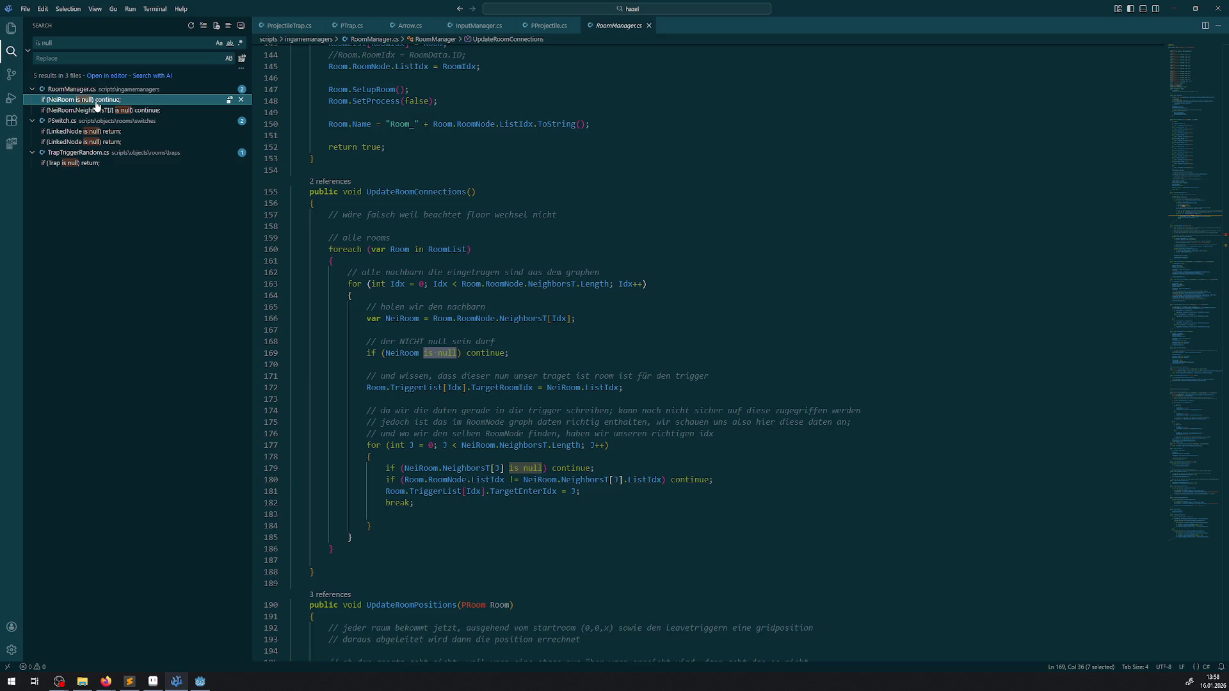
pyautogui.doubleClick(427, 352)
pyautogui.press('BackSpace')
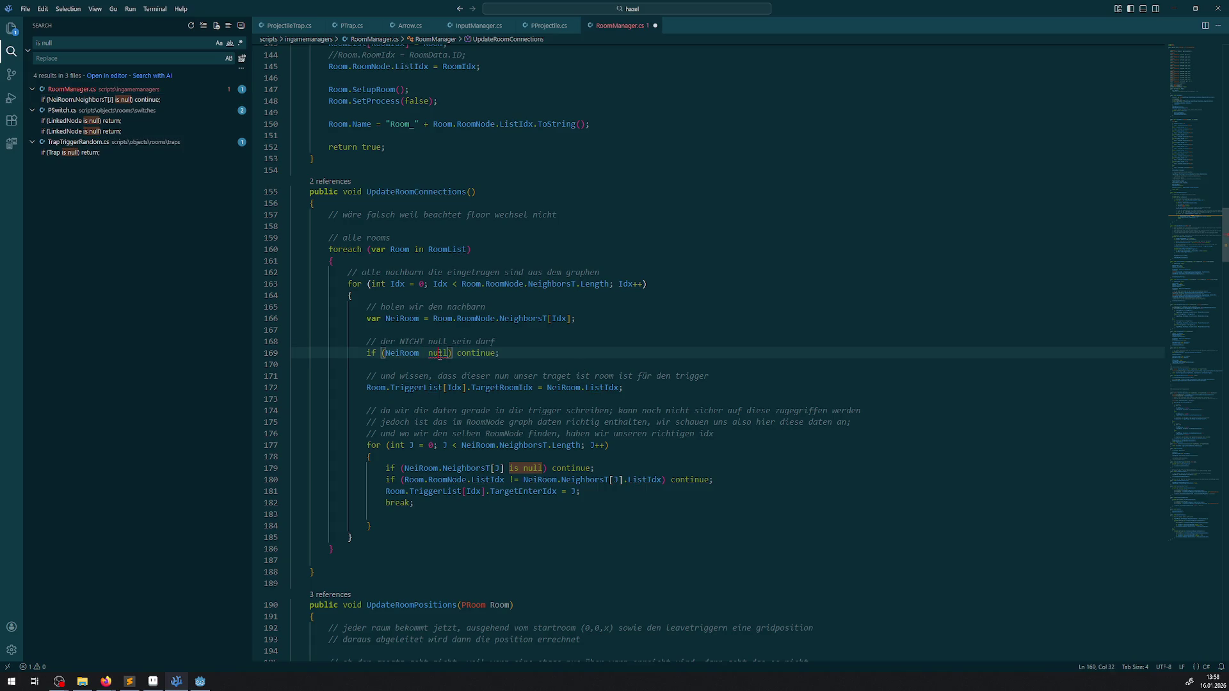
pyautogui.hotkey('ctrl', 'z')
pyautogui.click(387, 353)
pyautogui.write('IsInstanceValid')
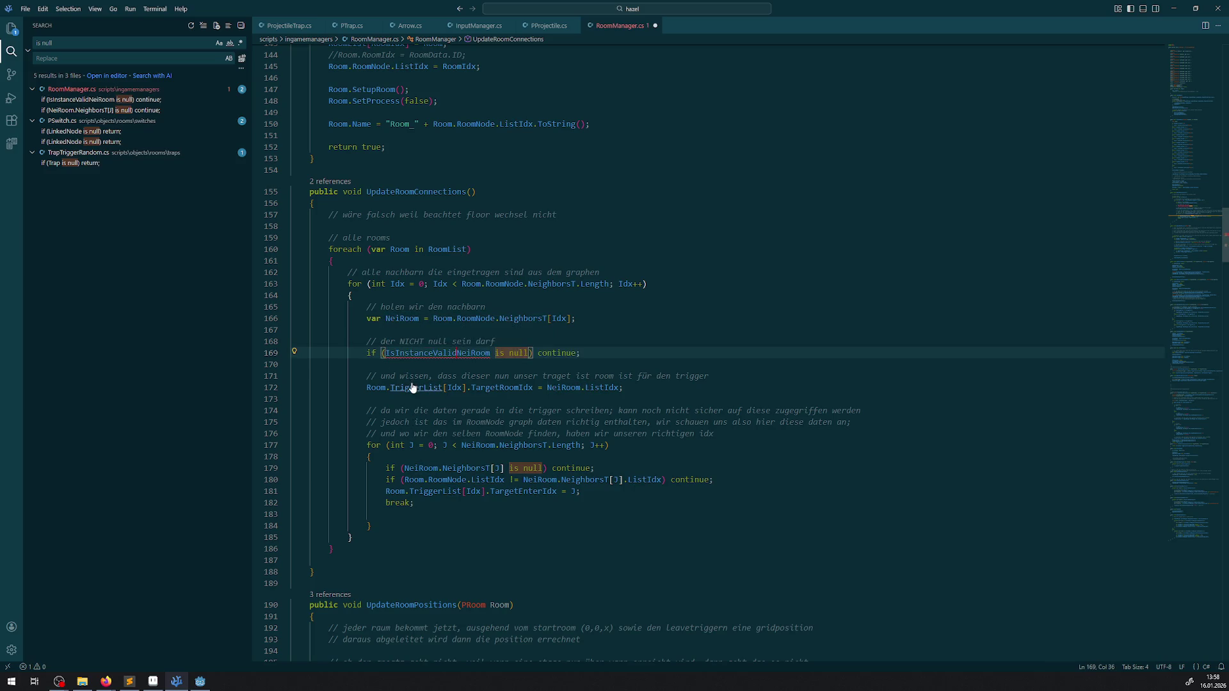
pyautogui.write('(')
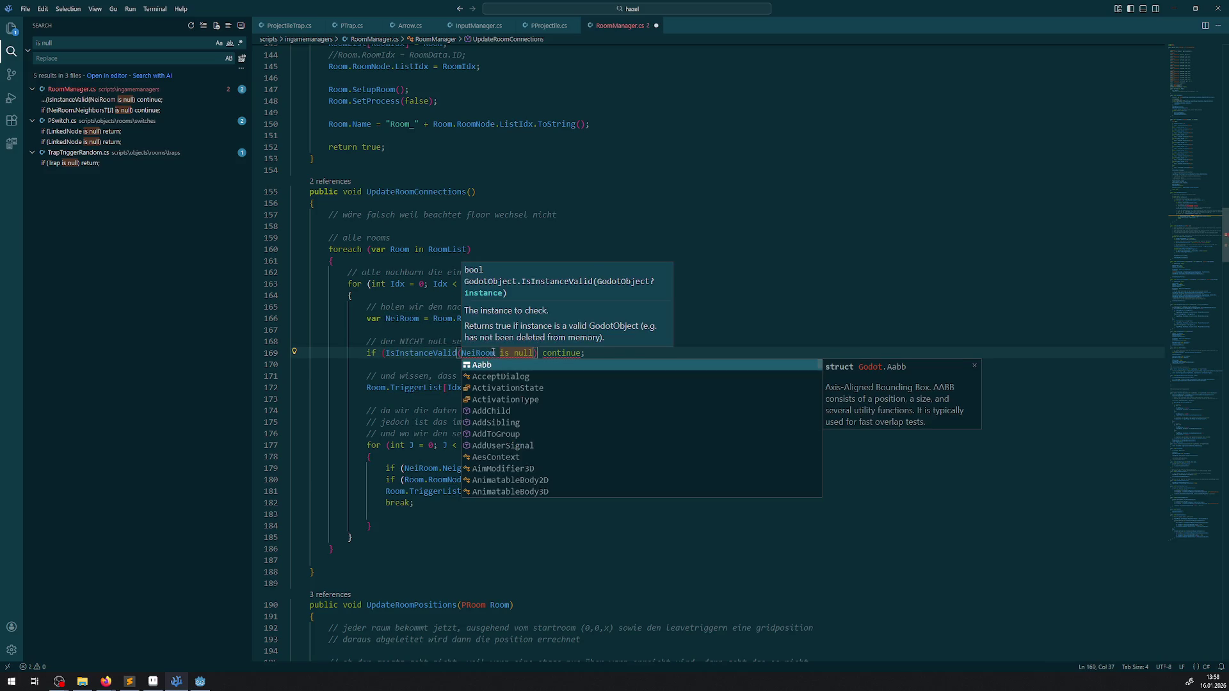
pyautogui.moveTo(496, 353); pyautogui.dragTo(533, 354)
pyautogui.press('BackSpace')
pyautogui.hotkey('ctrl', 'space')
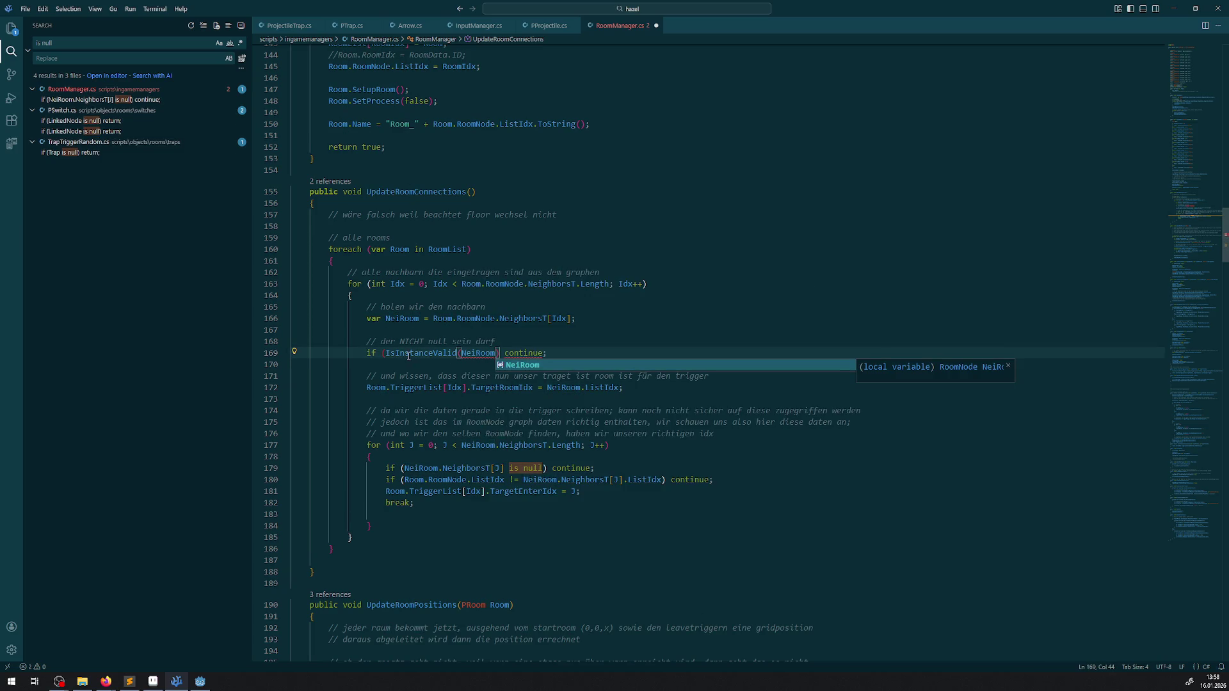
pyautogui.write(')')
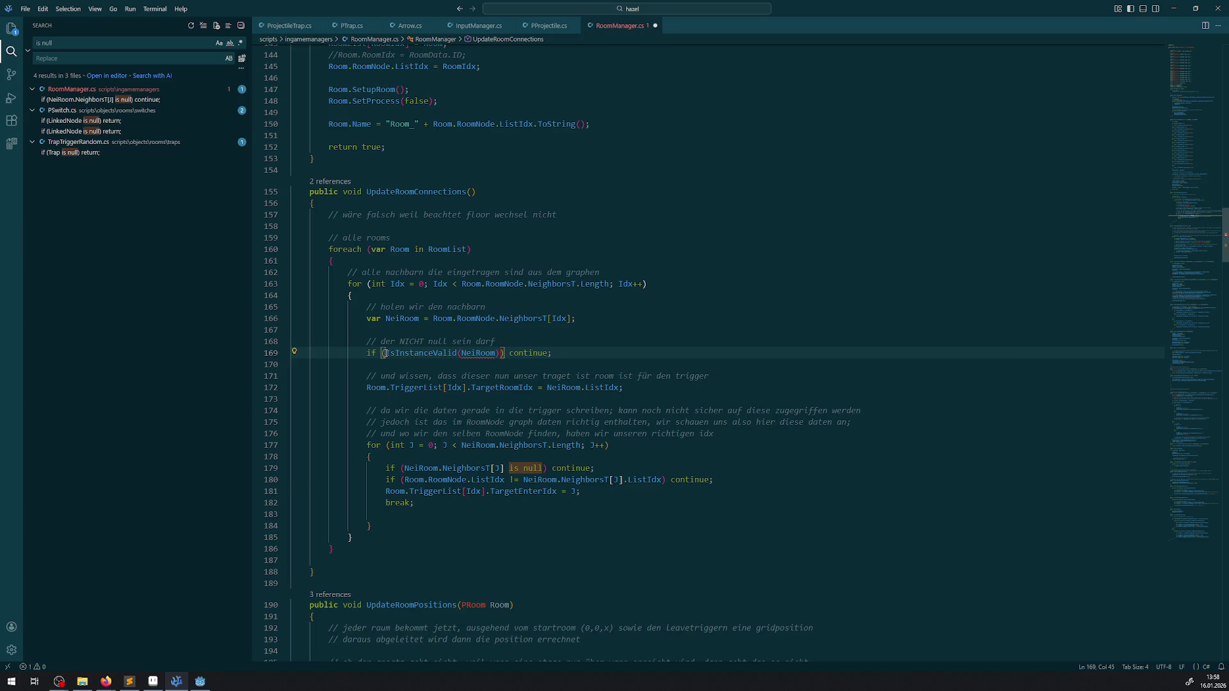
pyautogui.write('!')
pyautogui.moveTo(482, 355)
pyautogui.hotkey('ctrl', 'z')
pyautogui.hotkey('ctrl', 'z')
pyautogui.click(554, 346)
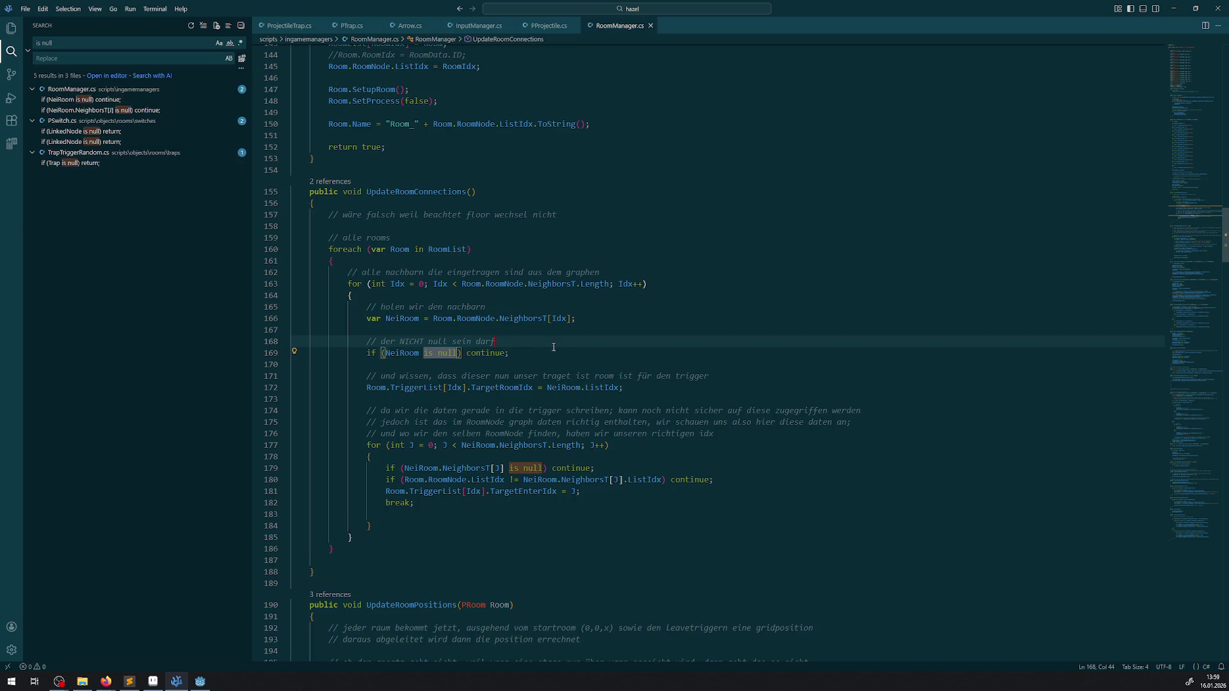
pyautogui.click(93, 100)
pyautogui.click(99, 110)
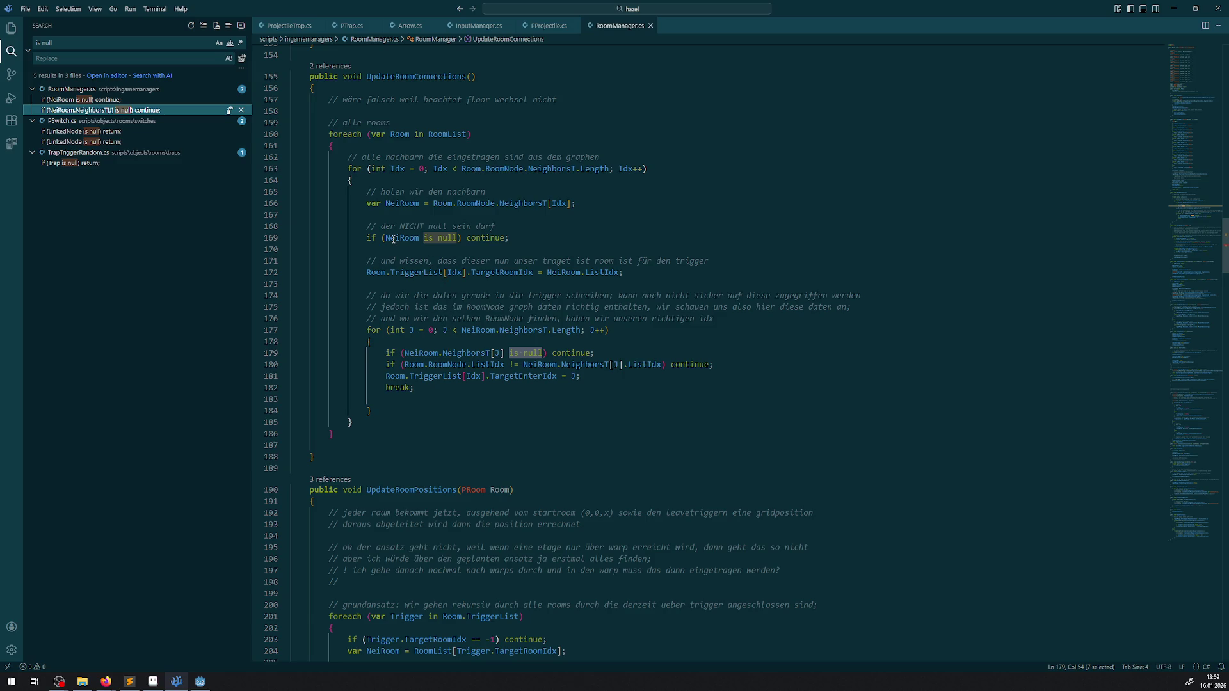
# - Open PSwitch.cs and rewrite line 48 as if (!IsInstanceValid(LinkedNode)) return;
pyautogui.moveTo(393, 240)
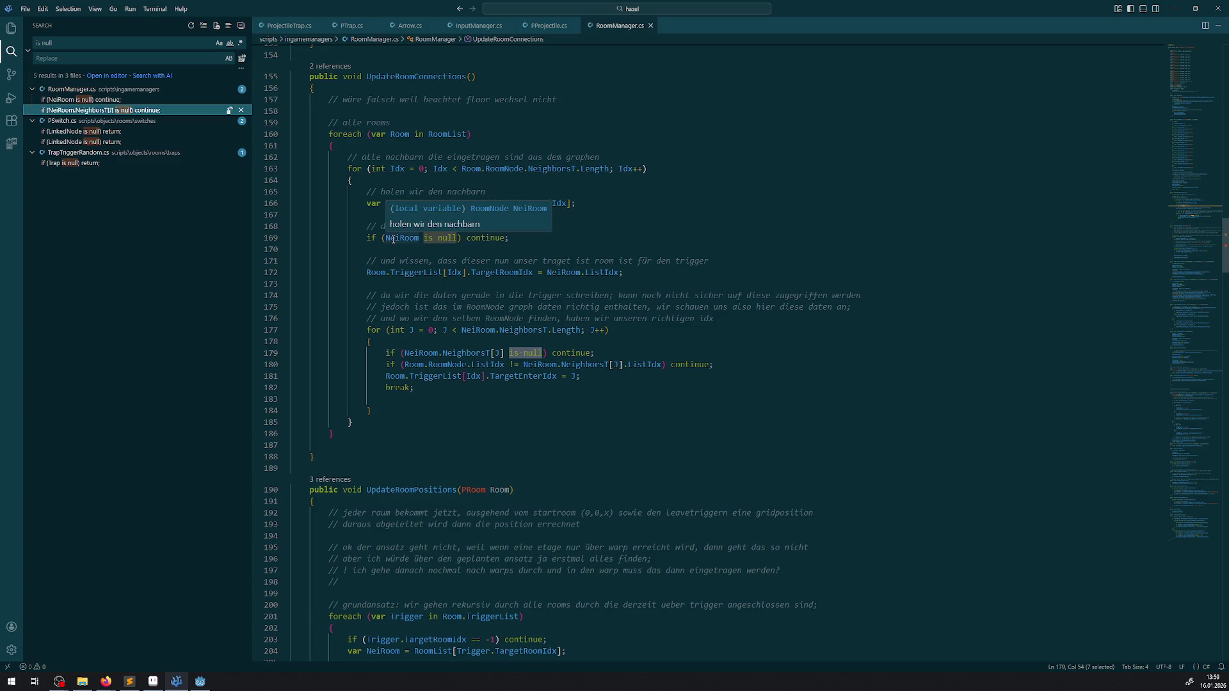
pyautogui.click(100, 132)
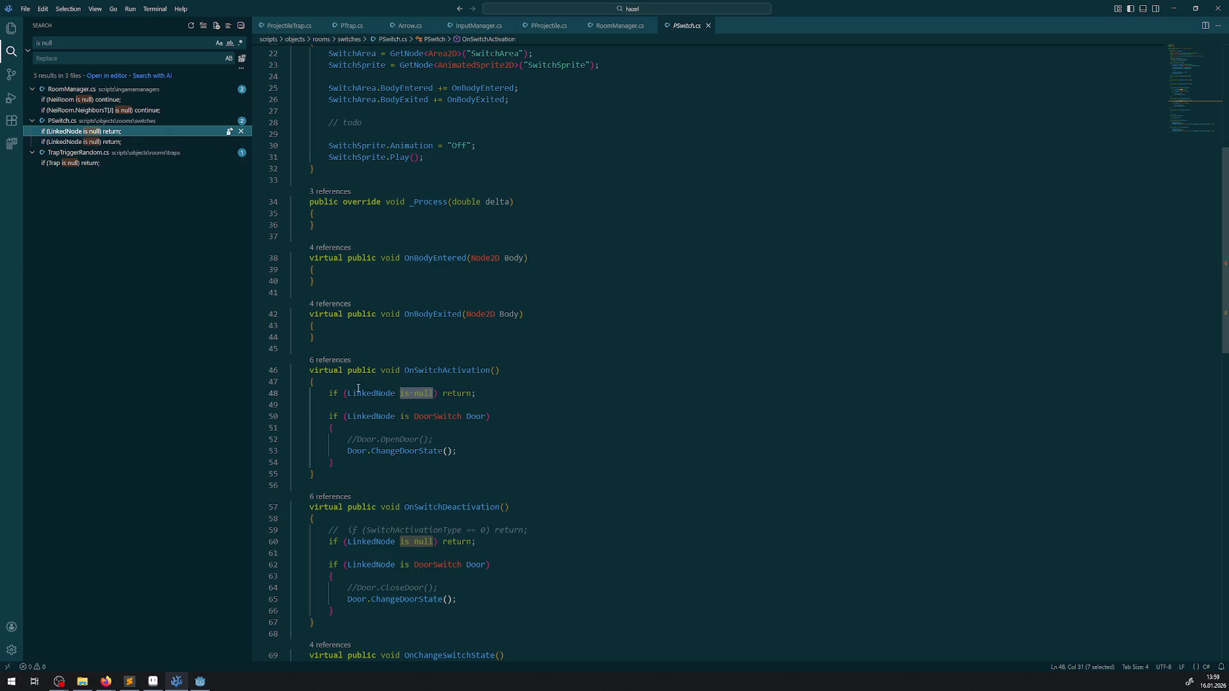
pyautogui.scroll(-2, 385, 394)
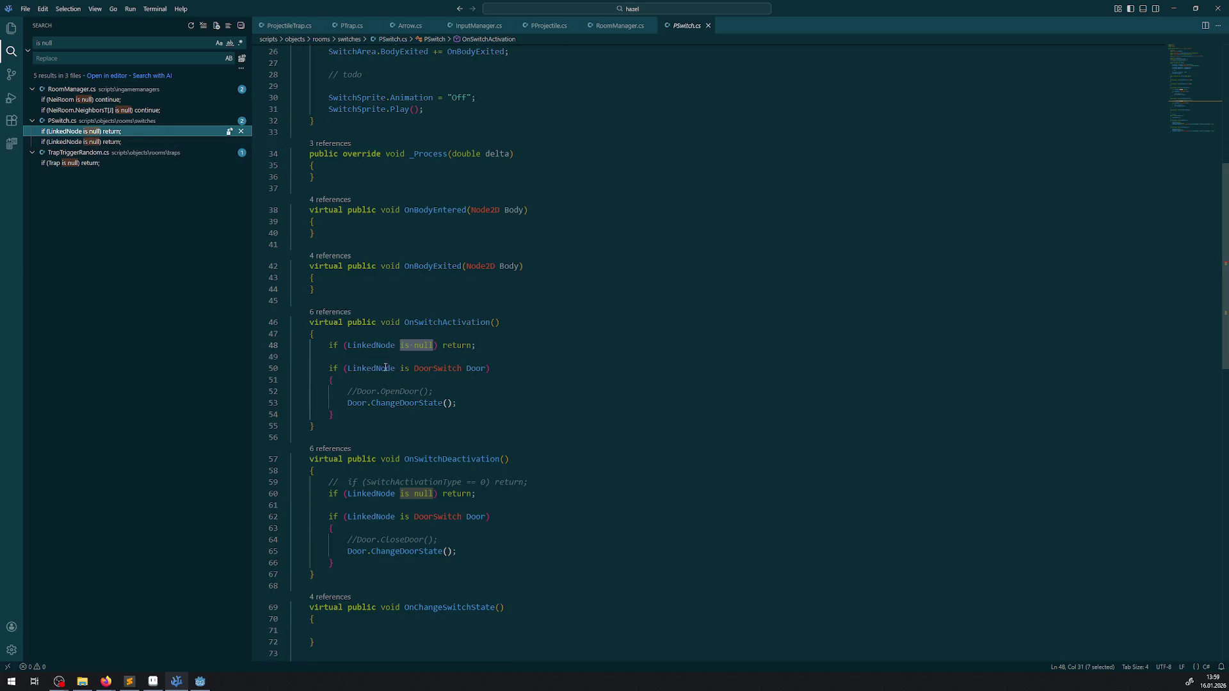
pyautogui.click(348, 346)
pyautogui.write('IsInstanceValid')
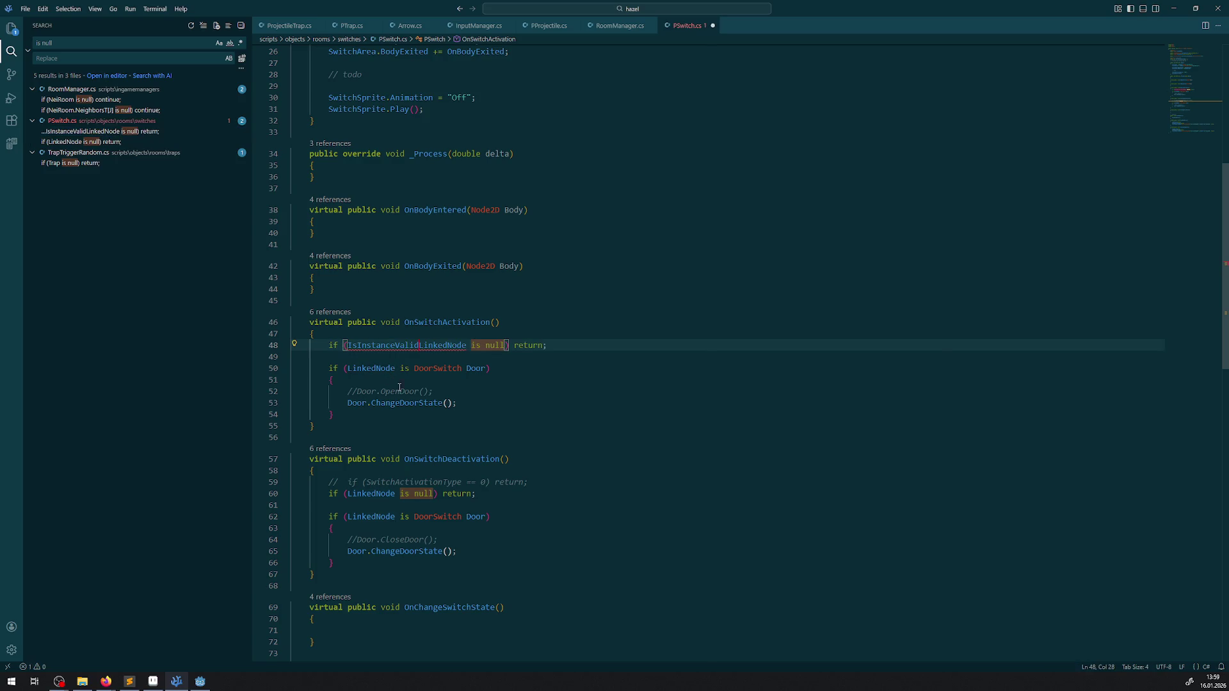
pyautogui.write('(')
pyautogui.click(473, 346)
pyautogui.write(')')
pyautogui.click(513, 346)
pyautogui.press('BackSpace')
pyautogui.press('BackSpace')
pyautogui.press('BackSpace')
pyautogui.press('BackSpace')
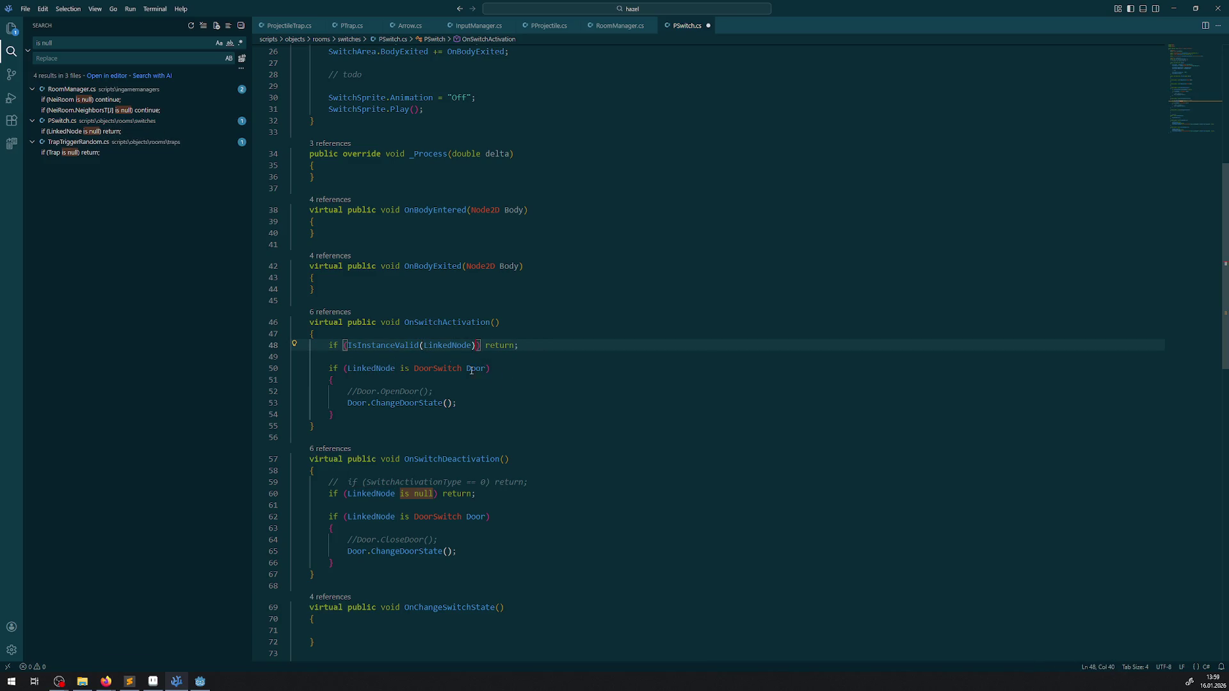
pyautogui.write('!')
pyautogui.moveTo(328, 346); pyautogui.dragTo(517, 347)
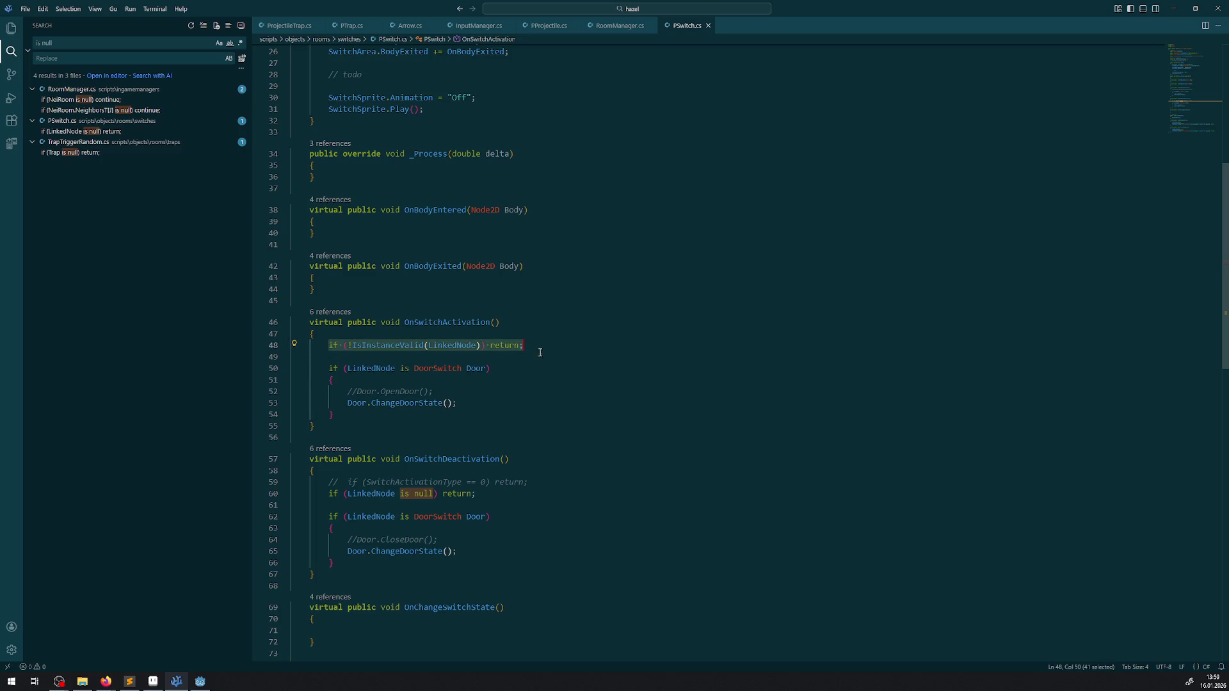
# - Replace line 60's LinkedNode is null check with the same !IsInstanceValid(LinkedNode) guard
pyautogui.scroll(-2, 490, 415)
pyautogui.moveTo(487, 421); pyautogui.dragTo(328, 421)
pyautogui.write('if (!IsInstanceValid(LinkedNode)) return;')
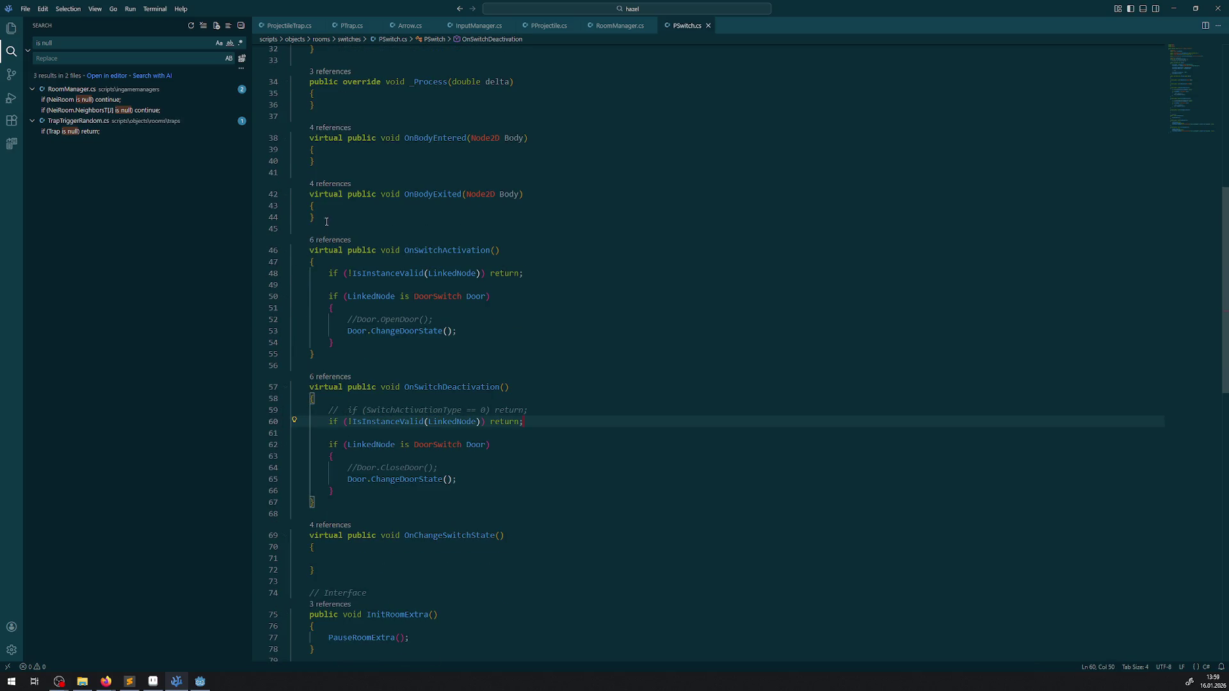
pyautogui.click(77, 133)
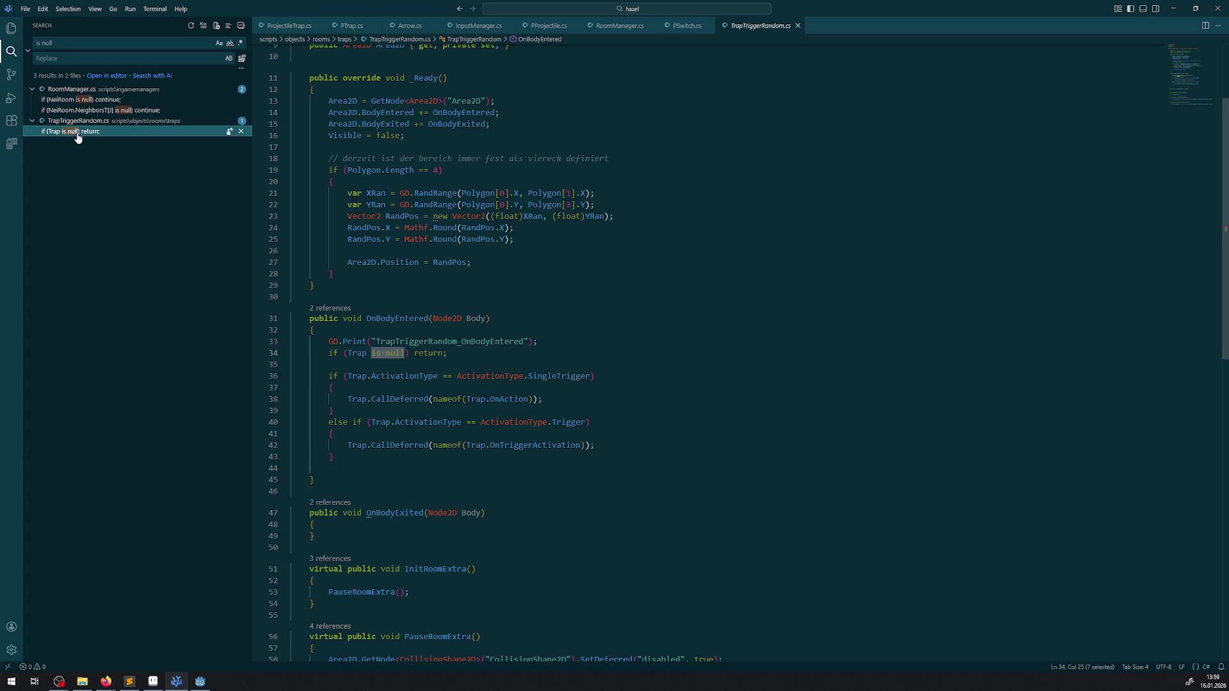
# - Replace 'if (Trap is null) return;' in TrapTriggerRandom.cs with if (!IsInstanceValid(Trap)) return;
pyautogui.click(475, 354)
pyautogui.press('Return')
pyautogui.write('if (!IsInstanceValid(LinkedNode)) return;')
pyautogui.doubleClick(356, 353)
pyautogui.hotkey('ctrl', 'c')
pyautogui.doubleClick(452, 362)
pyautogui.hotkey('ctrl', 'v')
pyautogui.moveTo(452, 357); pyautogui.dragTo(301, 353)
pyautogui.press('BackSpace')
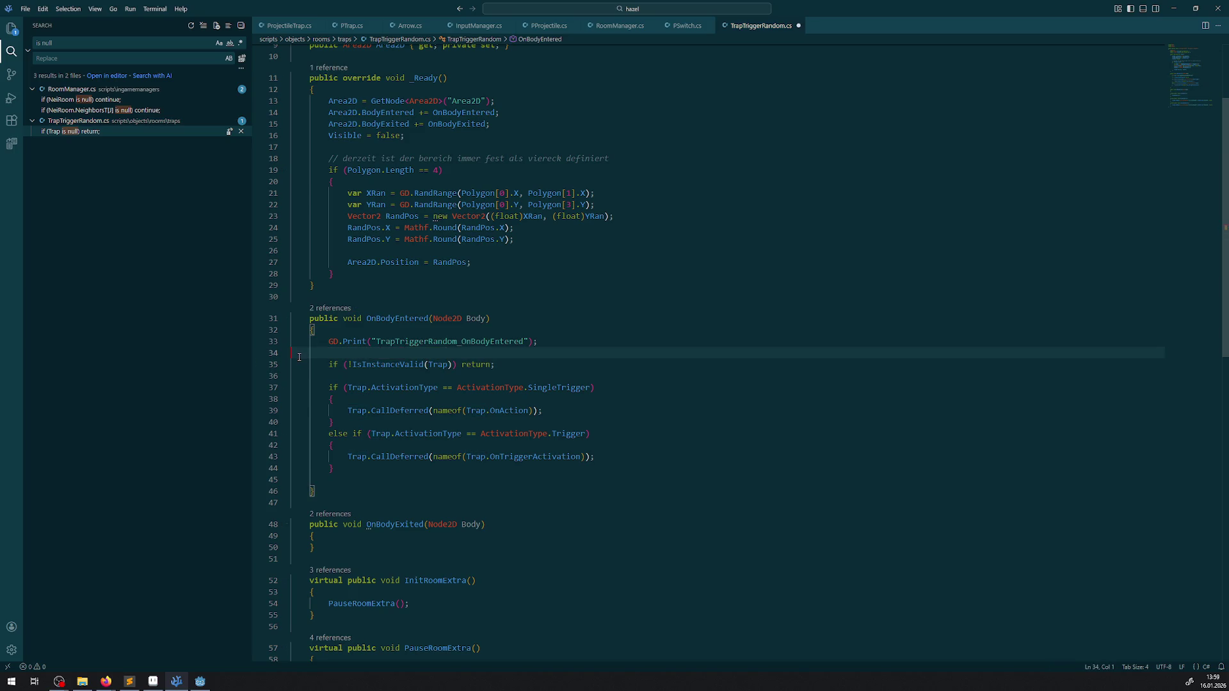
pyautogui.press('BackSpace')
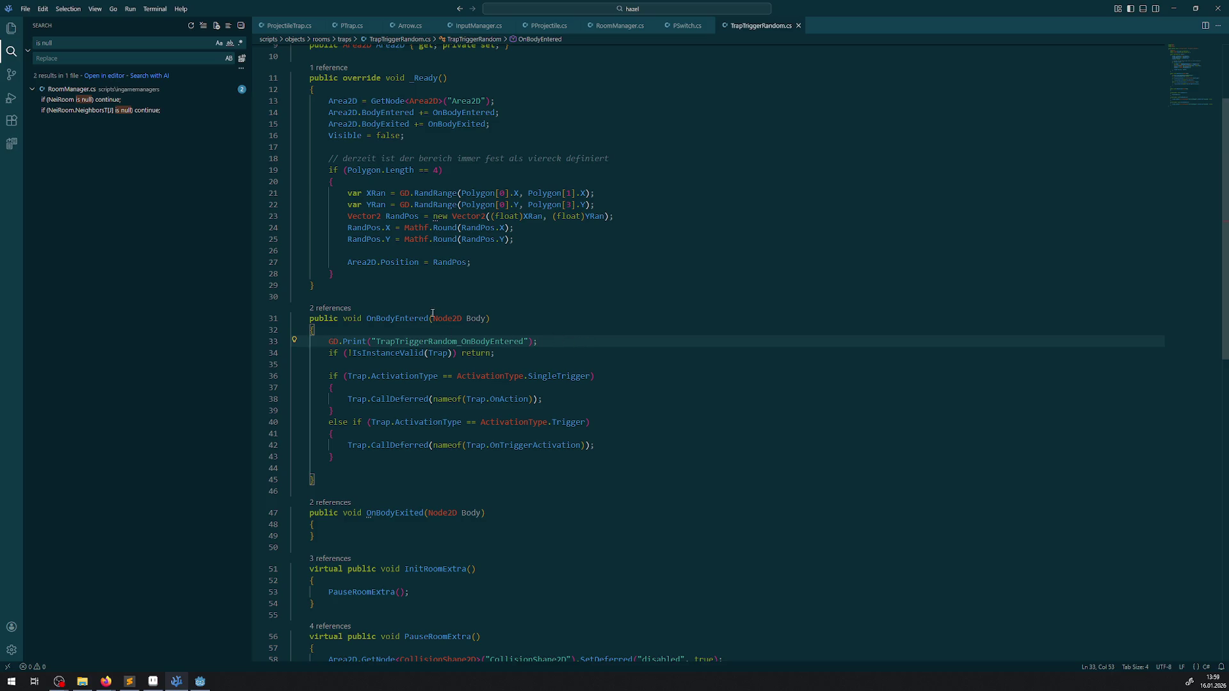
pyautogui.click(584, 279)
# - Launch the game from the editor and walk around the golden corridor collecting a gem
pyautogui.hotkey('alt', 'Tab')
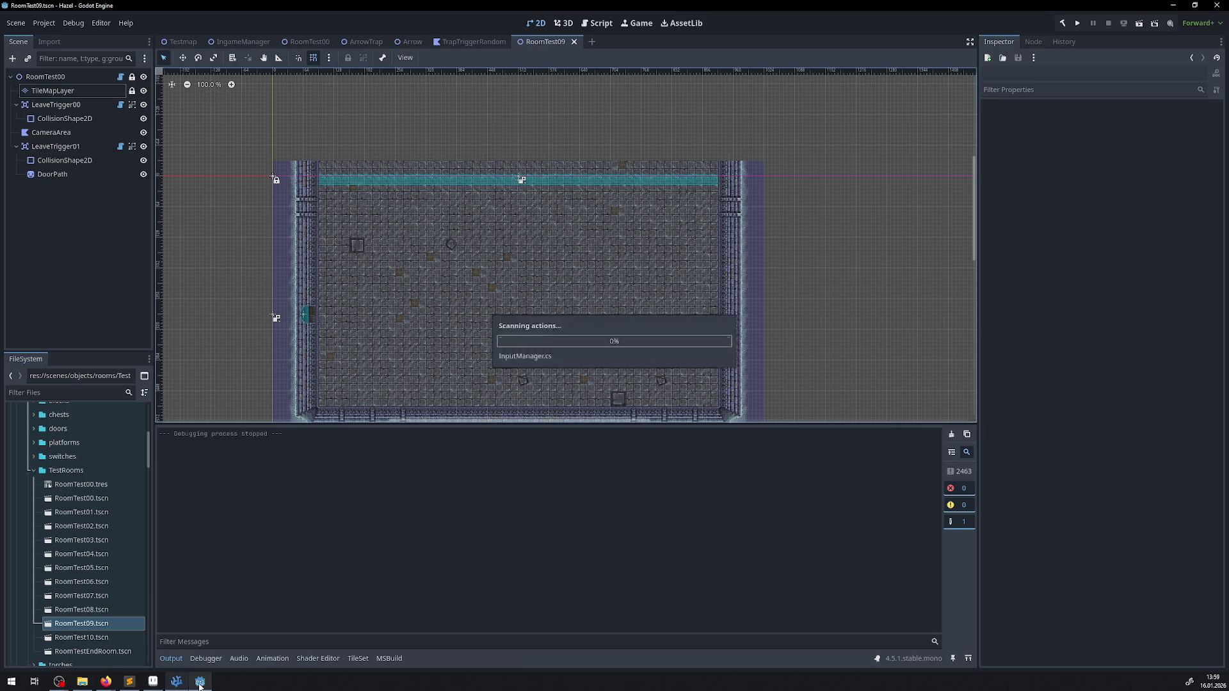
pyautogui.click(1078, 24)
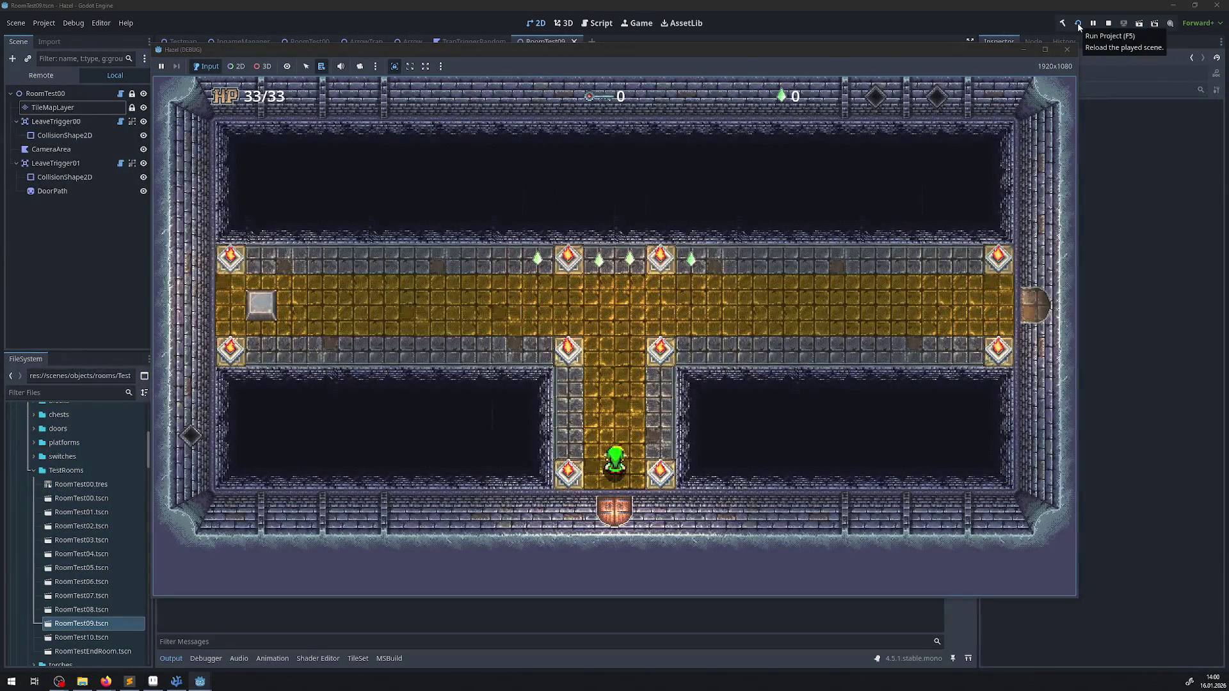
pyautogui.press('Up')
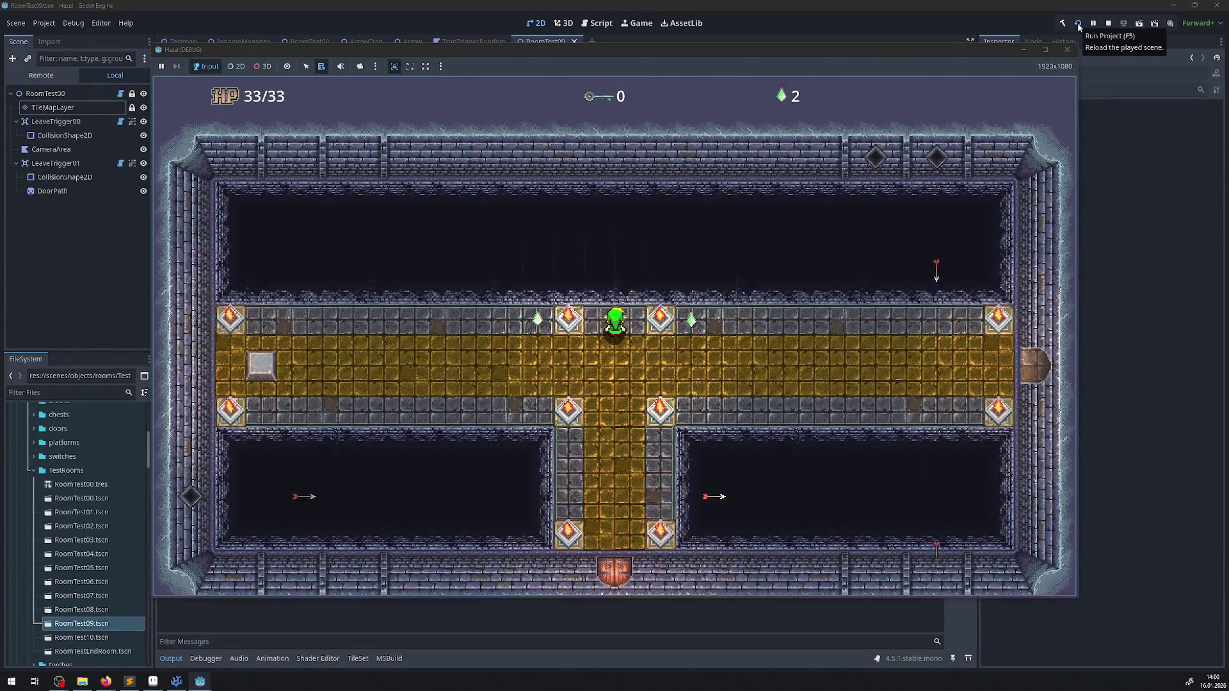
pyautogui.press('Left')
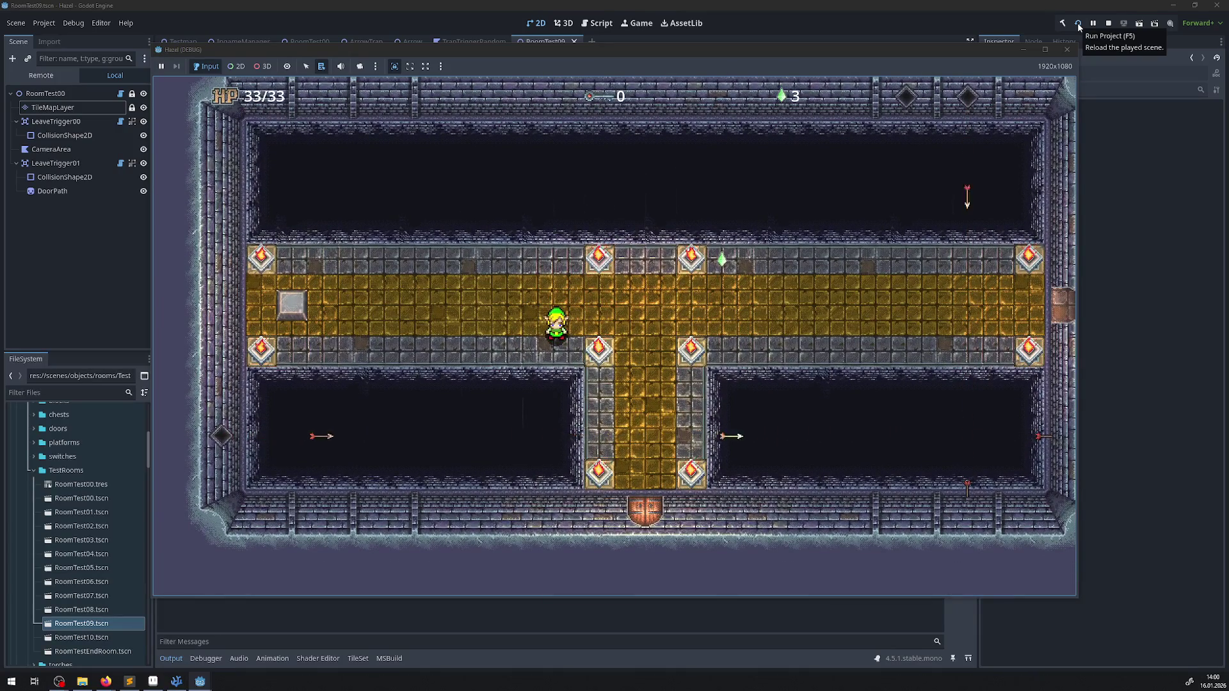
pyautogui.press('Right')
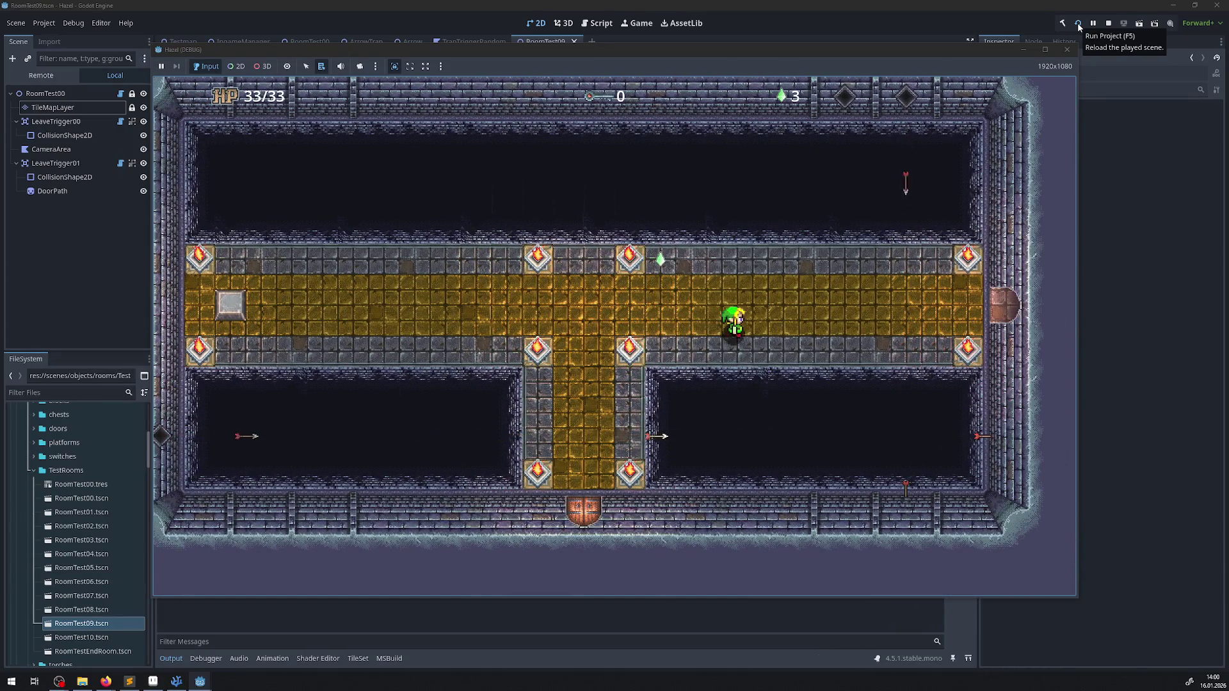
pyautogui.press('Left')
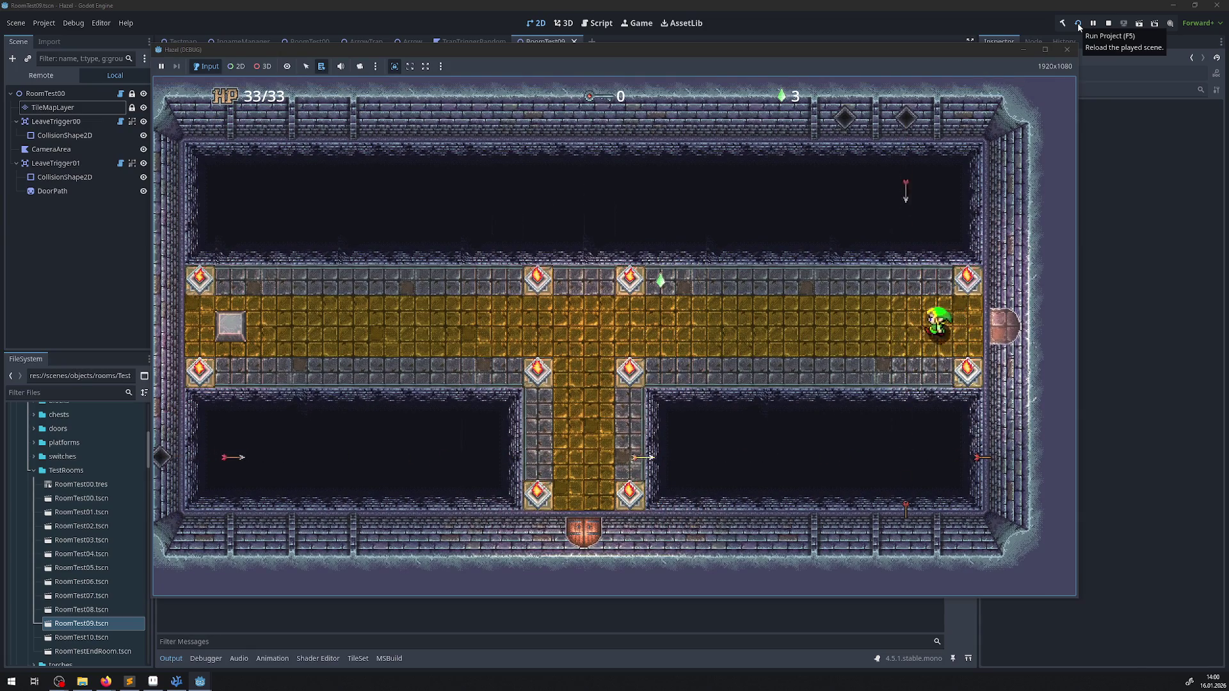
pyautogui.press('Up')
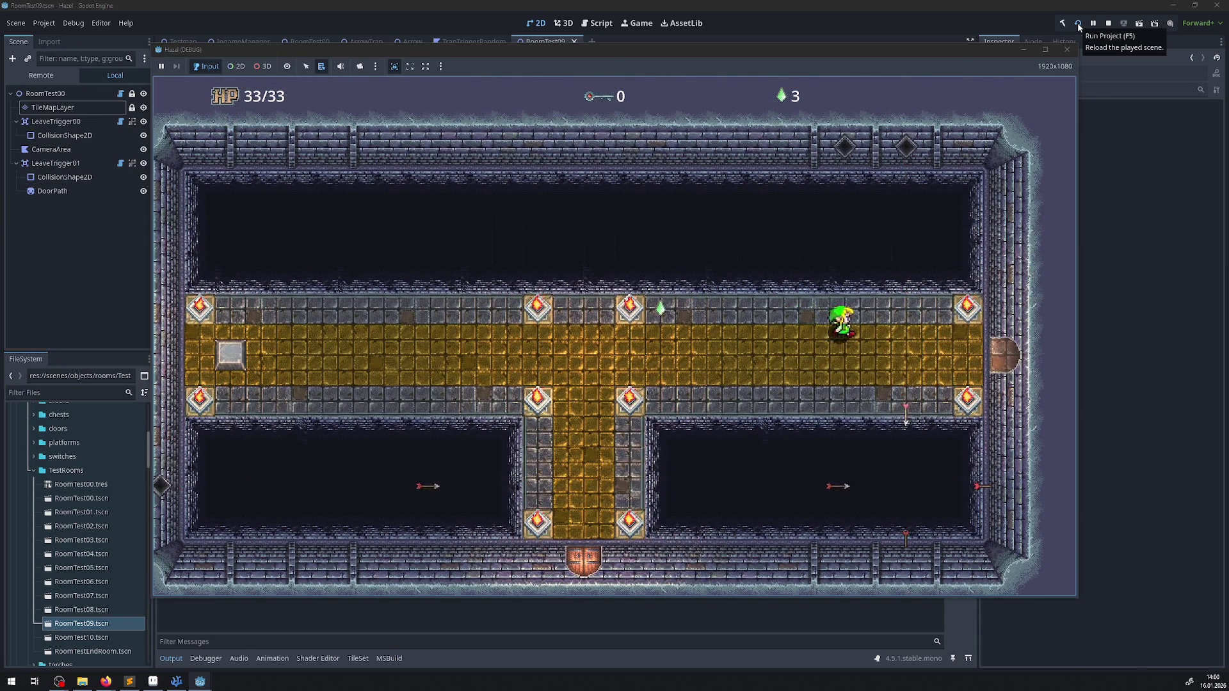
pyautogui.press('Right')
pyautogui.press('Down')
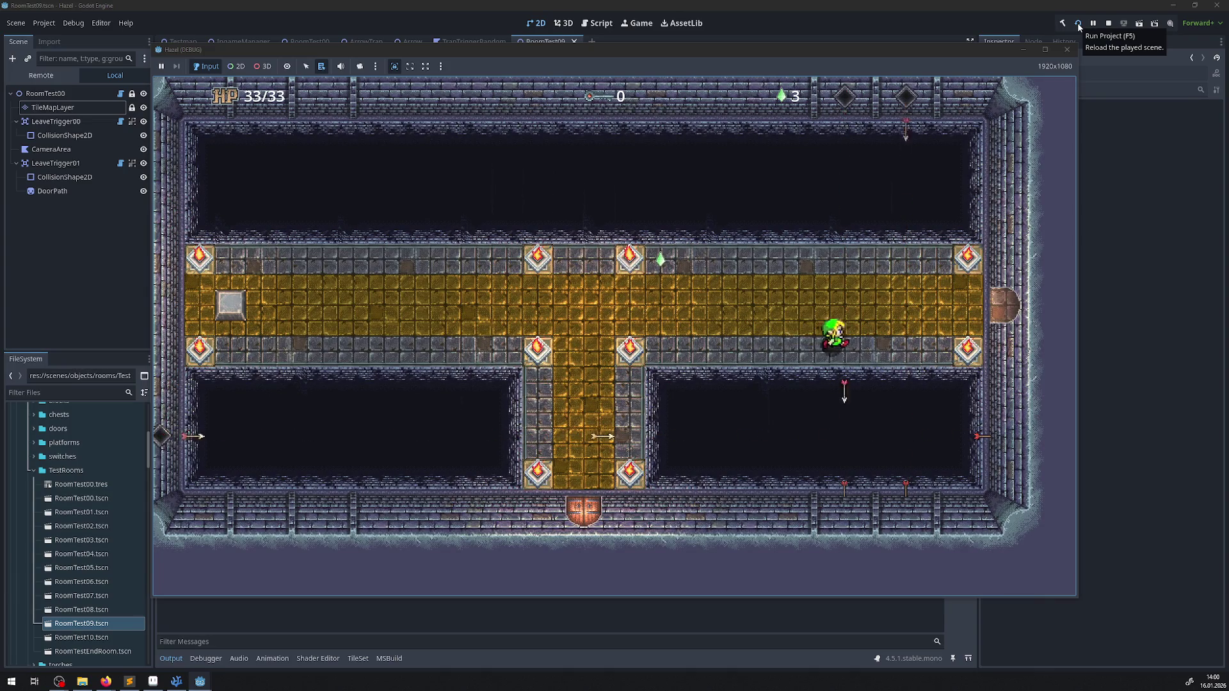
# - Walk through the east door, across the large room past the hourglass, and back west
pyautogui.press('Right')
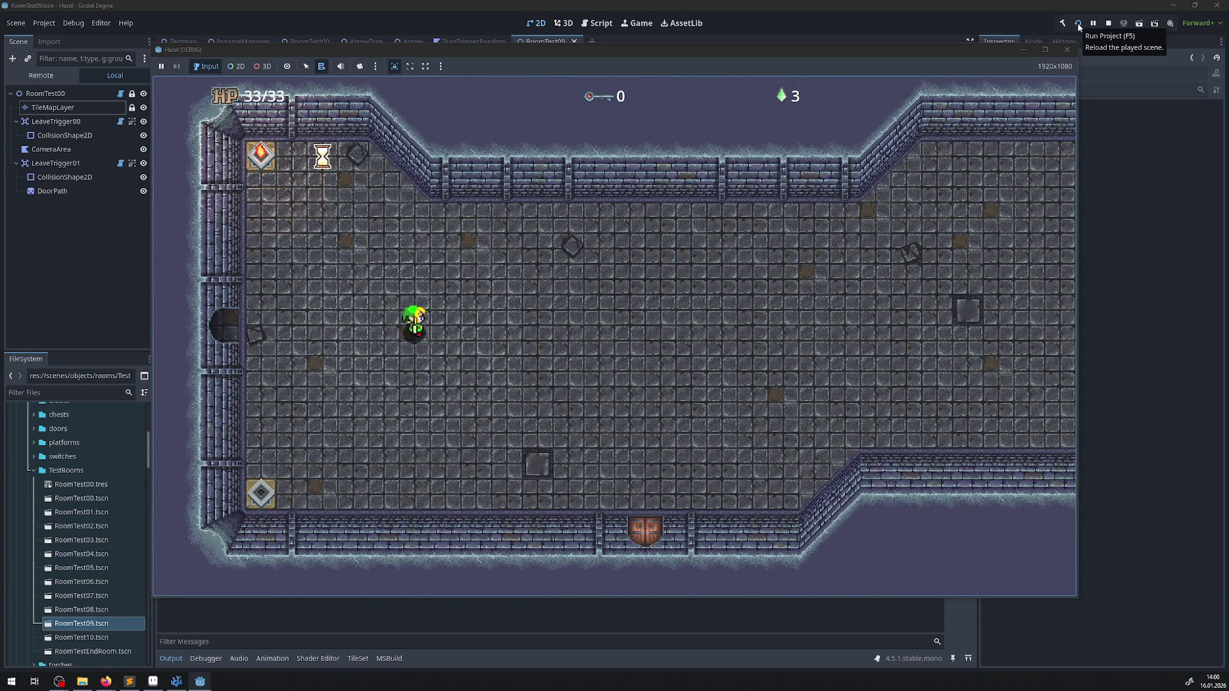
pyautogui.press('Right')
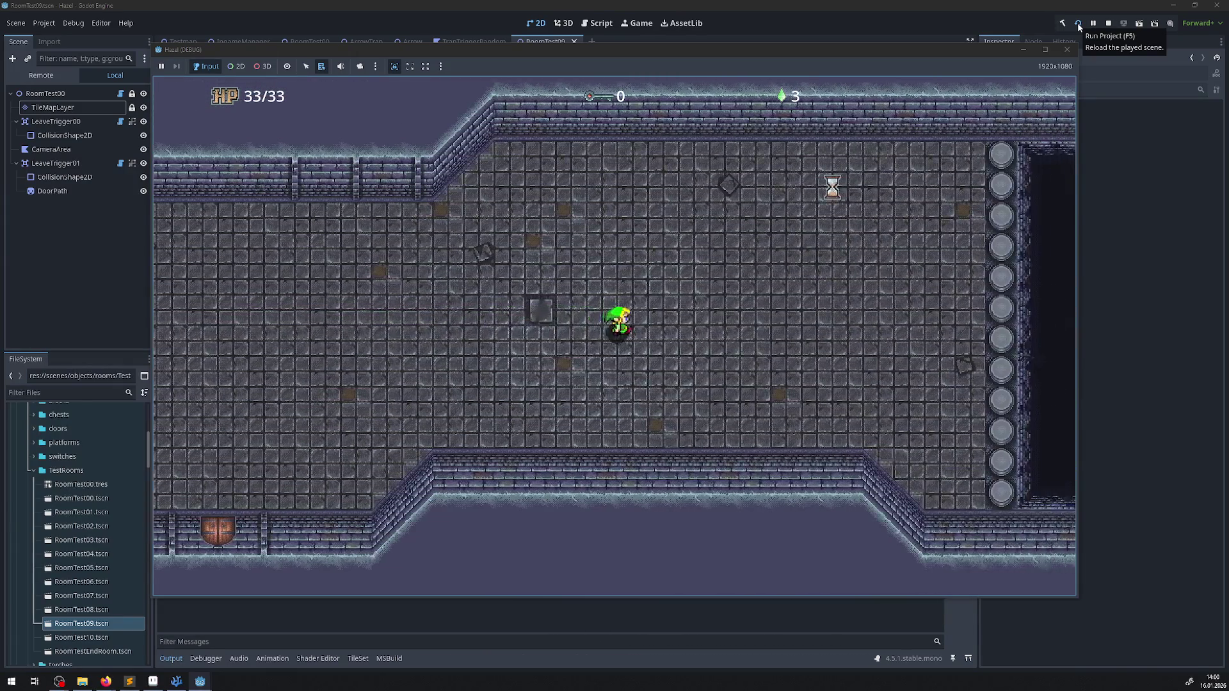
pyautogui.press('Up')
pyautogui.press('Left')
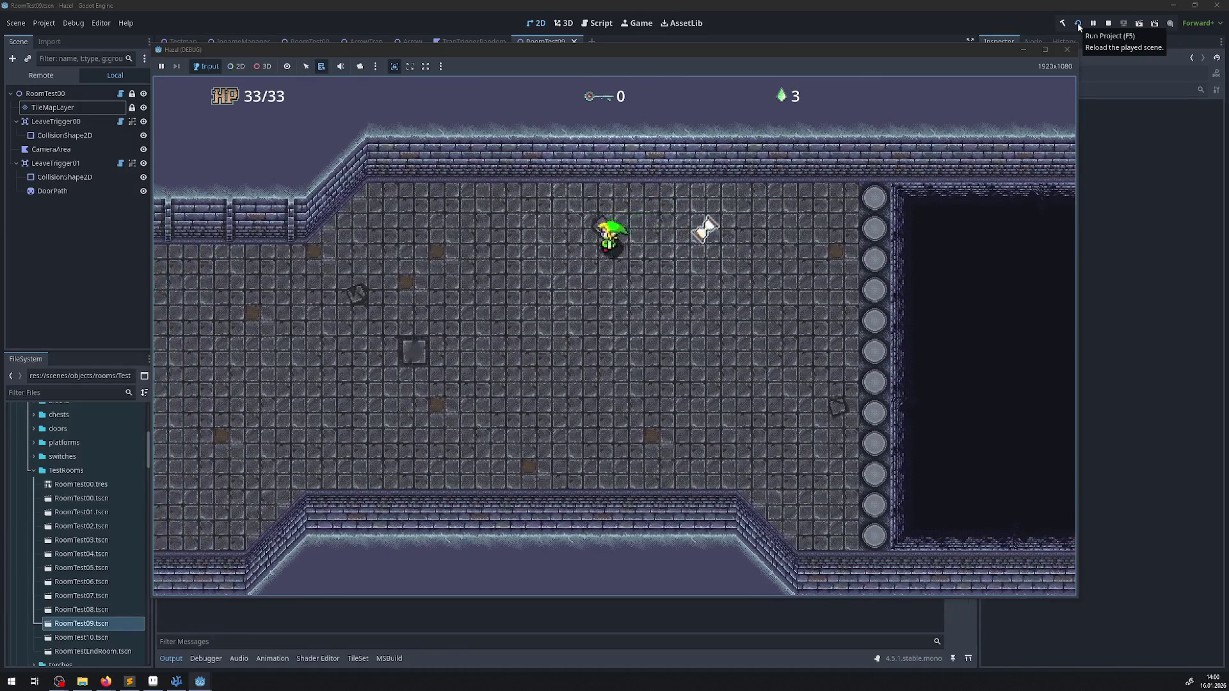
pyautogui.press('Down')
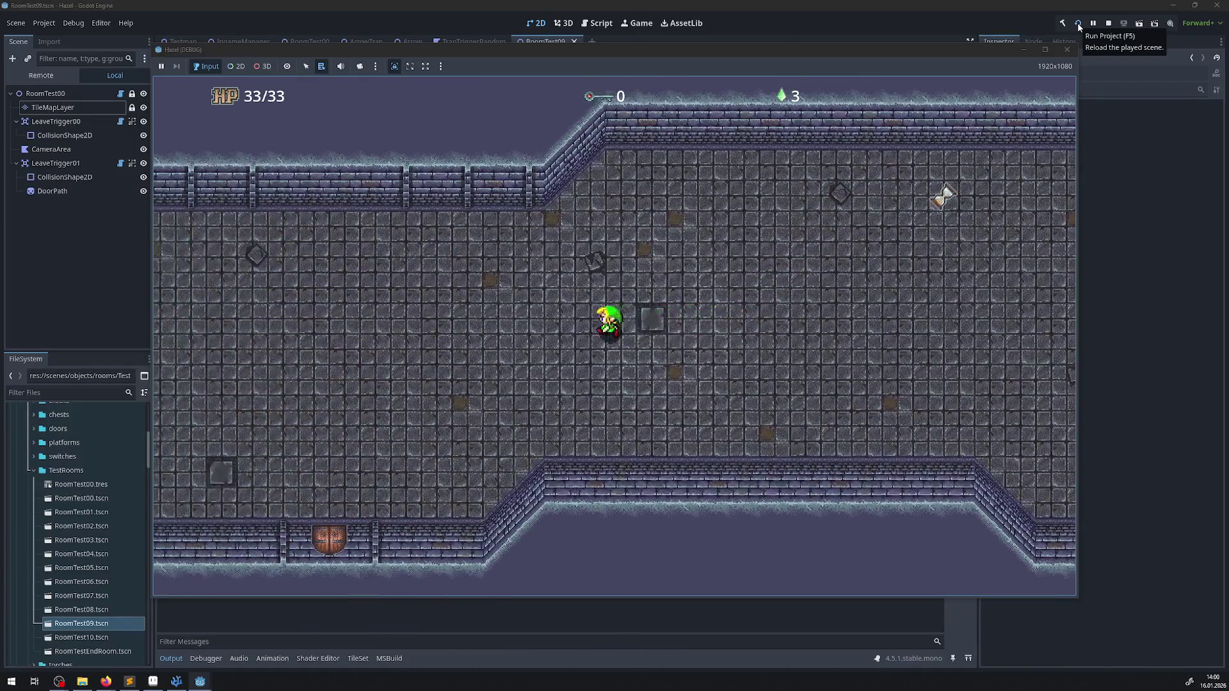
pyautogui.press('Left')
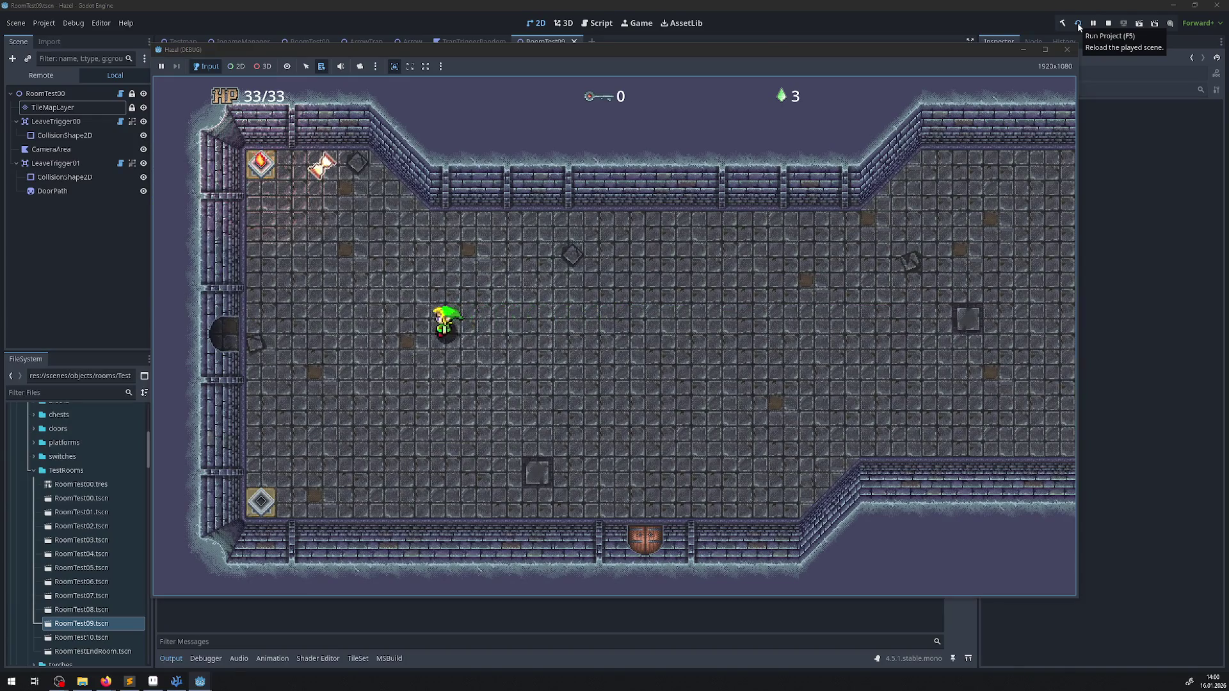
# - Return to the cross-shaped room and walk left along the golden corridor onto the grey block
pyautogui.press('Left')
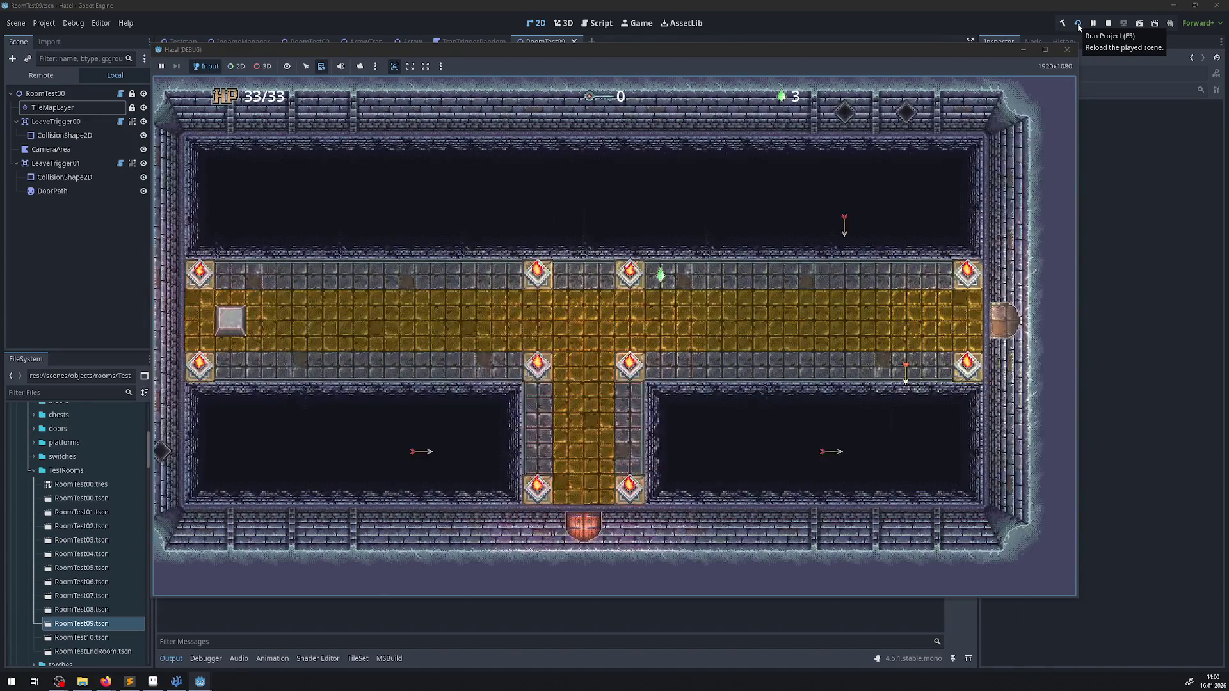
pyautogui.press('Left')
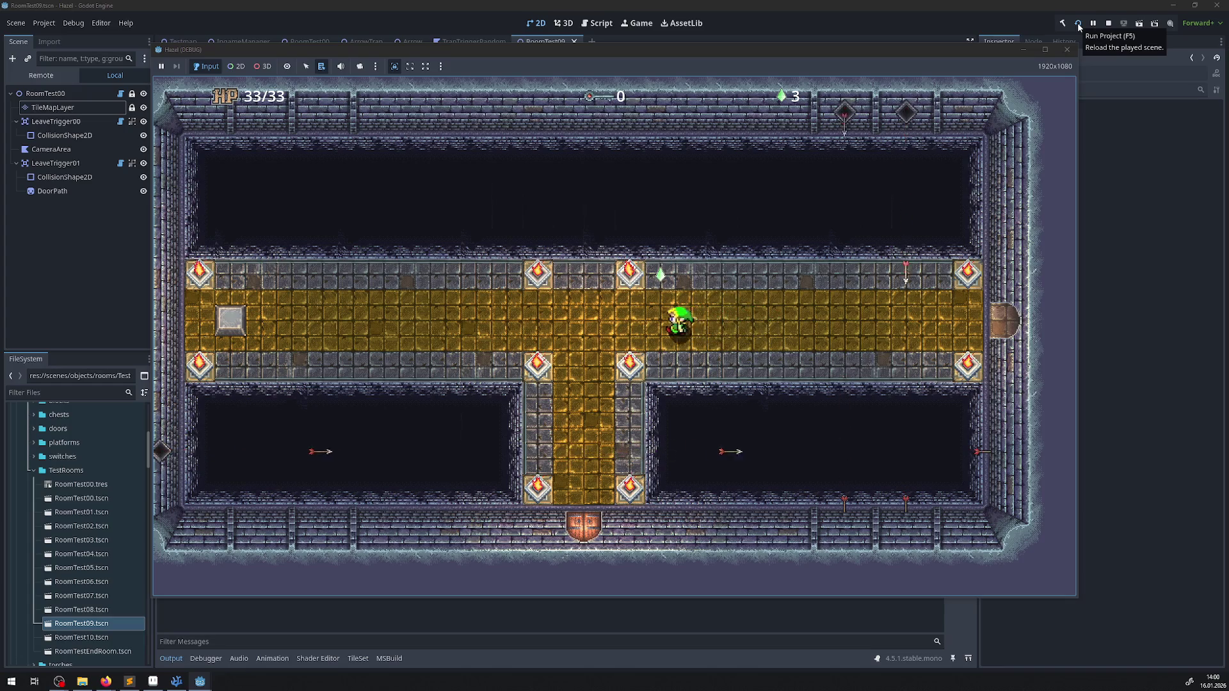
pyautogui.press('Left')
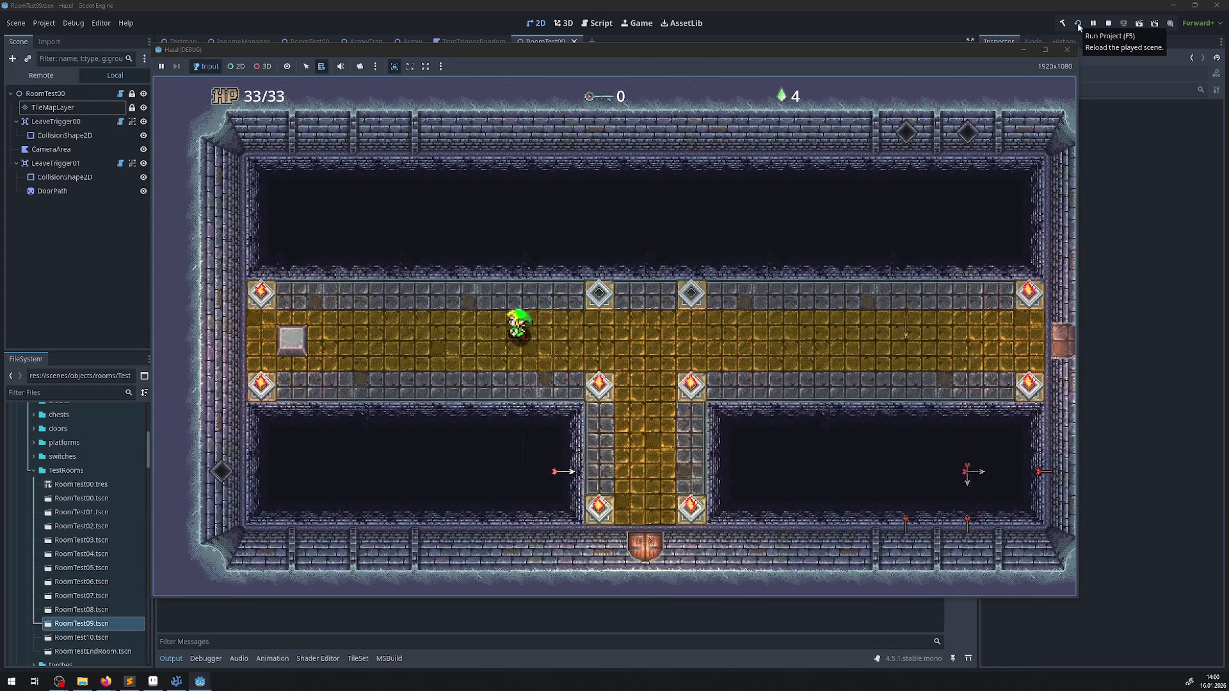
pyautogui.press('Left')
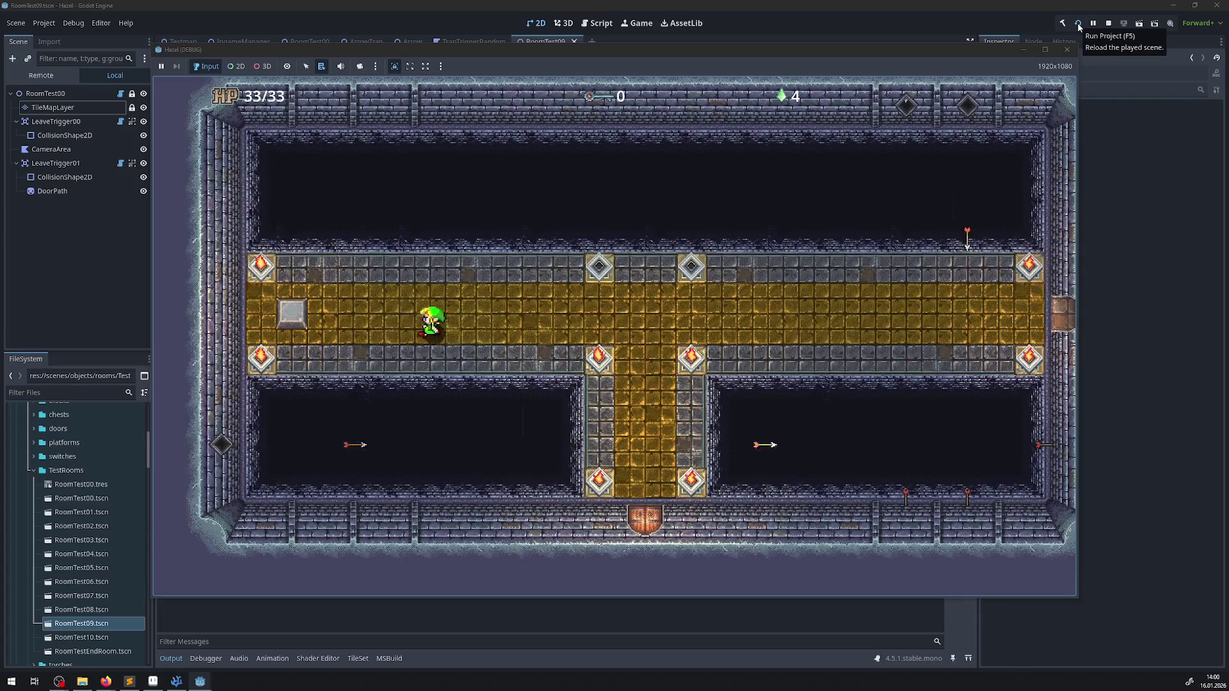
pyautogui.press('Left')
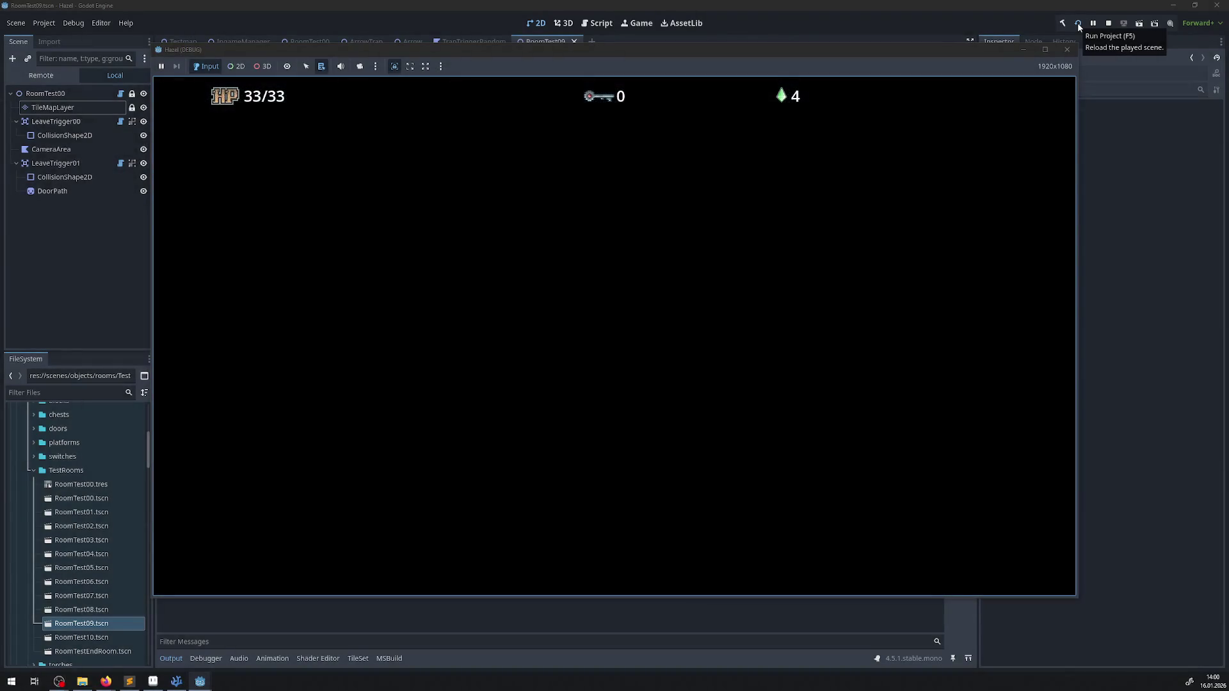
# - Go through the bottom door, up through the next room, and west into the chest room
pyautogui.press('Right')
pyautogui.press('Down')
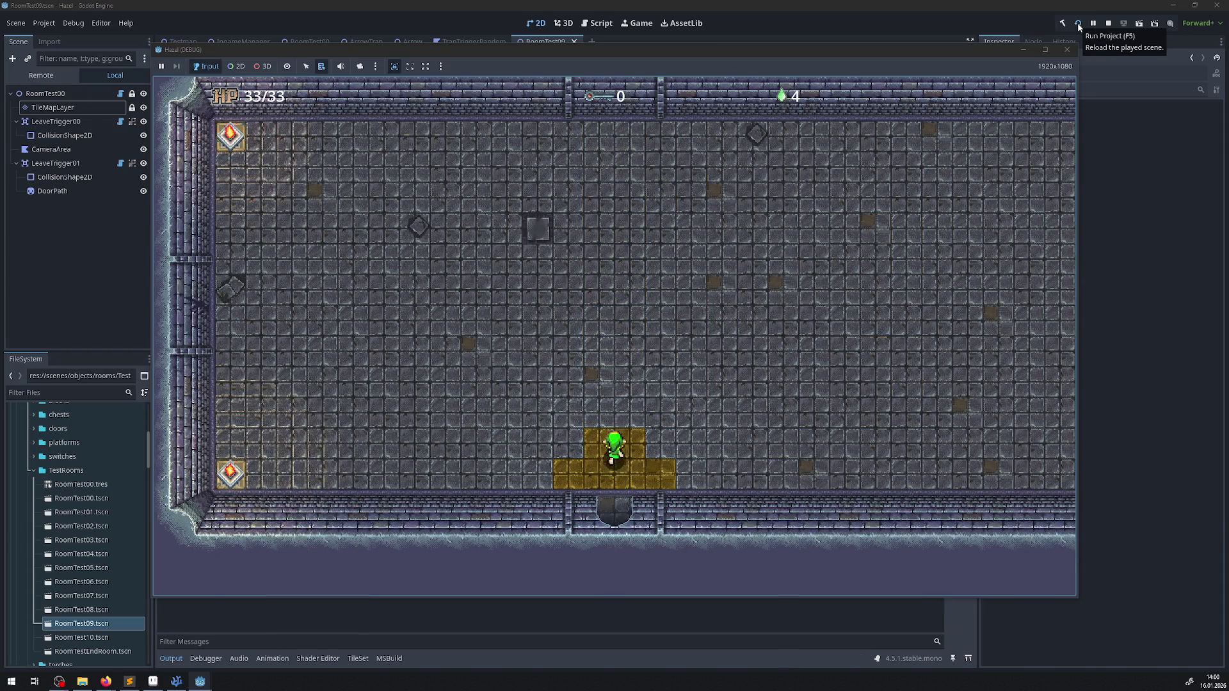
pyautogui.press('Up')
pyautogui.press('Left')
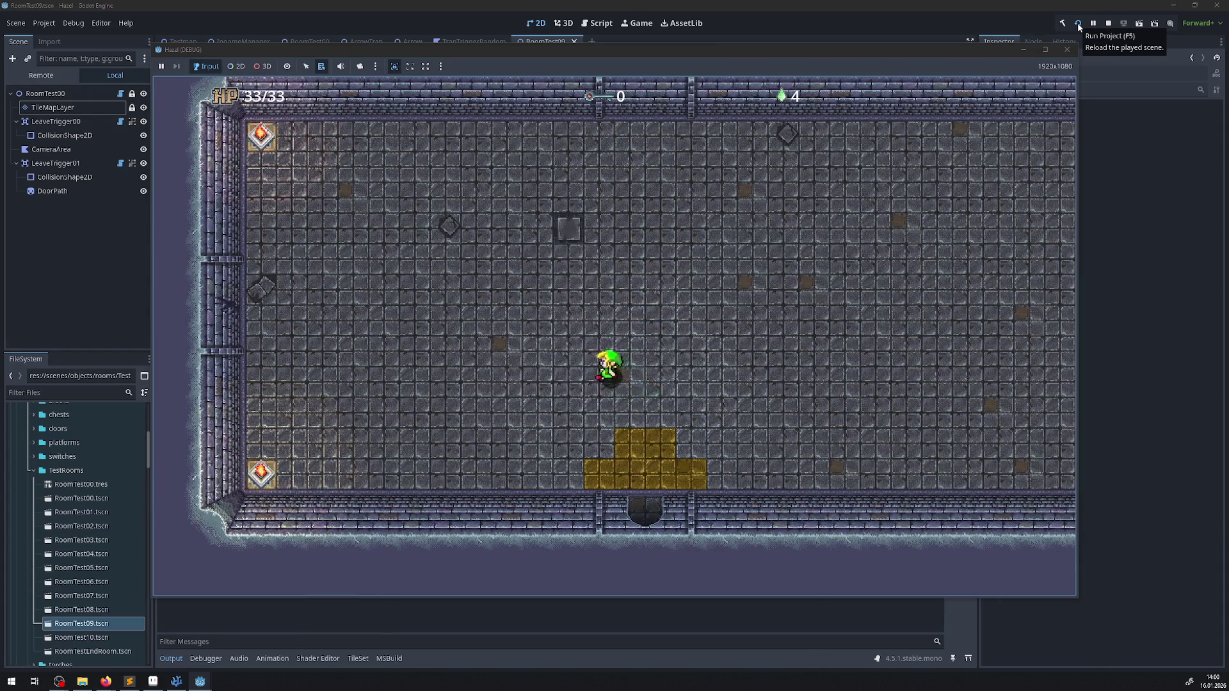
pyautogui.press('Left')
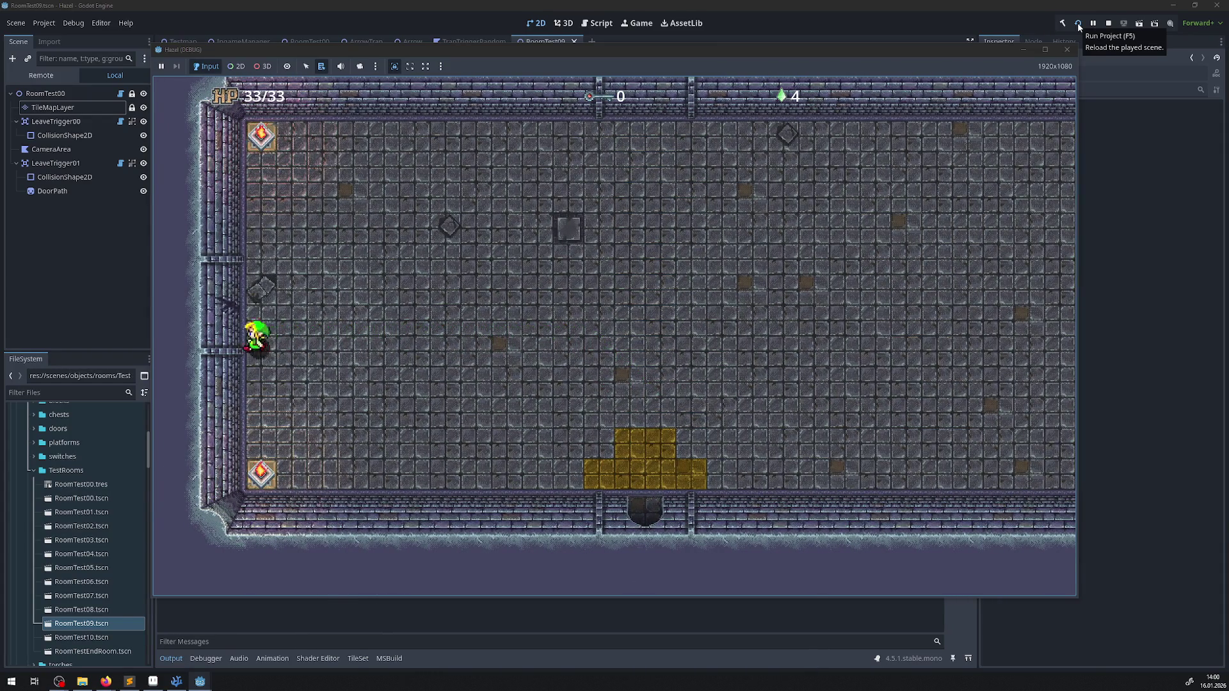
pyautogui.press('Left')
pyautogui.press('Down')
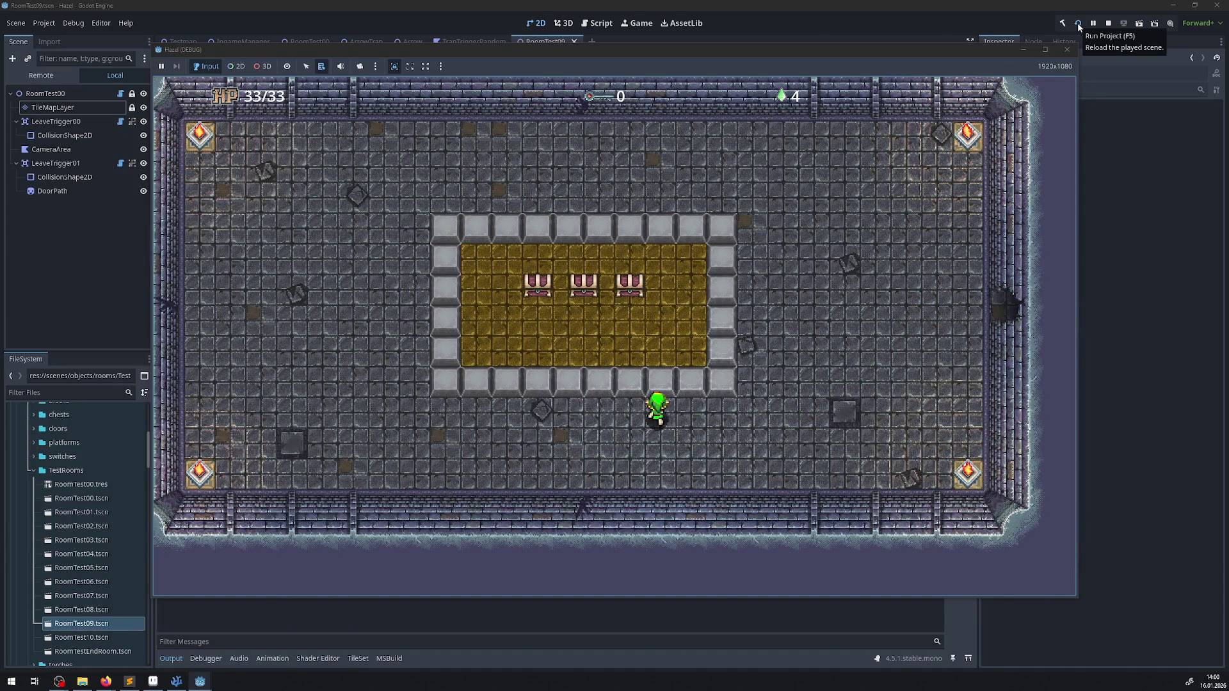
# - Walk up into the gold area to open the chests, then leave by the bottom exit
pyautogui.press('Left')
pyautogui.press('Up')
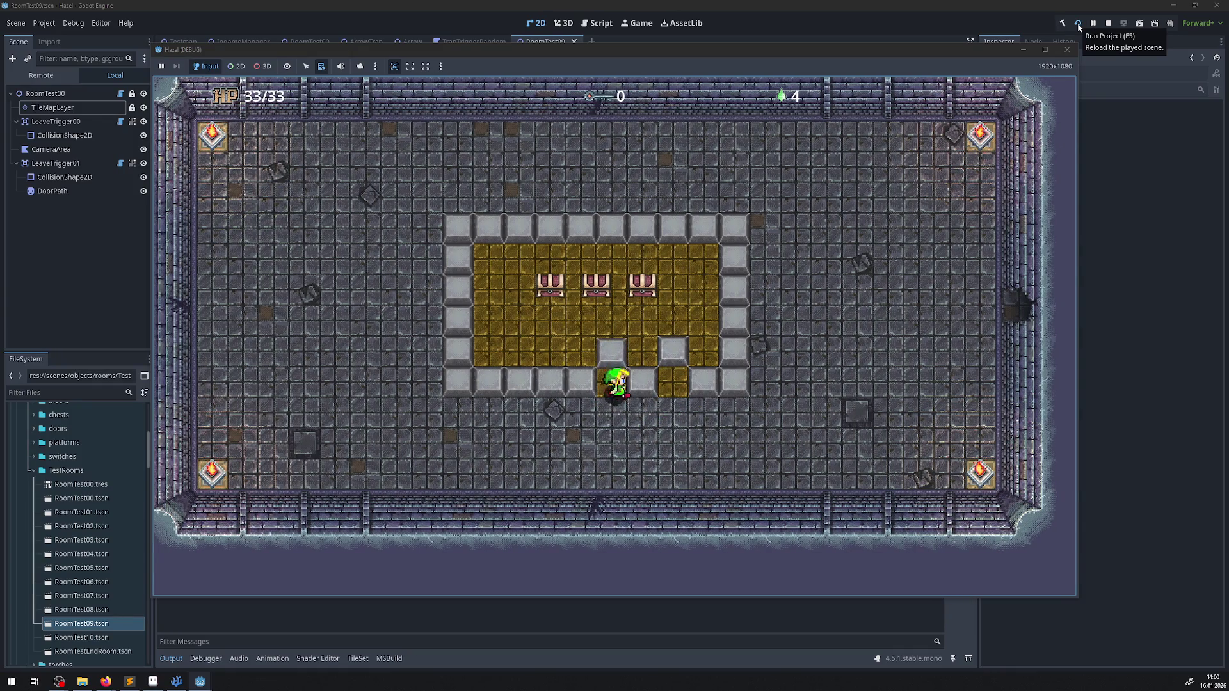
pyautogui.press('Up')
pyautogui.press('Left')
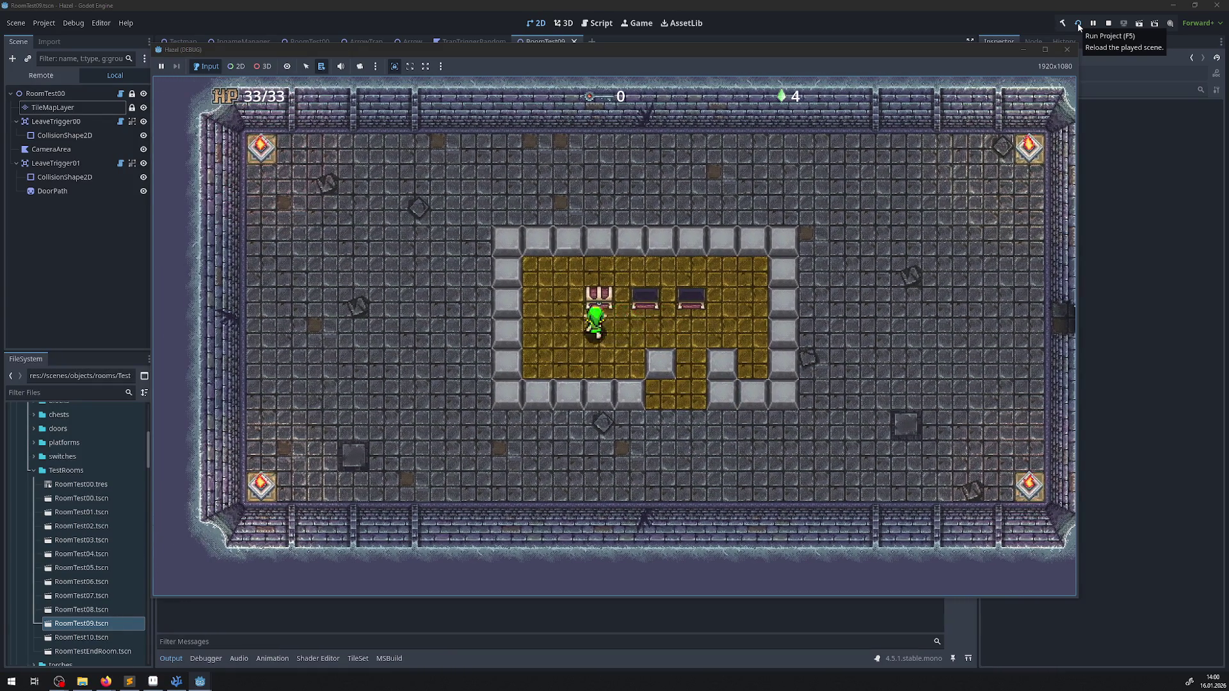
pyautogui.press('Down')
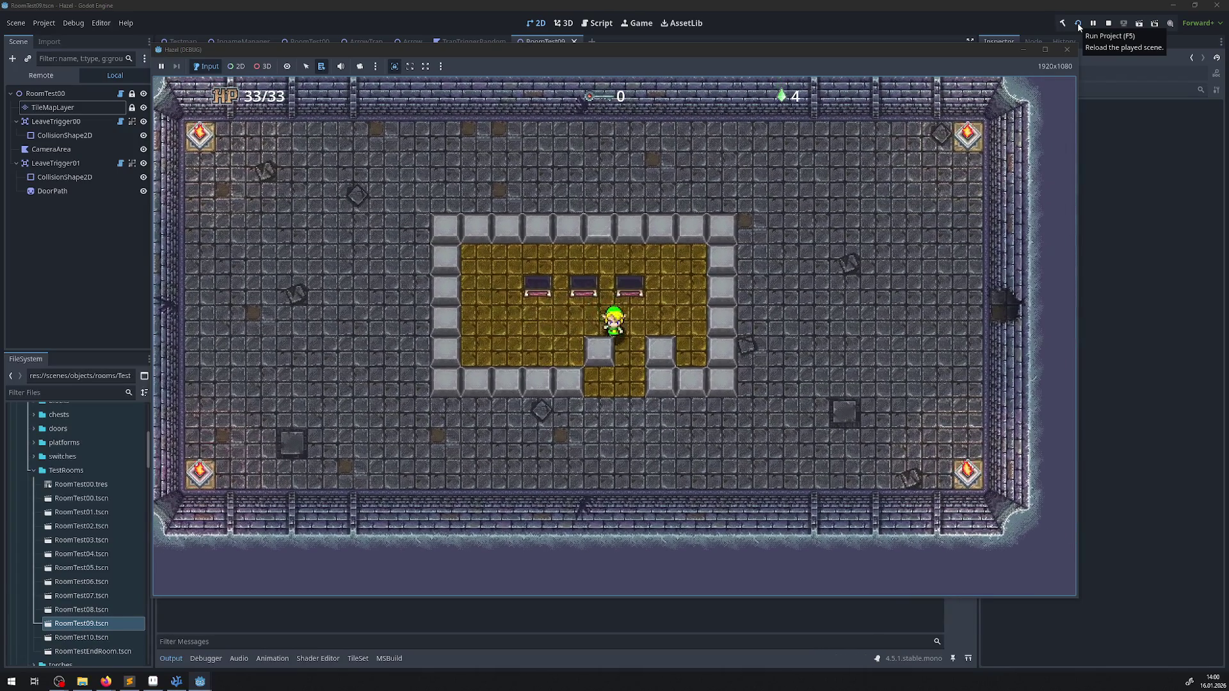
pyautogui.press('Down')
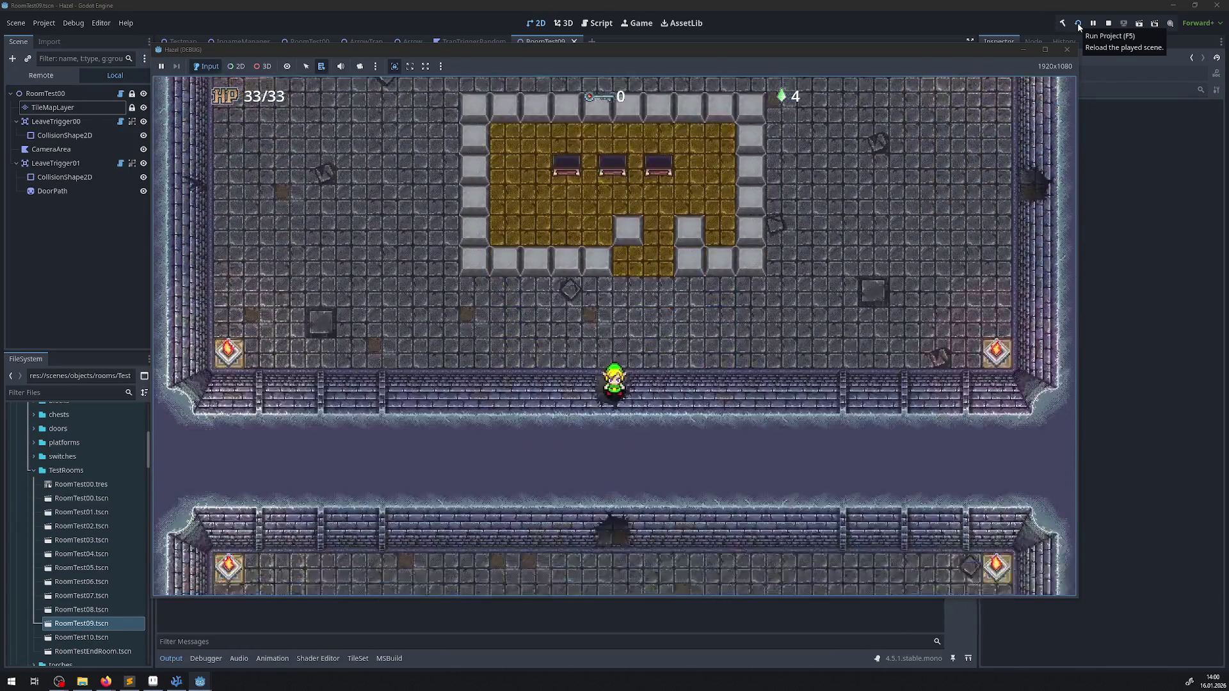
# - Cross the next room onto the yellow tiles, then head back up-left through its west door
pyautogui.press('Down')
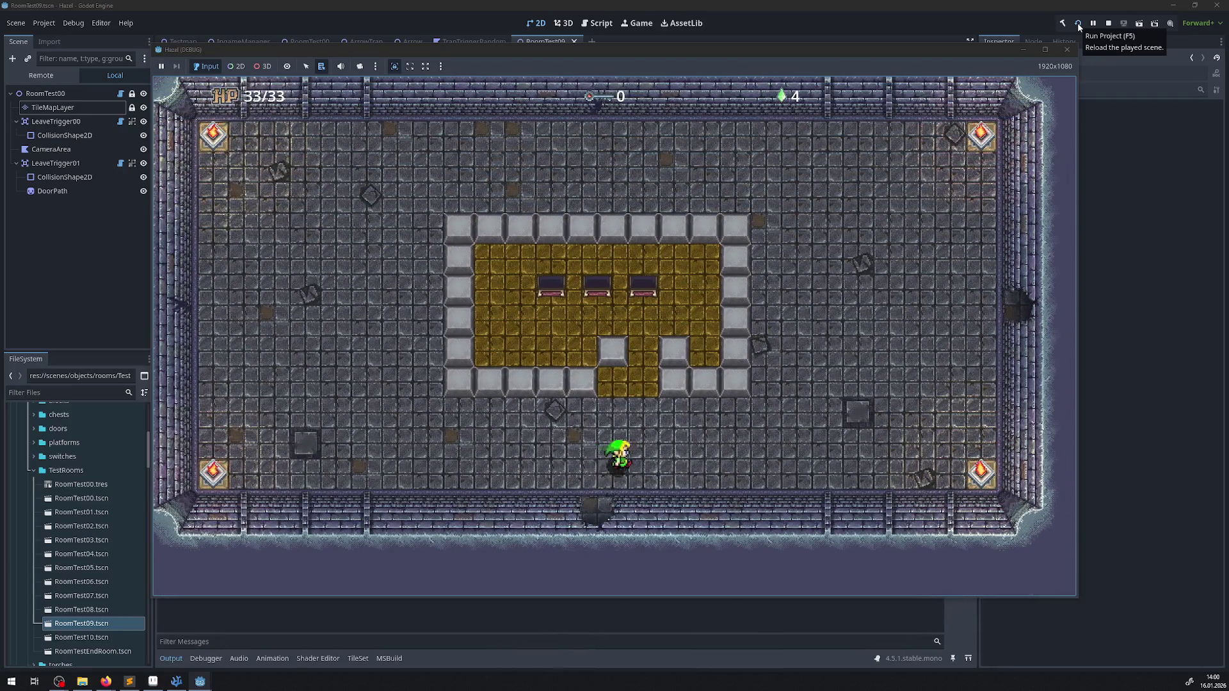
pyautogui.press('Right')
pyautogui.press('Right')
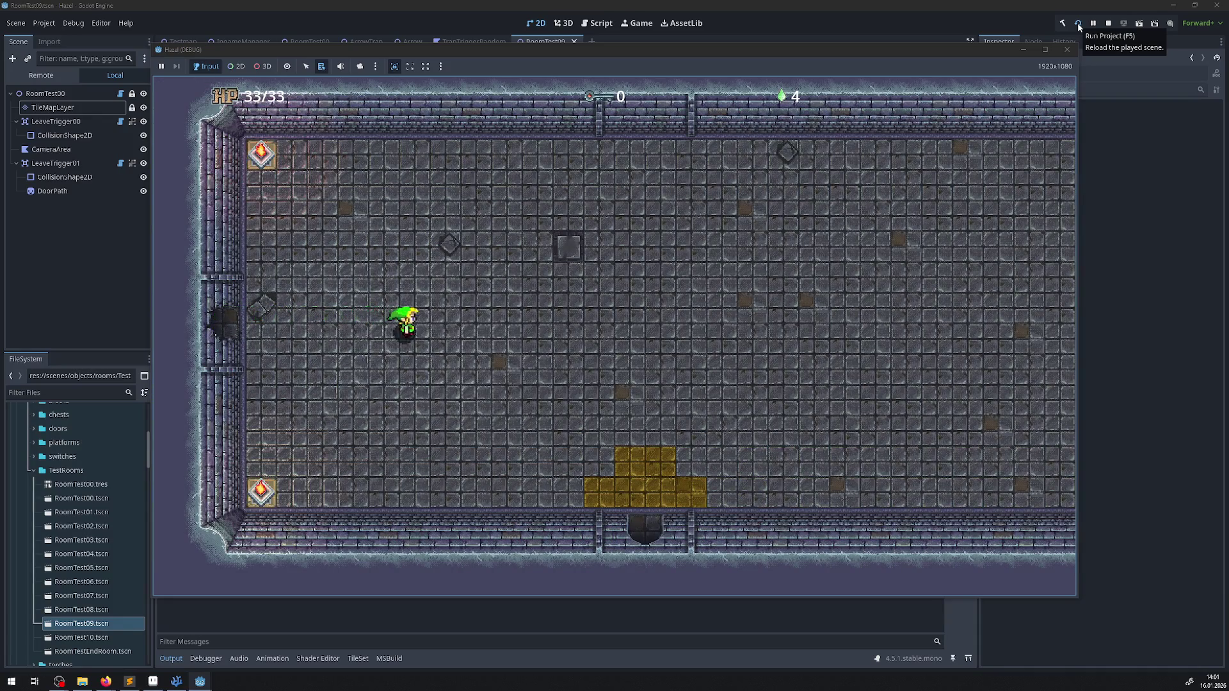
pyautogui.press('Right')
pyautogui.press('Down')
pyautogui.press('Right')
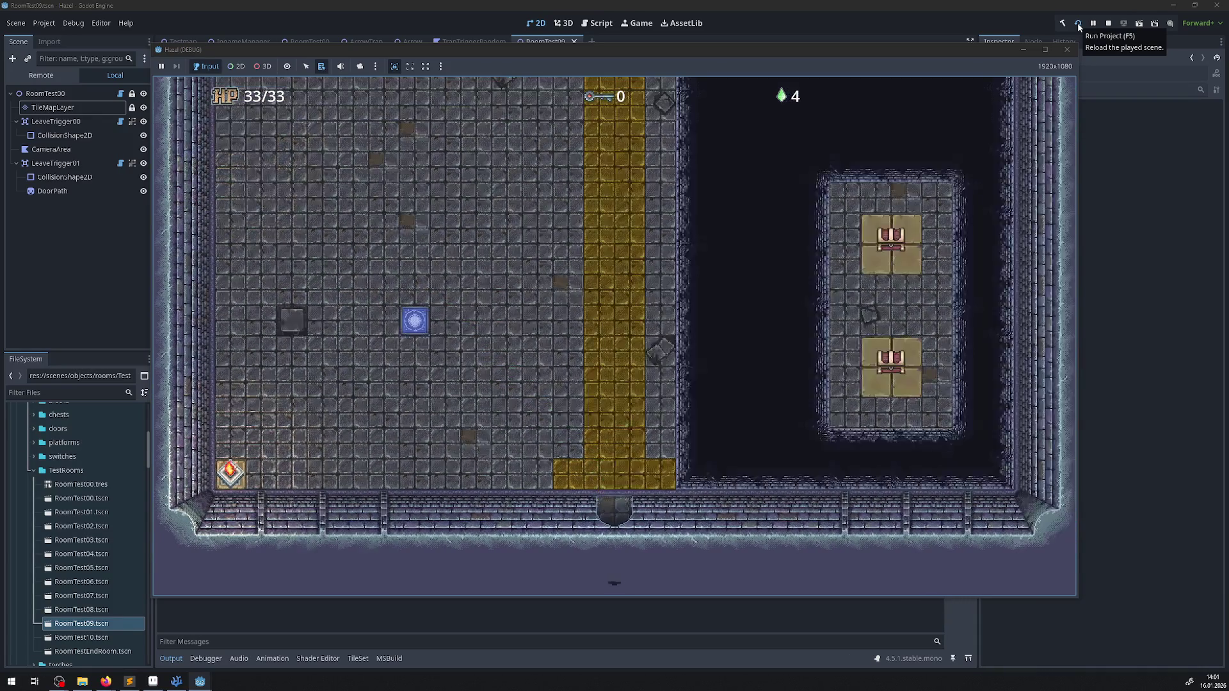
pyautogui.press('Up')
pyautogui.press('Left')
pyautogui.press('Up')
pyautogui.press('Left')
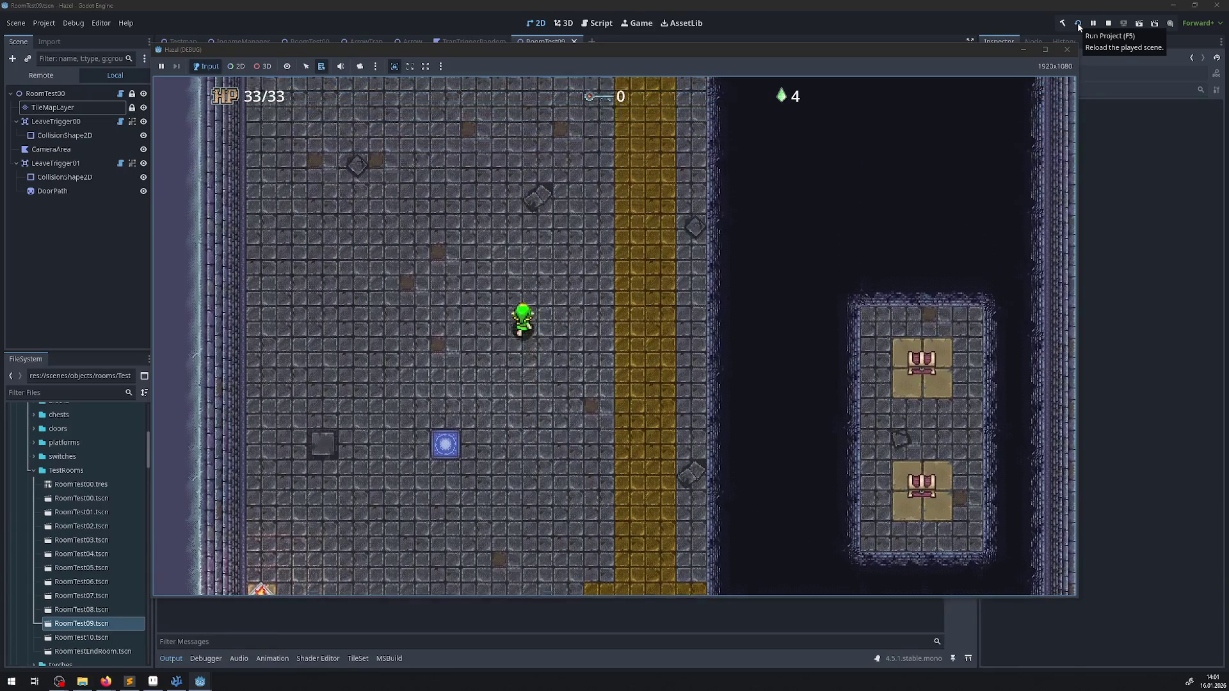
pyautogui.press('Up')
pyautogui.press('Left')
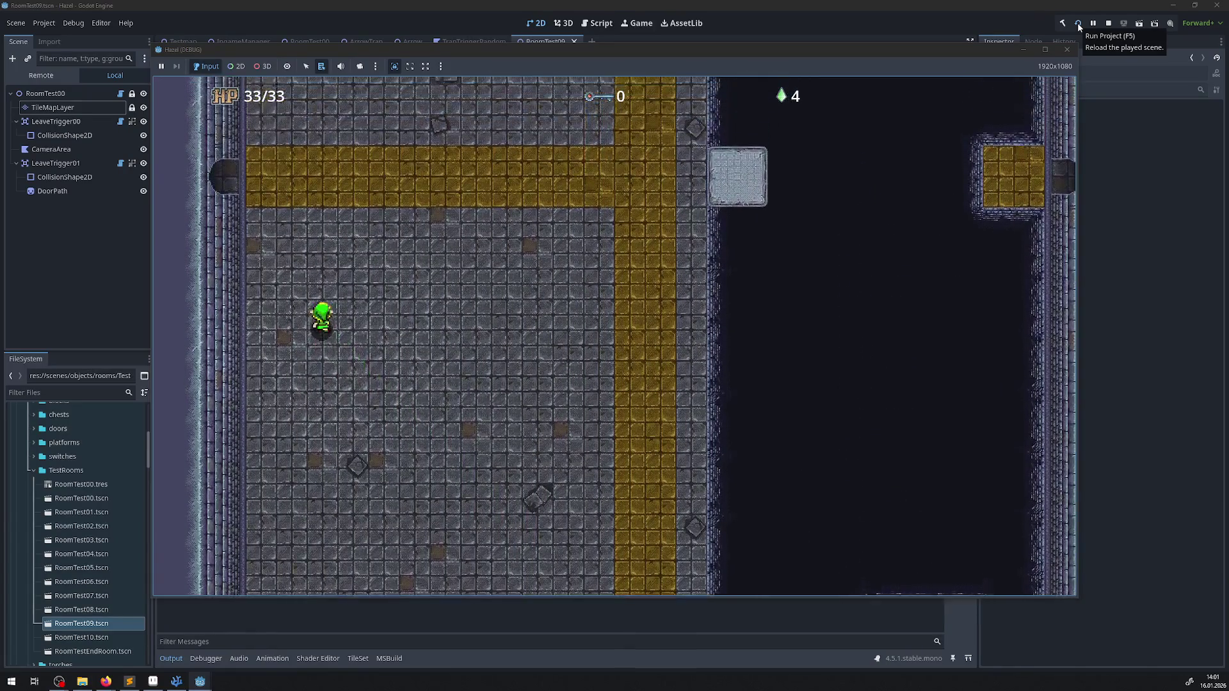
pyautogui.press('Left')
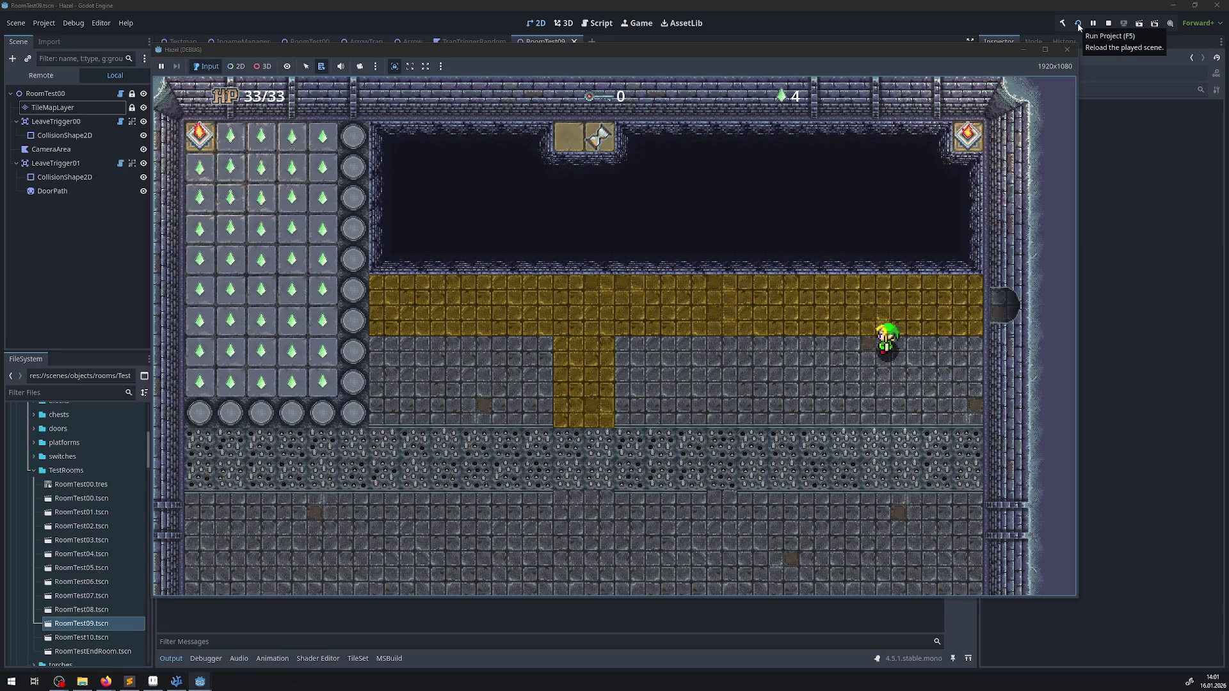
# - Cross the spike floor into the room below, return up, and exit the gold corridor east
pyautogui.press('Left')
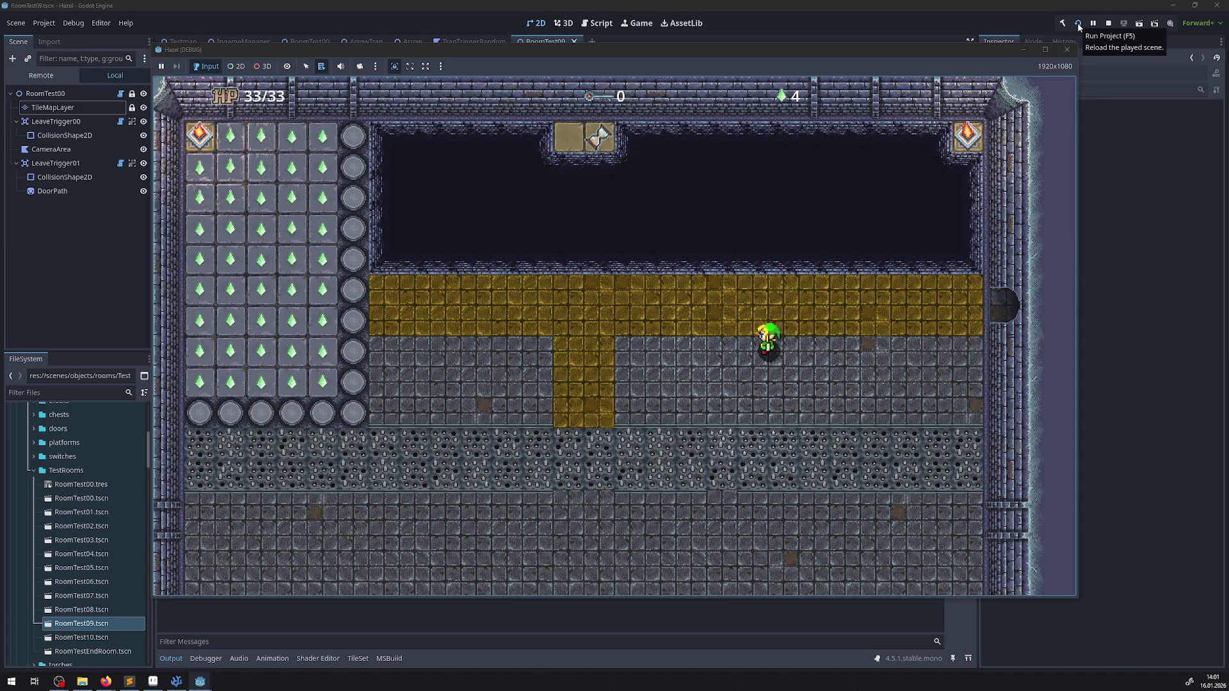
pyautogui.press('Left')
pyautogui.press('Down')
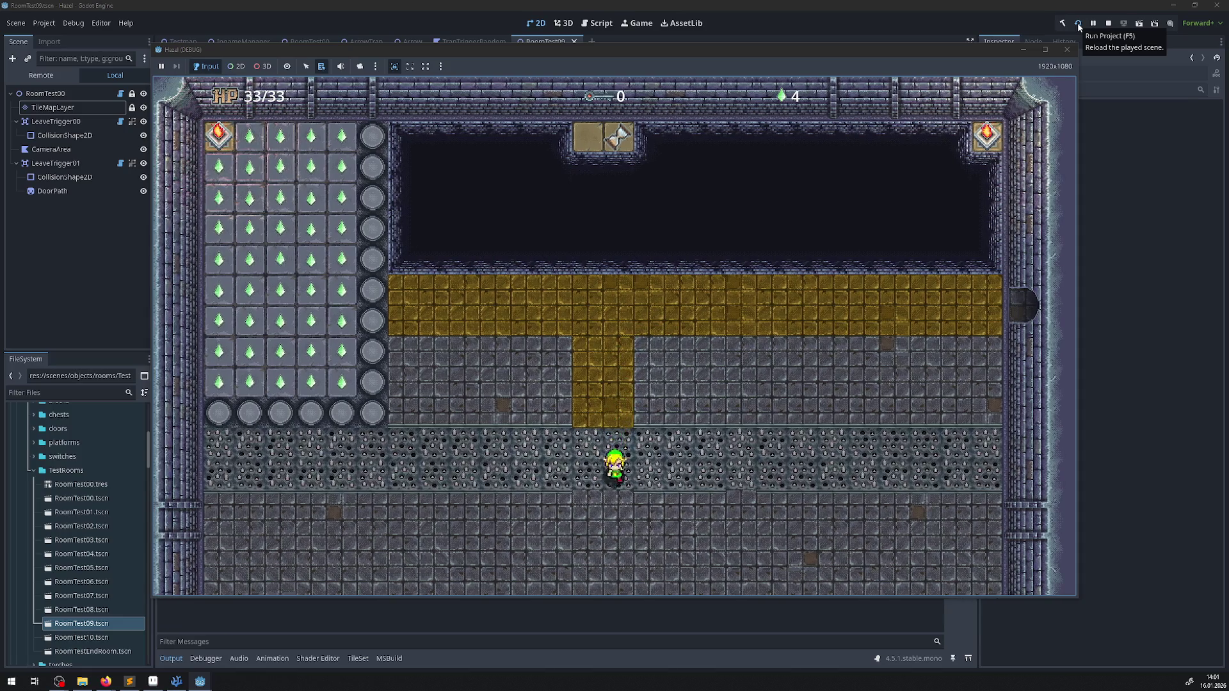
pyautogui.press('Down')
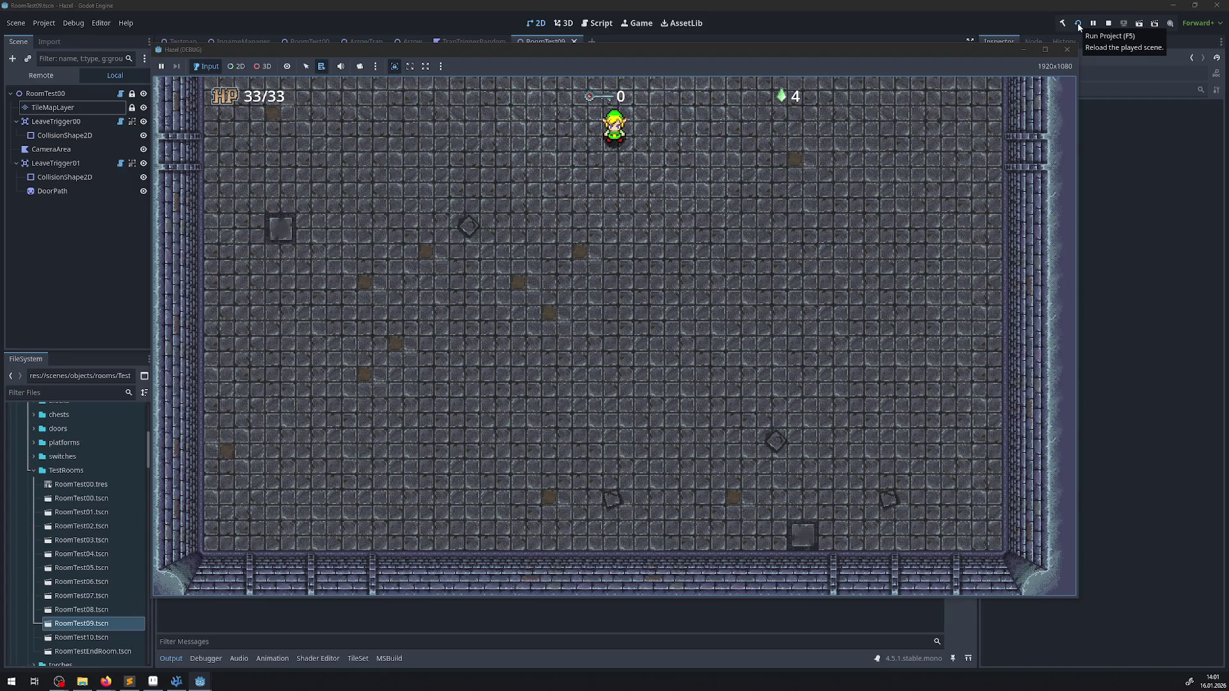
pyautogui.press('Up')
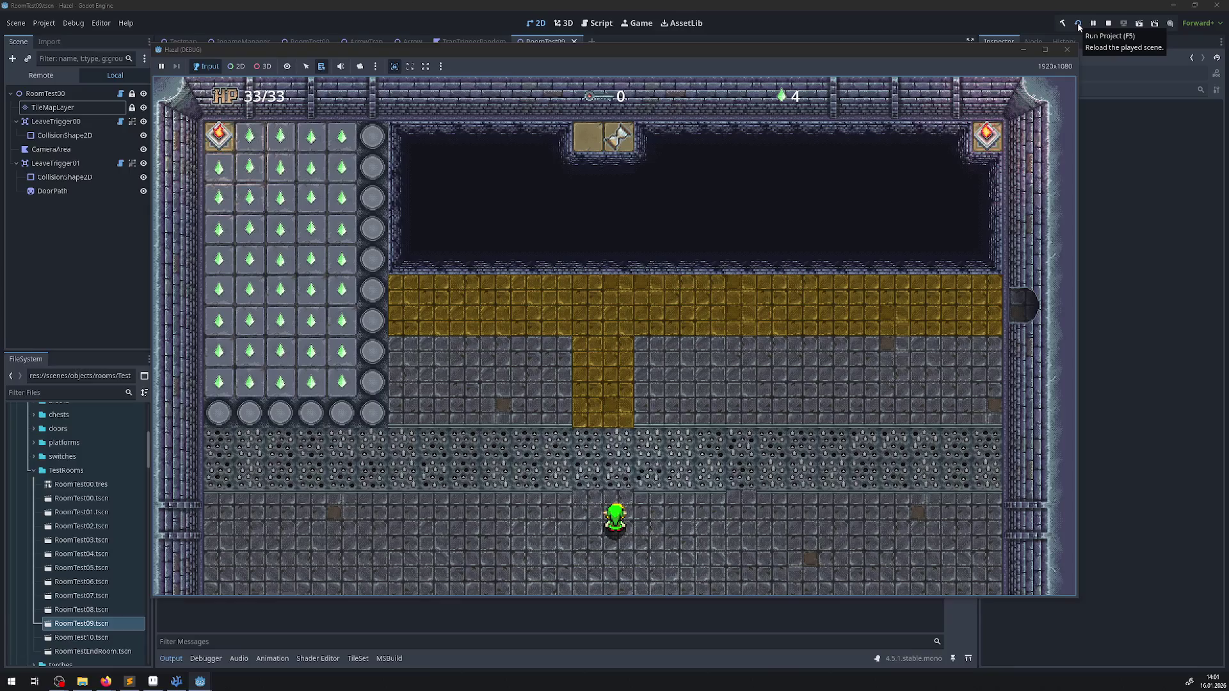
pyautogui.press('Up')
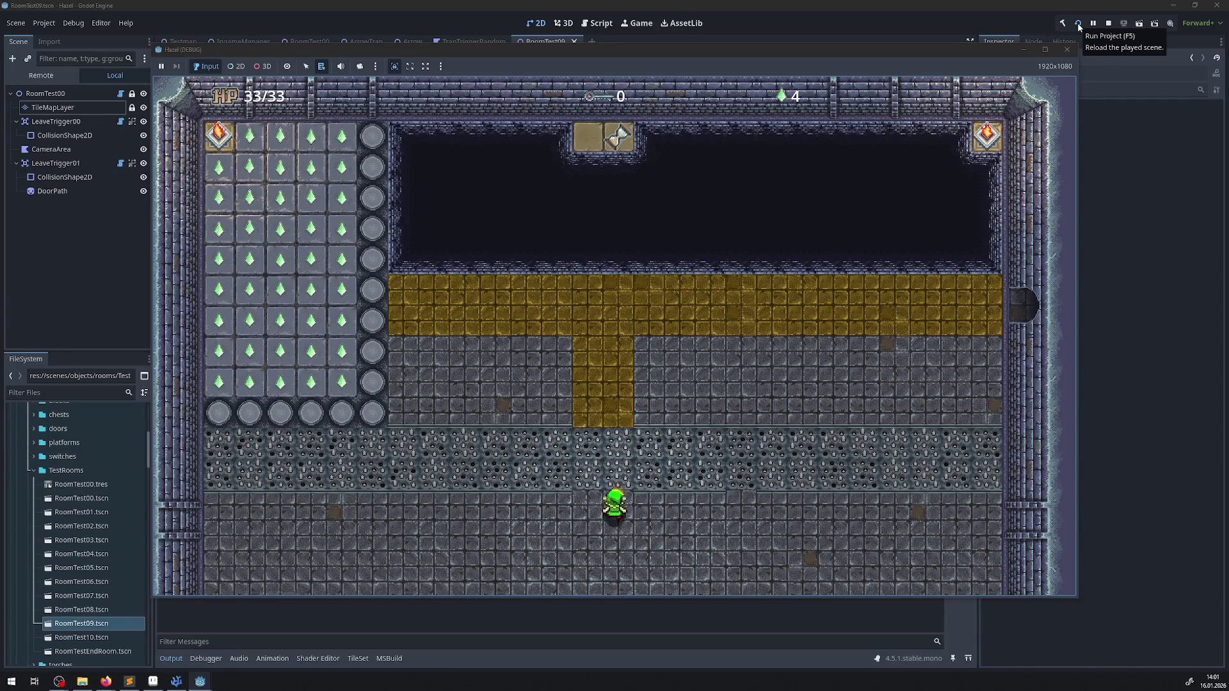
pyautogui.press('Up')
pyautogui.press('Right')
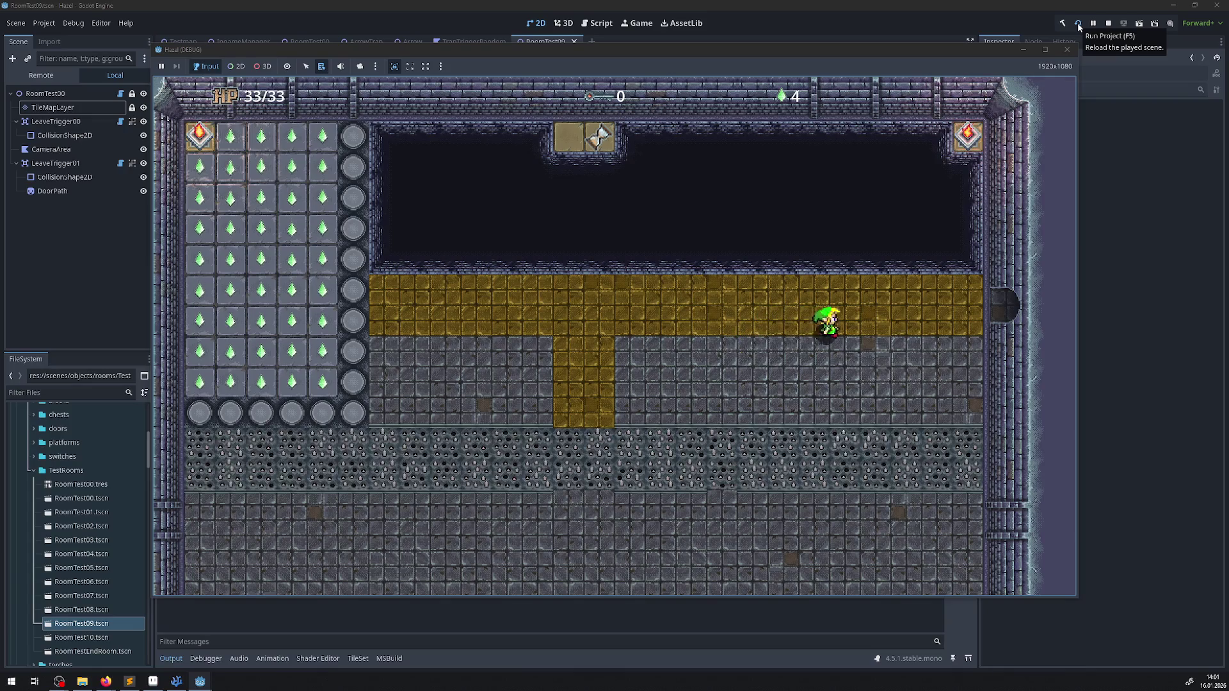
pyautogui.press('Right')
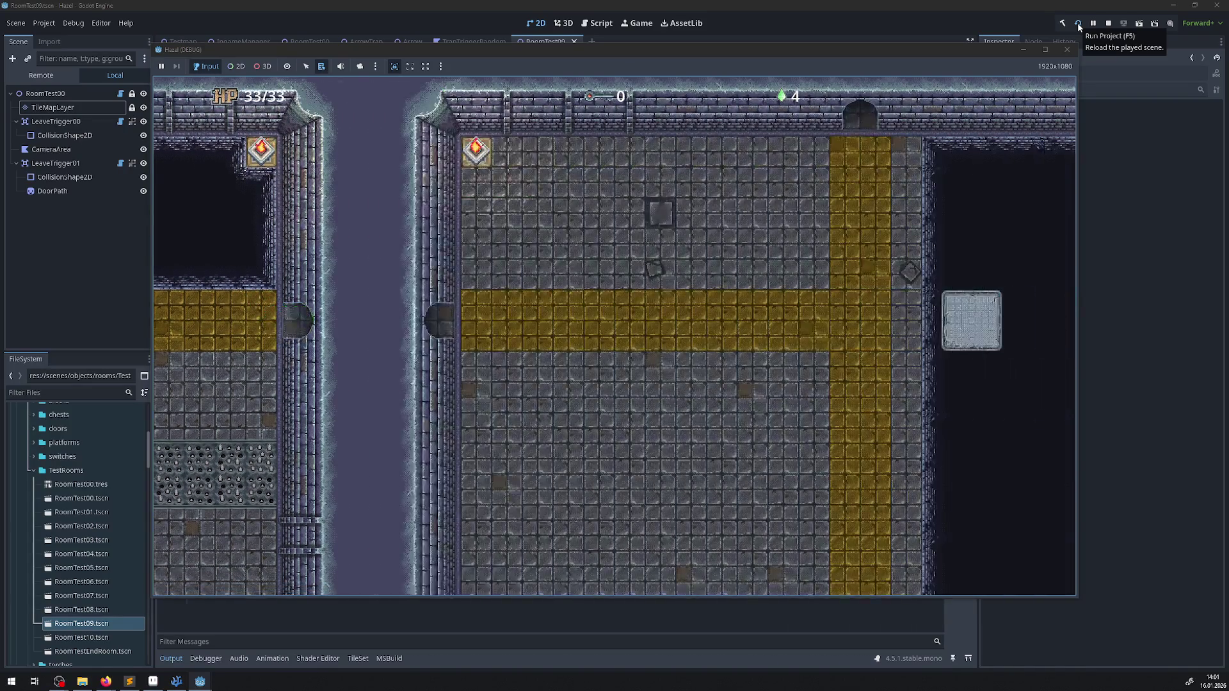
# - Ride the floating platform right to the ledge and walk through the east doorway
pyautogui.press('Right')
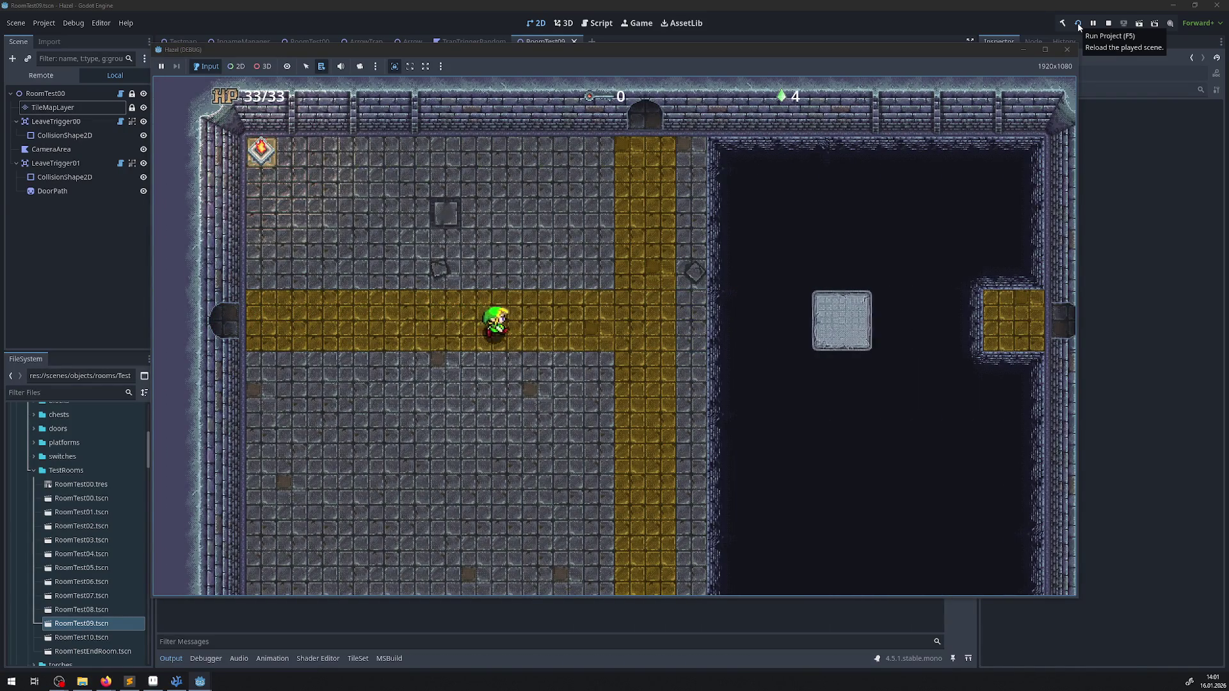
pyautogui.press('Up')
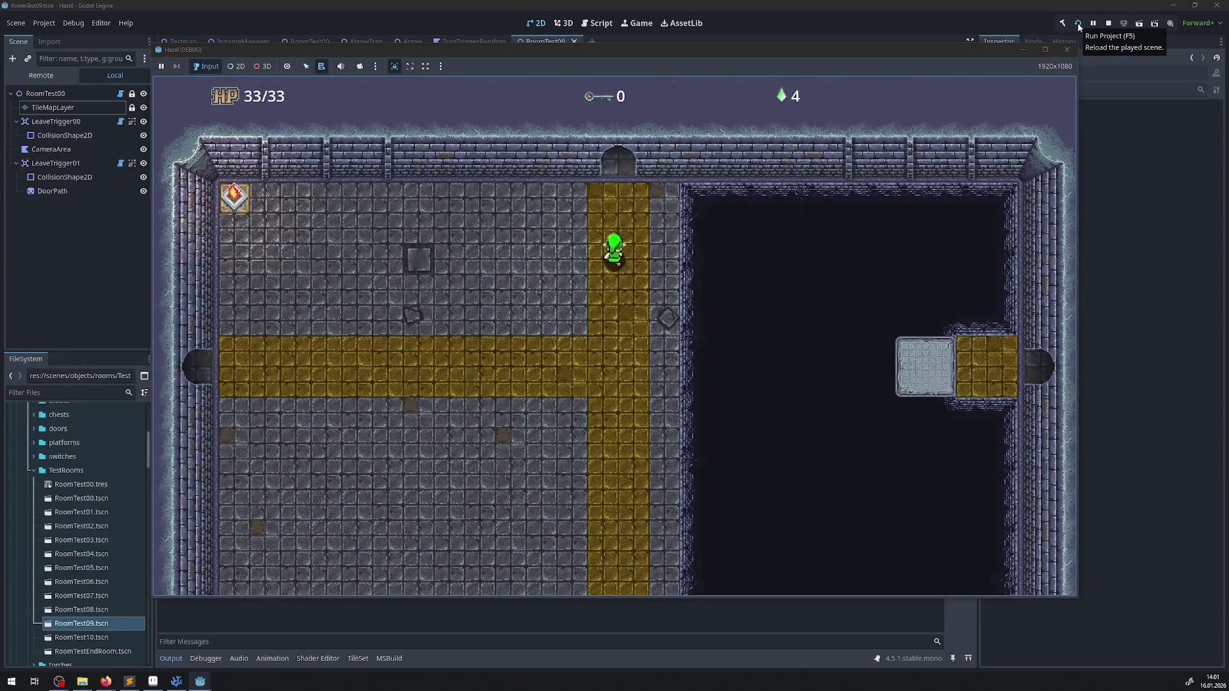
pyautogui.press('Down')
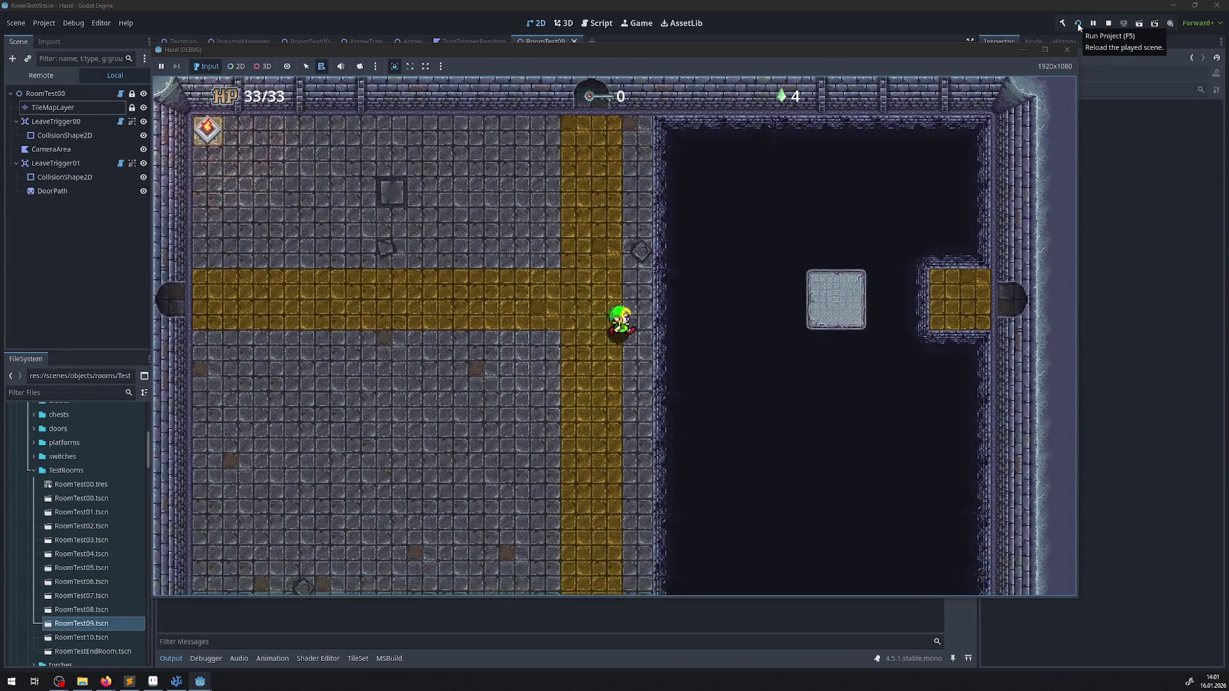
pyautogui.press('Right')
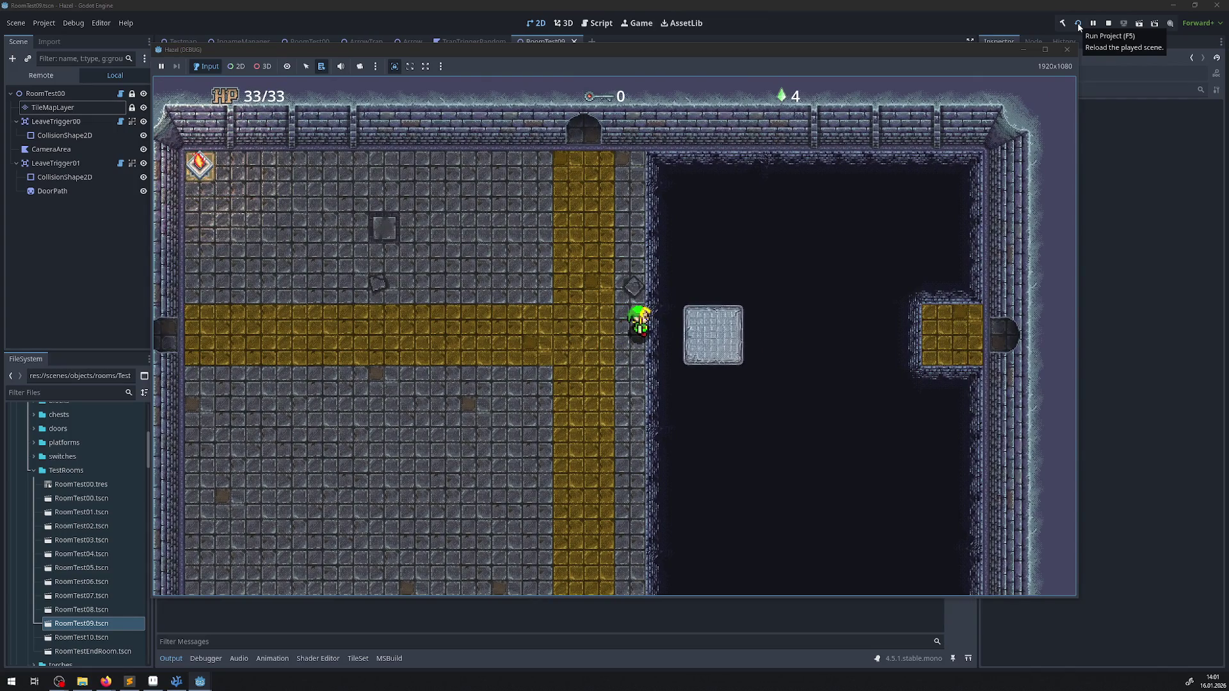
pyautogui.press('Right')
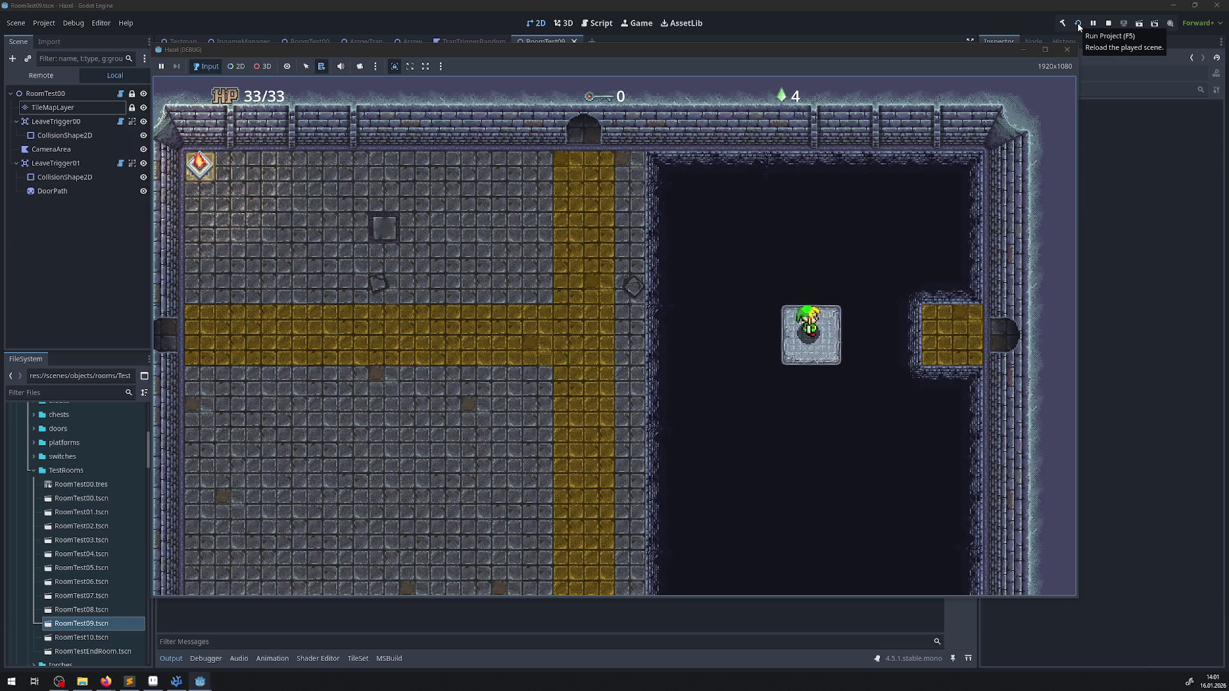
pyautogui.press('Right')
pyautogui.press('Right')
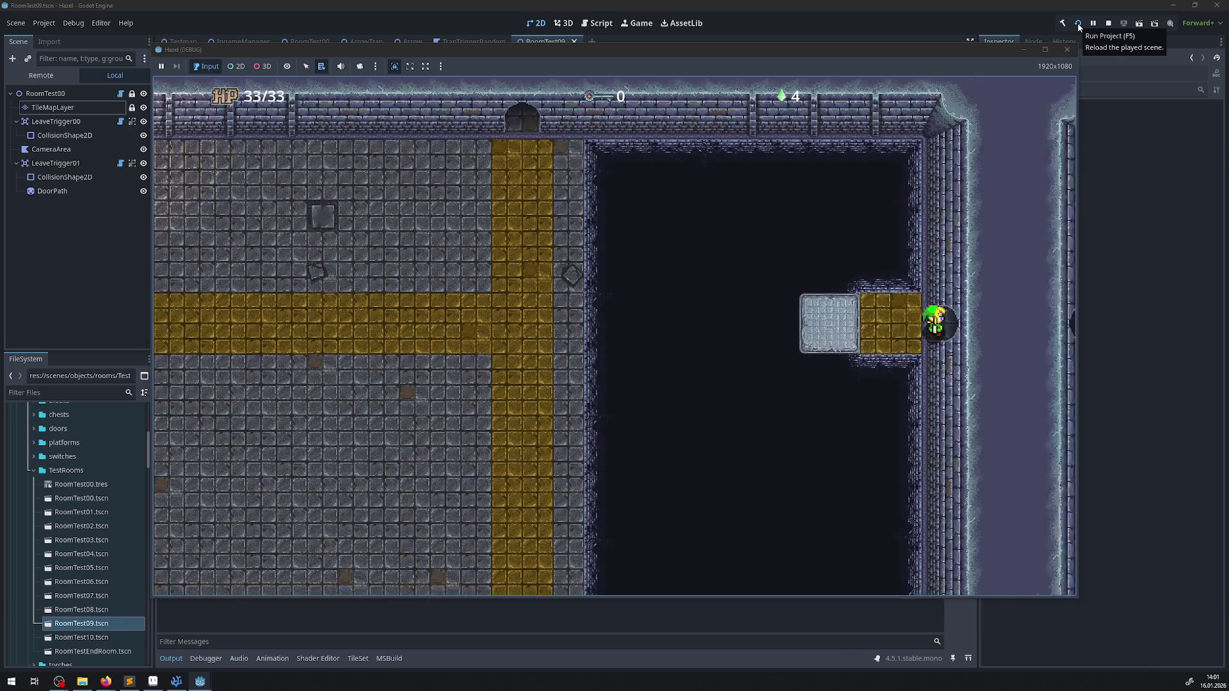
# - Walk along the yellow ledge down-right to the pit and fall in, respawning at the entrance
pyautogui.press('Right')
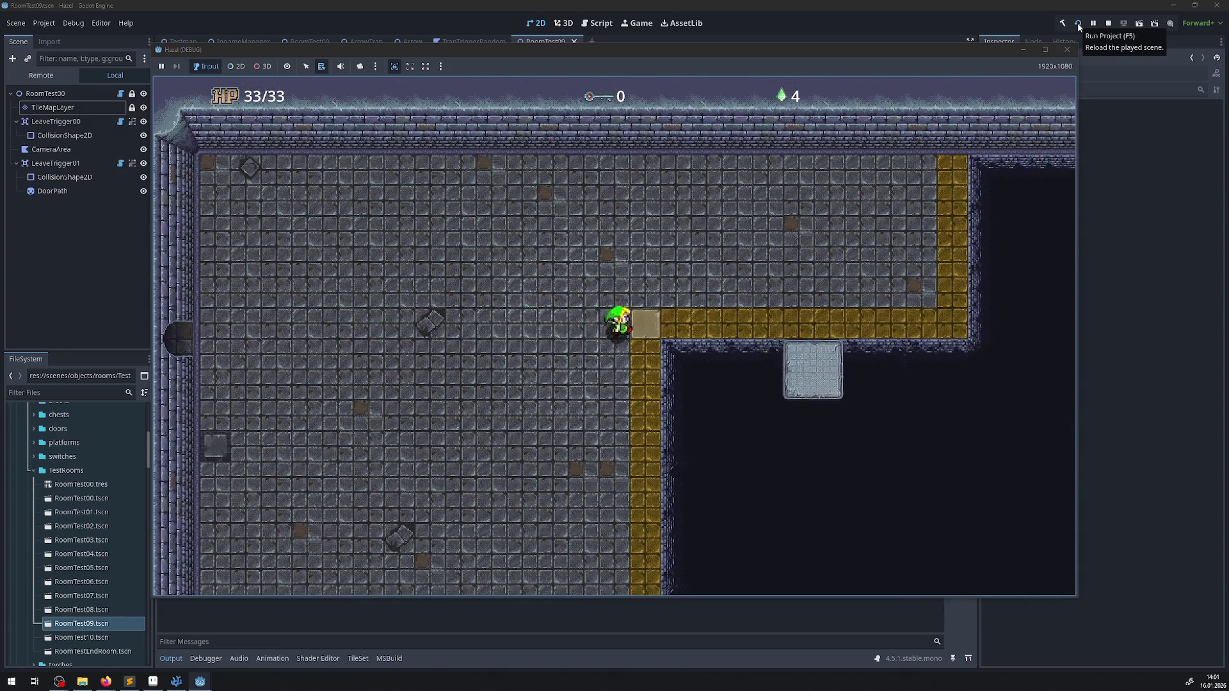
pyautogui.press('Right')
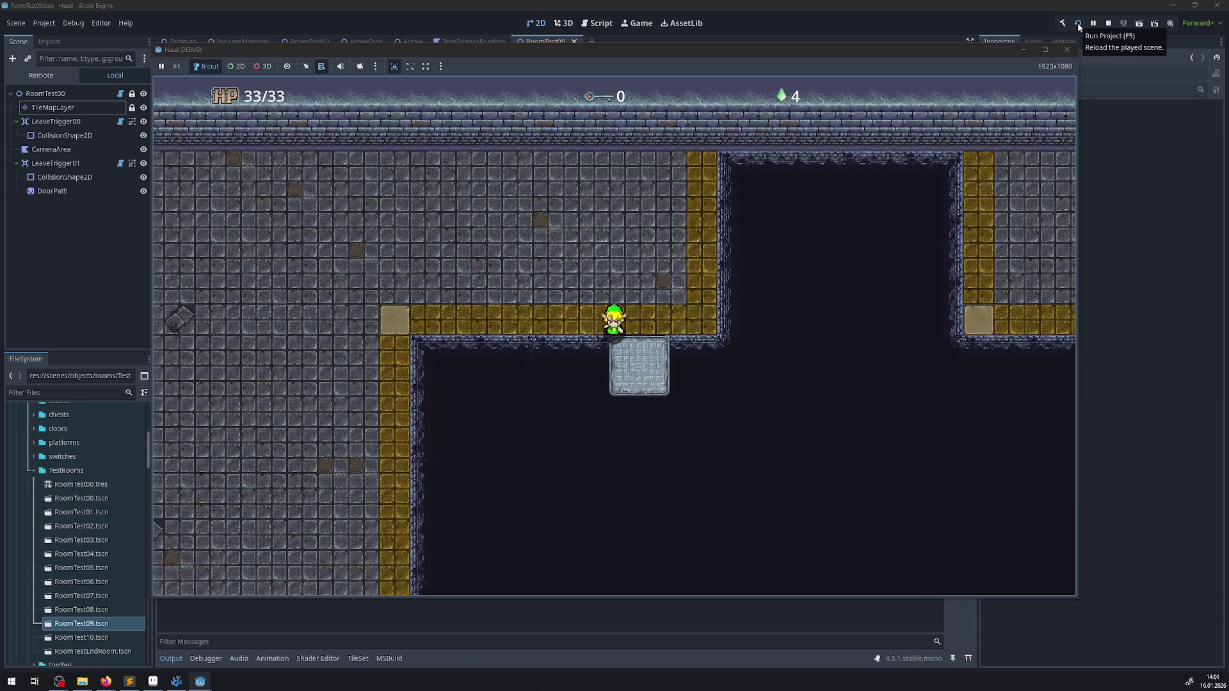
pyautogui.press('Down')
pyautogui.press('Right')
pyautogui.press('Down')
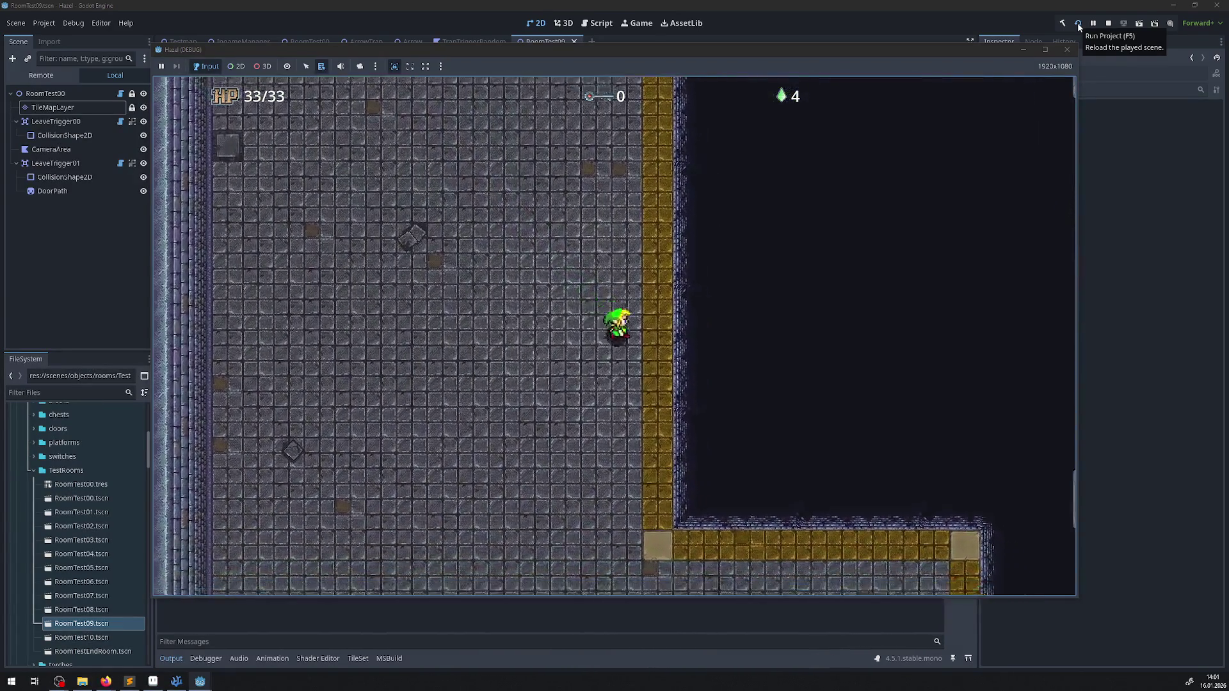
pyautogui.press('Down')
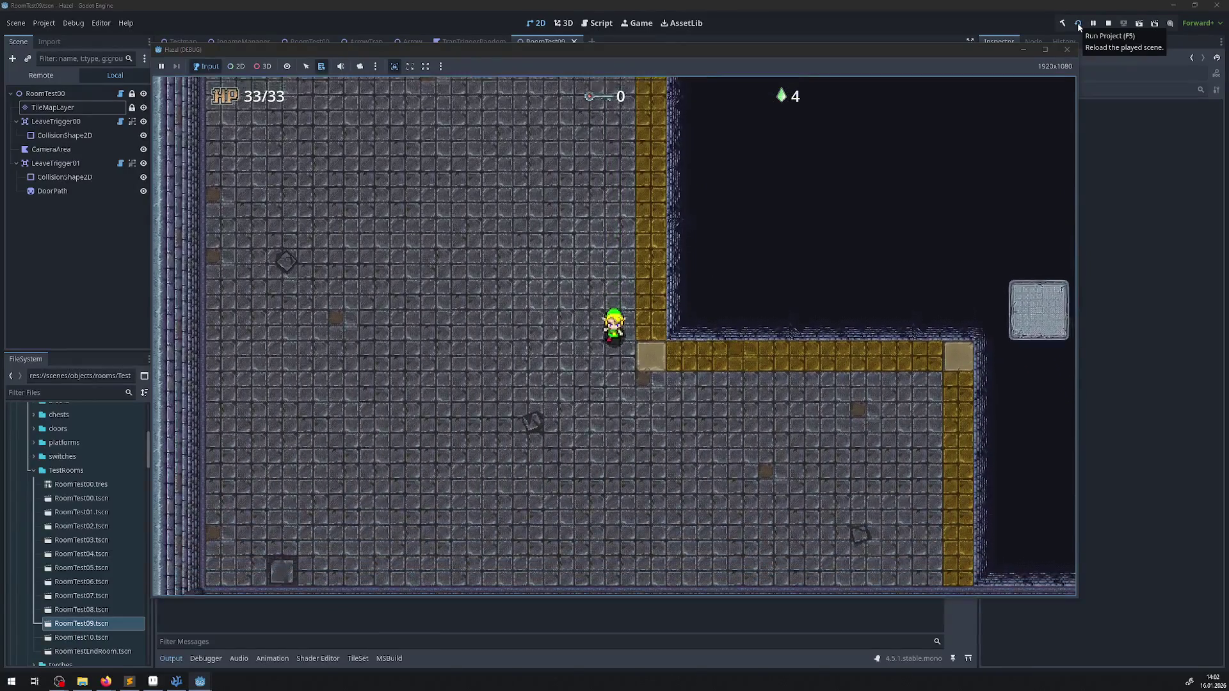
pyautogui.press('Right')
pyautogui.press('Up')
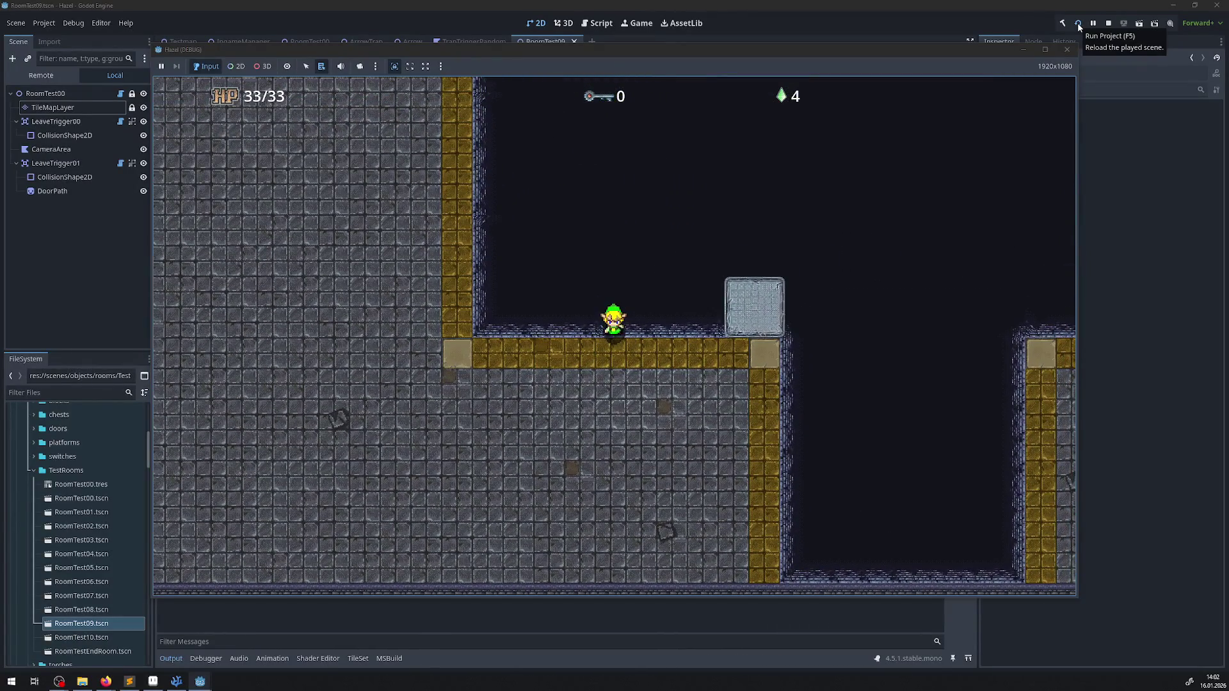
pyautogui.press('Right')
pyautogui.press('Down')
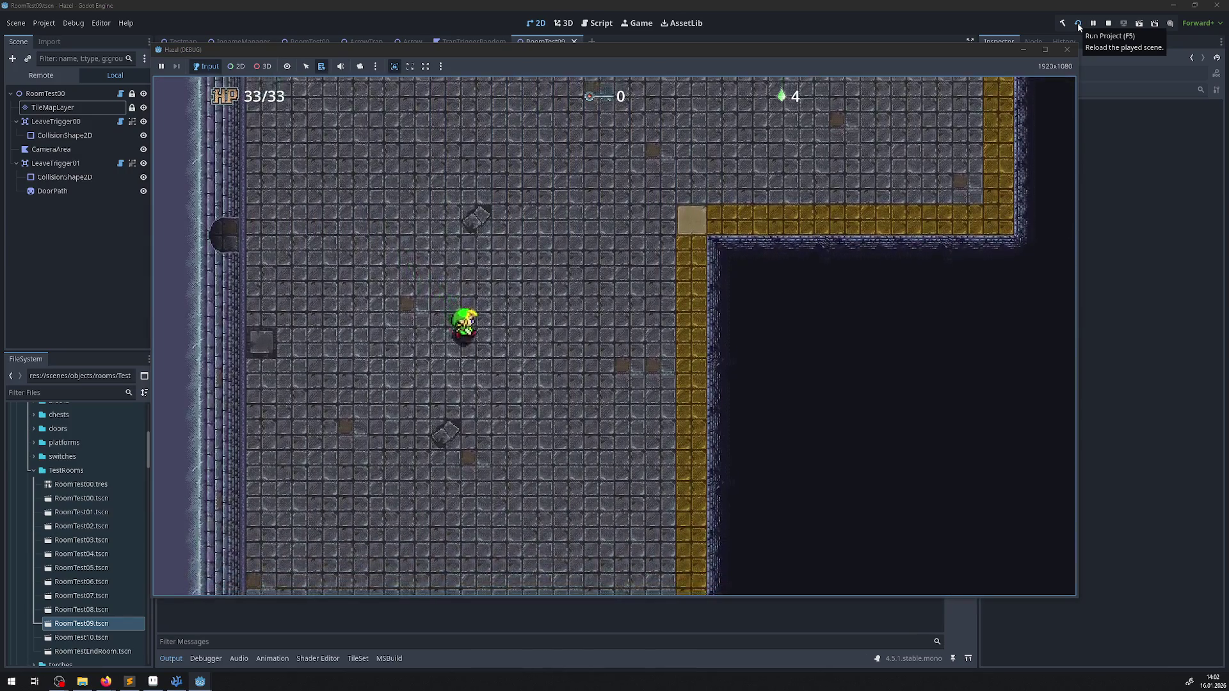
pyautogui.press('Down')
pyautogui.press('Right')
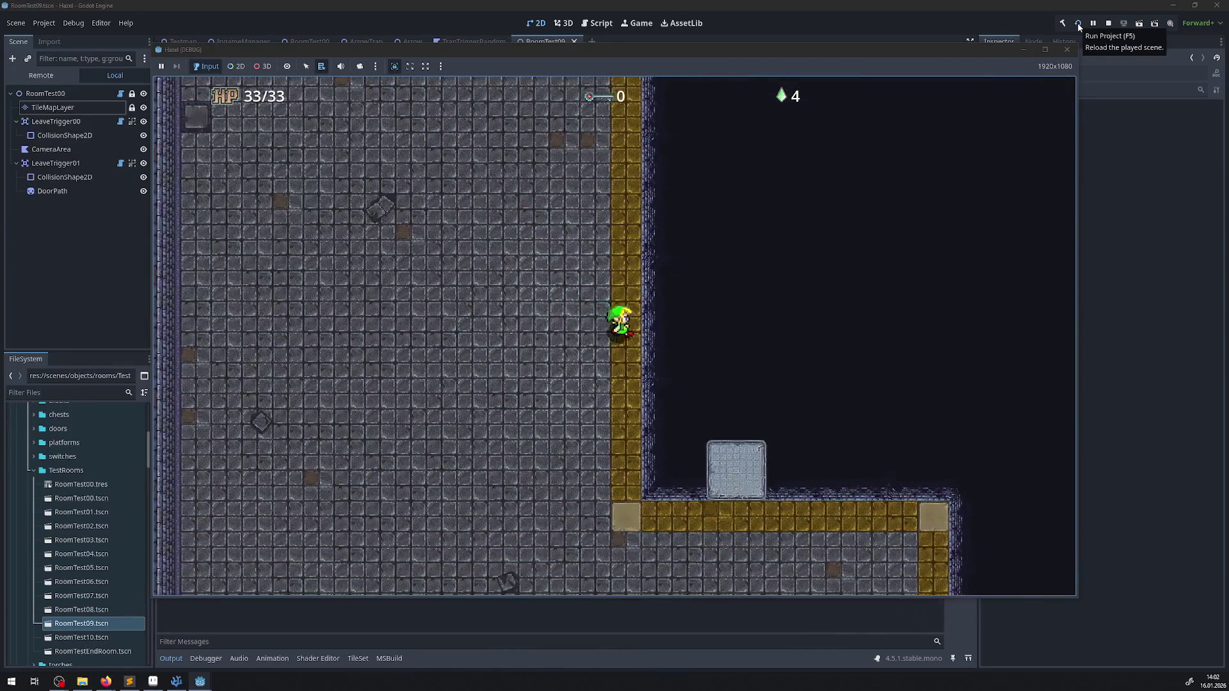
pyautogui.press('Right')
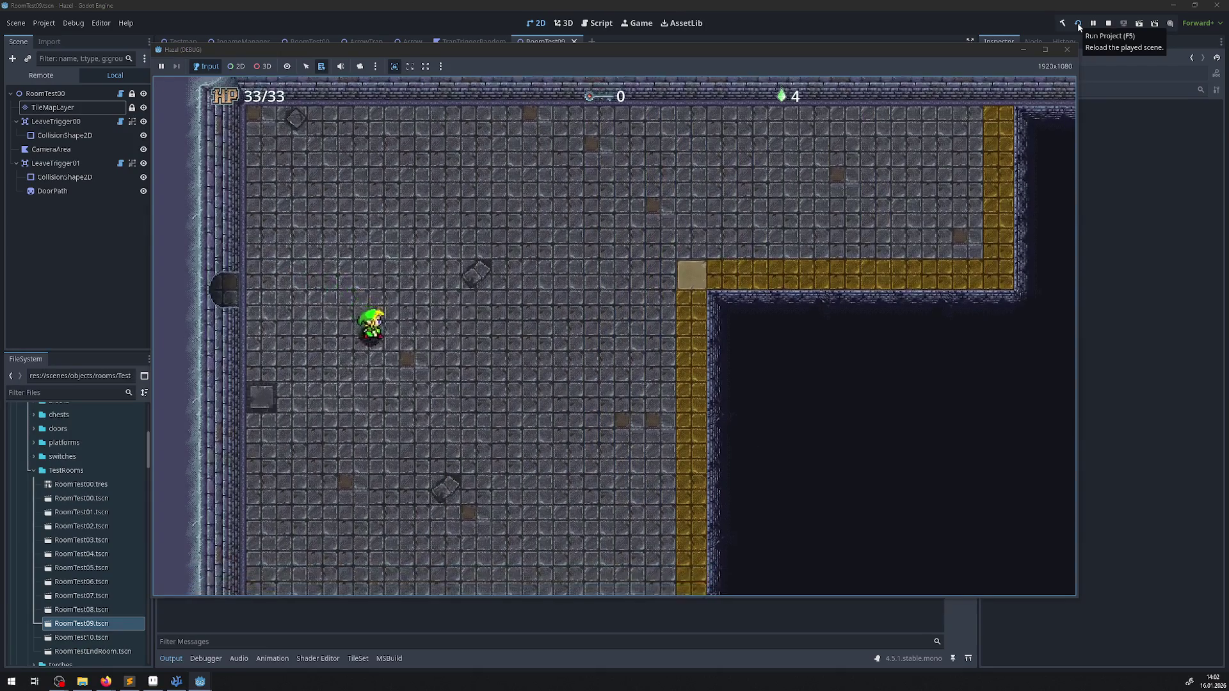
# - Ride the moving stone platform, exit through the top door, and step onto the blue switch
pyautogui.press('Right')
pyautogui.press('Down')
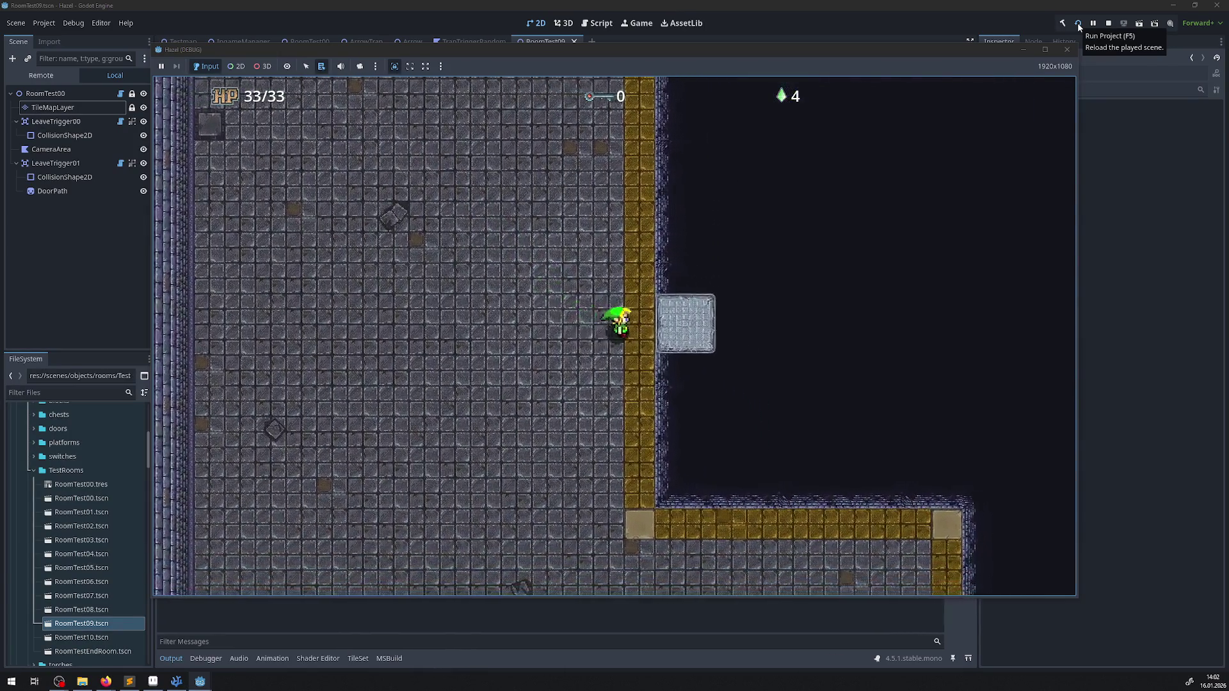
pyautogui.press('Right')
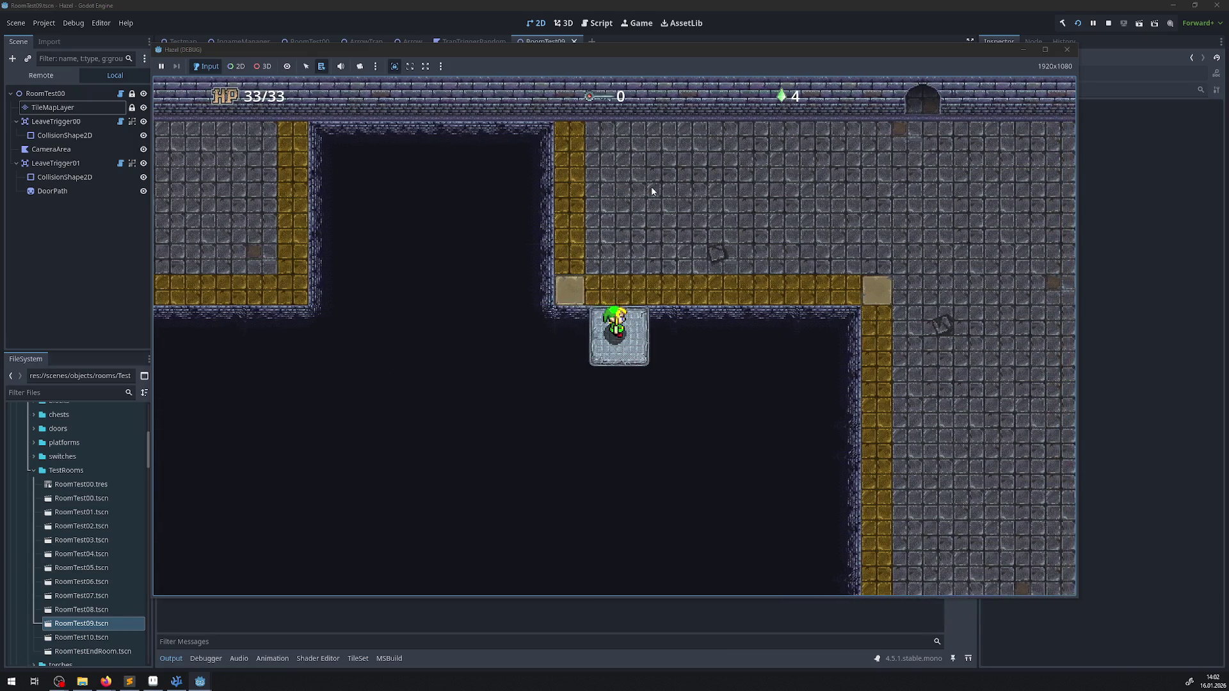
pyautogui.press('Up')
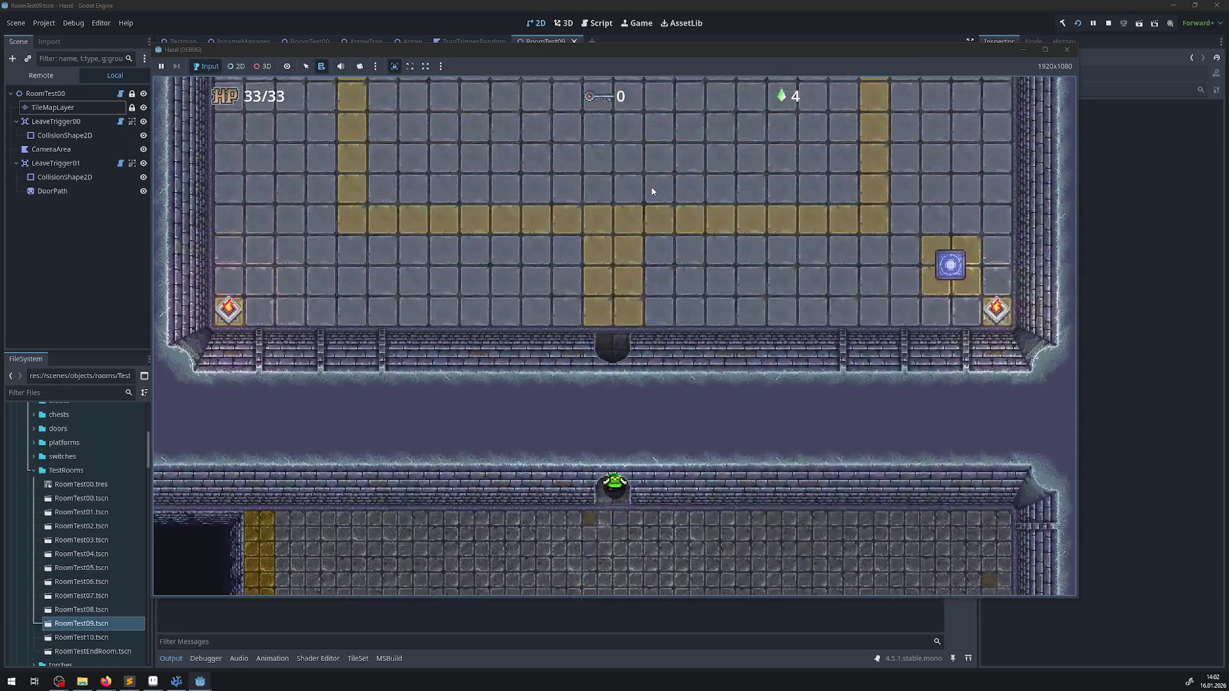
pyautogui.press('Right')
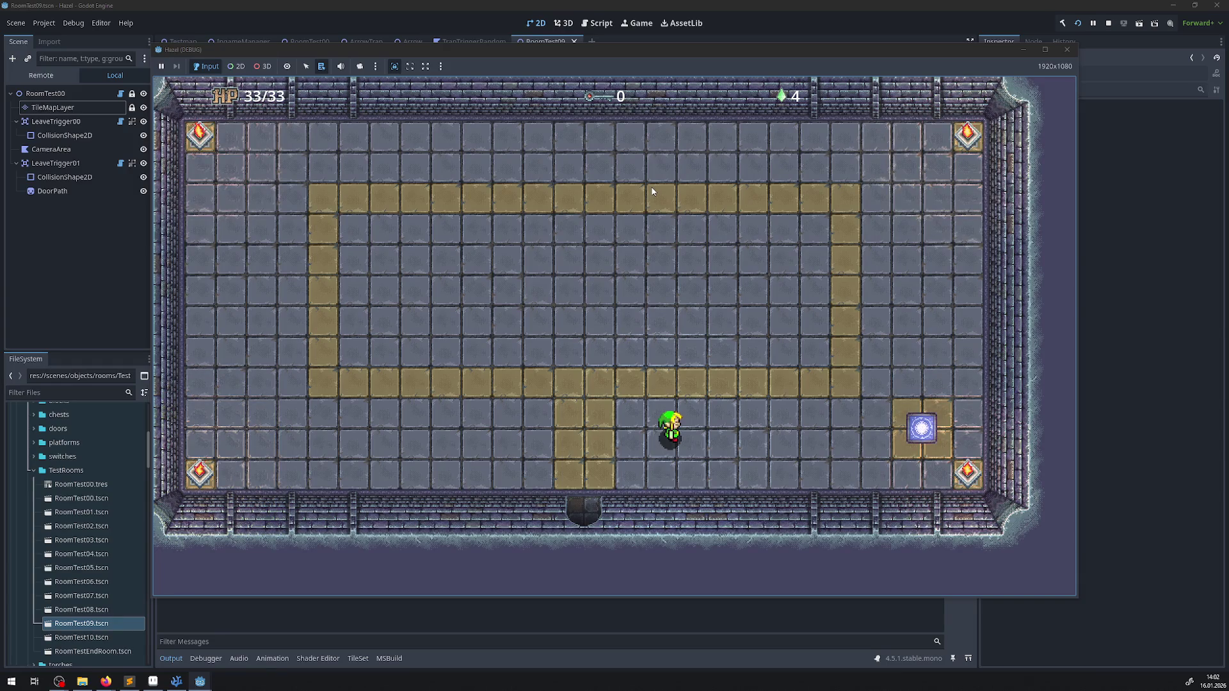
pyautogui.press('Right')
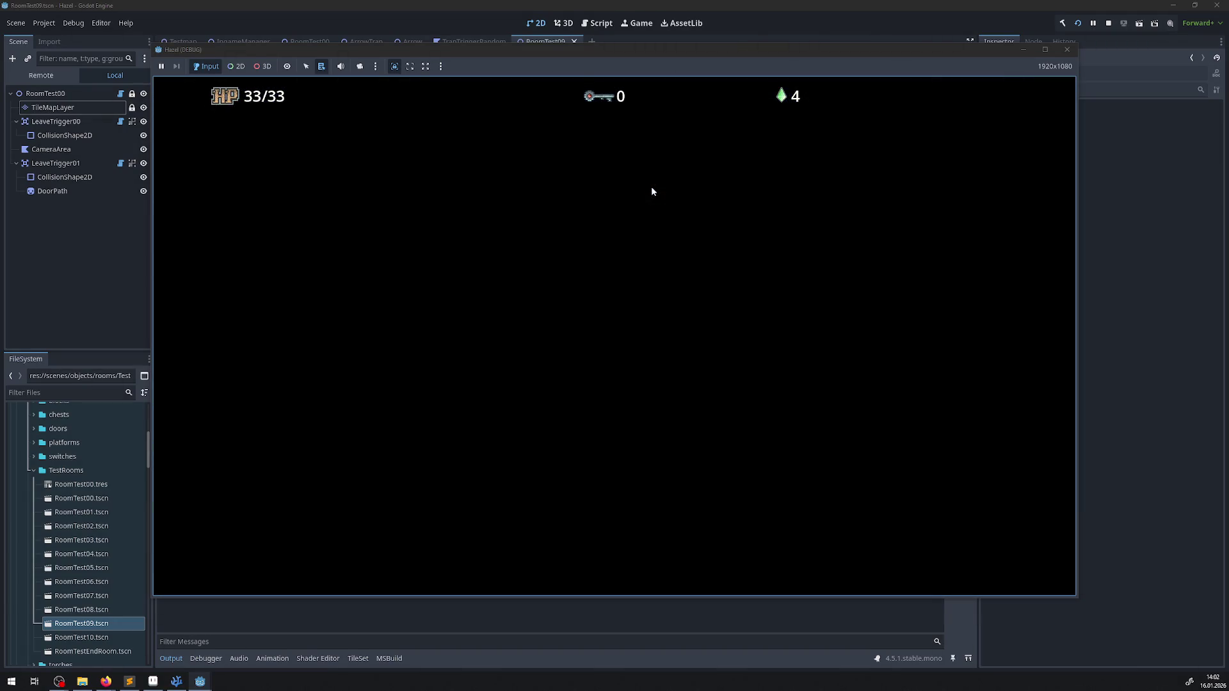
# - Step off the teleporter, then back onto it to warp to the gold corridor room
pyautogui.press('Right')
pyautogui.press('Right')
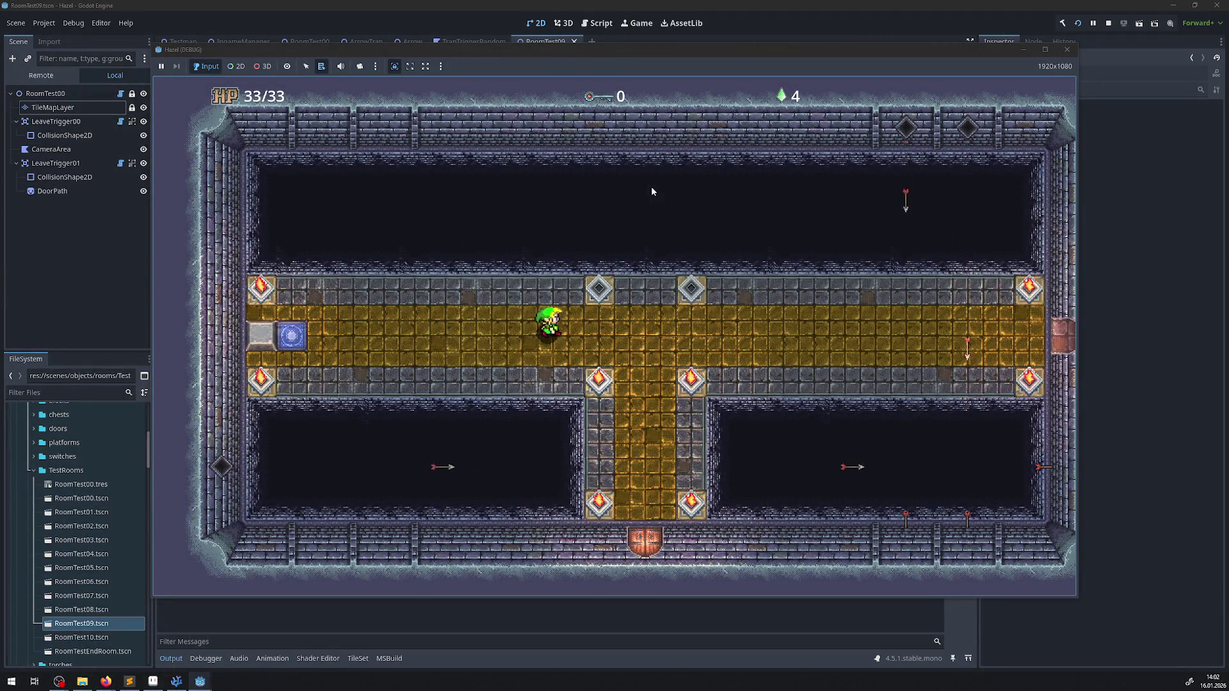
pyautogui.press('Left')
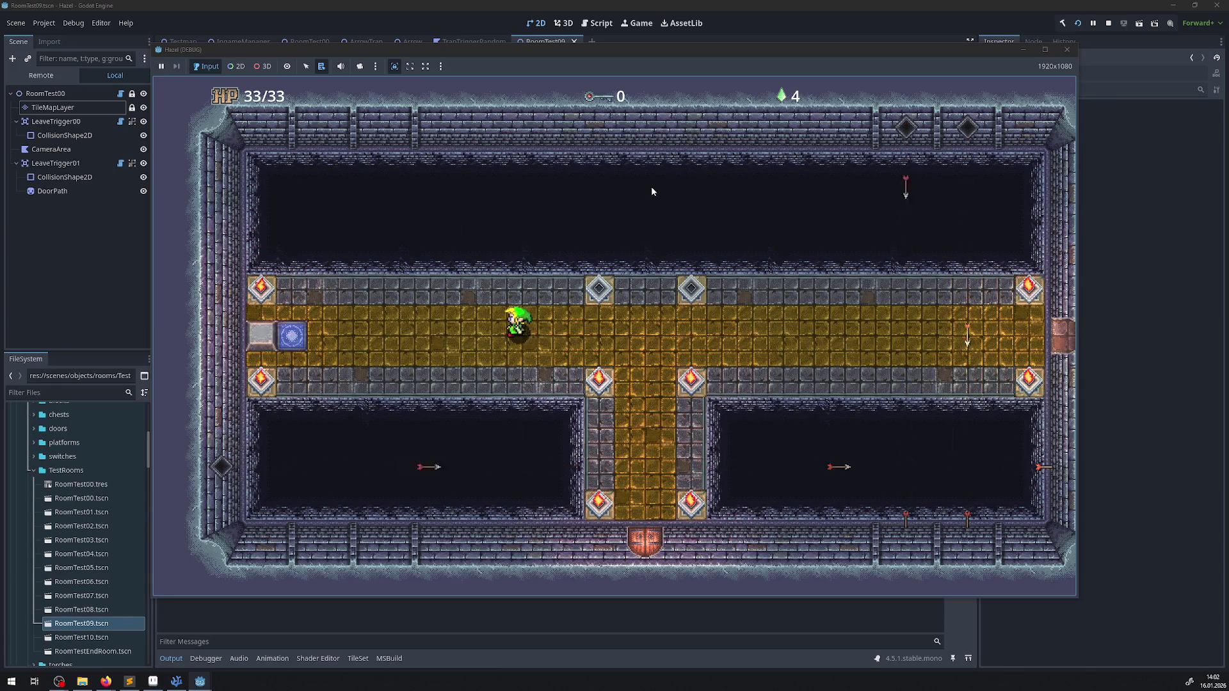
pyautogui.press('Left')
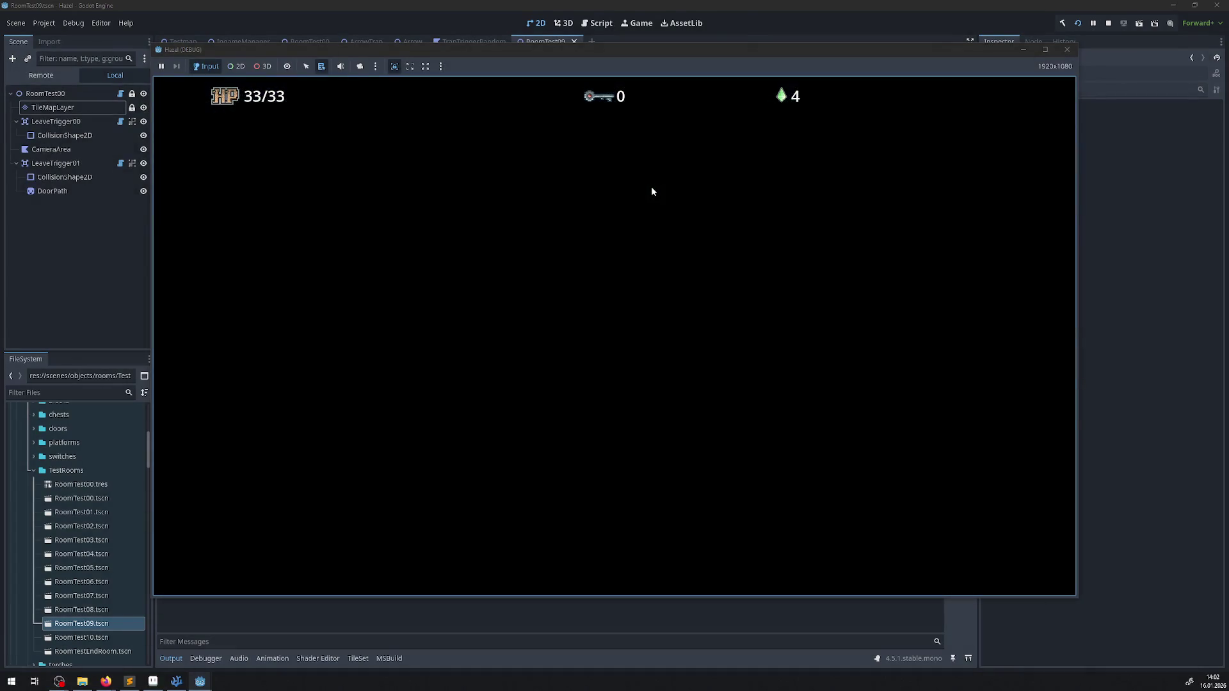
pyautogui.press('Left')
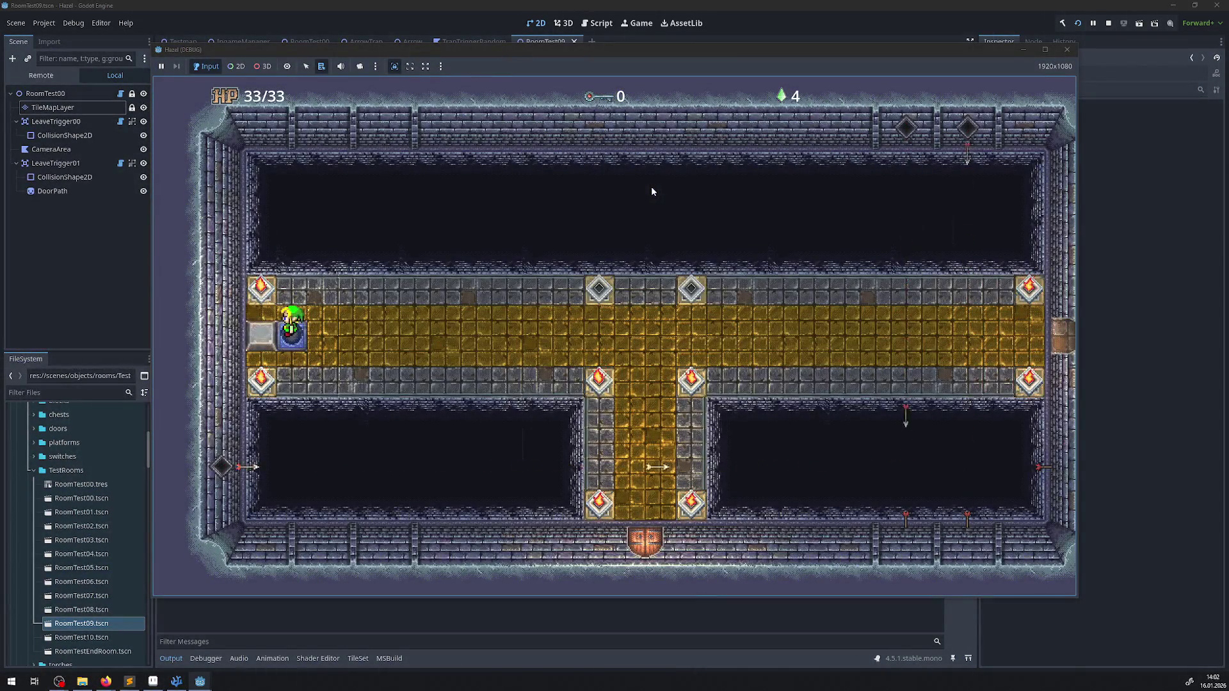
pyautogui.press('Right')
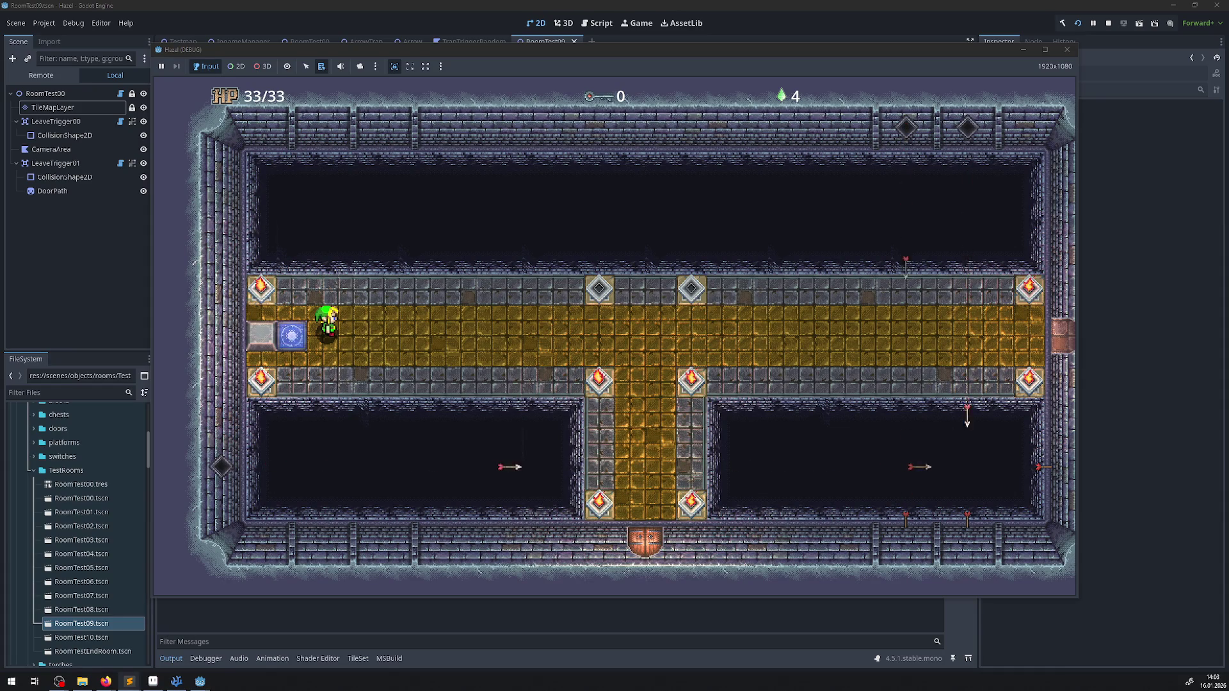
# - Refocus the game window and do another teleporter round trip, ending on the gold corridor
pyautogui.click(371, 244)
pyautogui.press('Left')
pyautogui.press('Right')
pyautogui.press('Left')
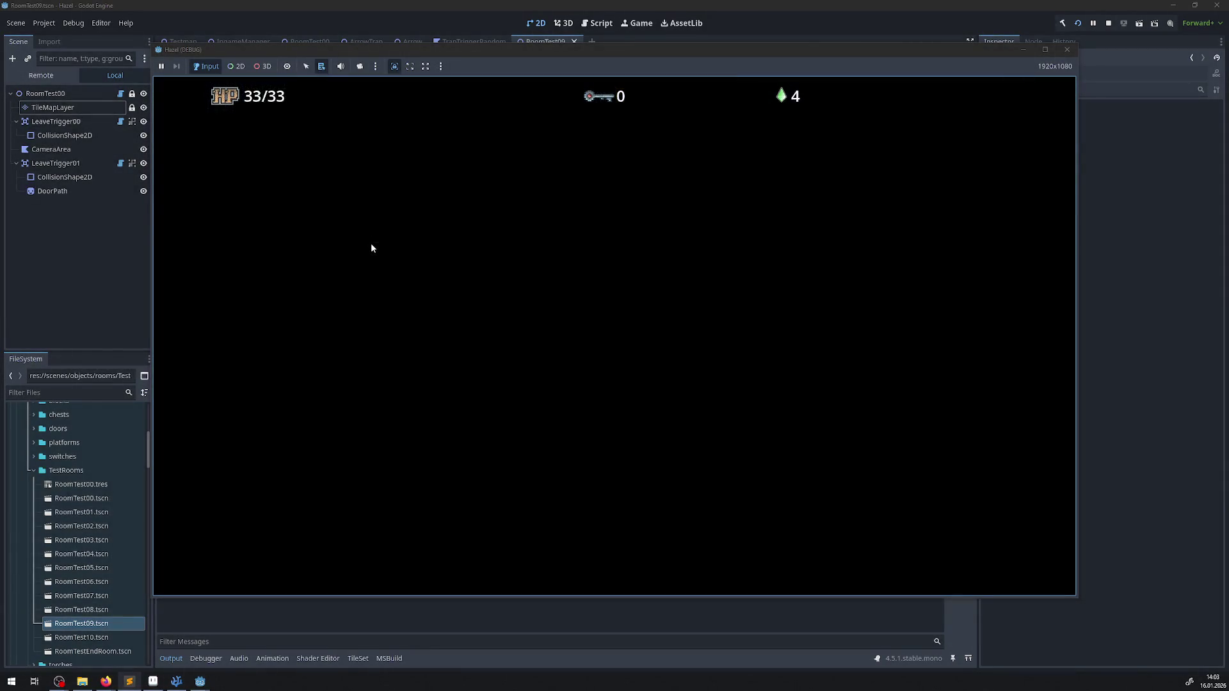
pyautogui.press('Right')
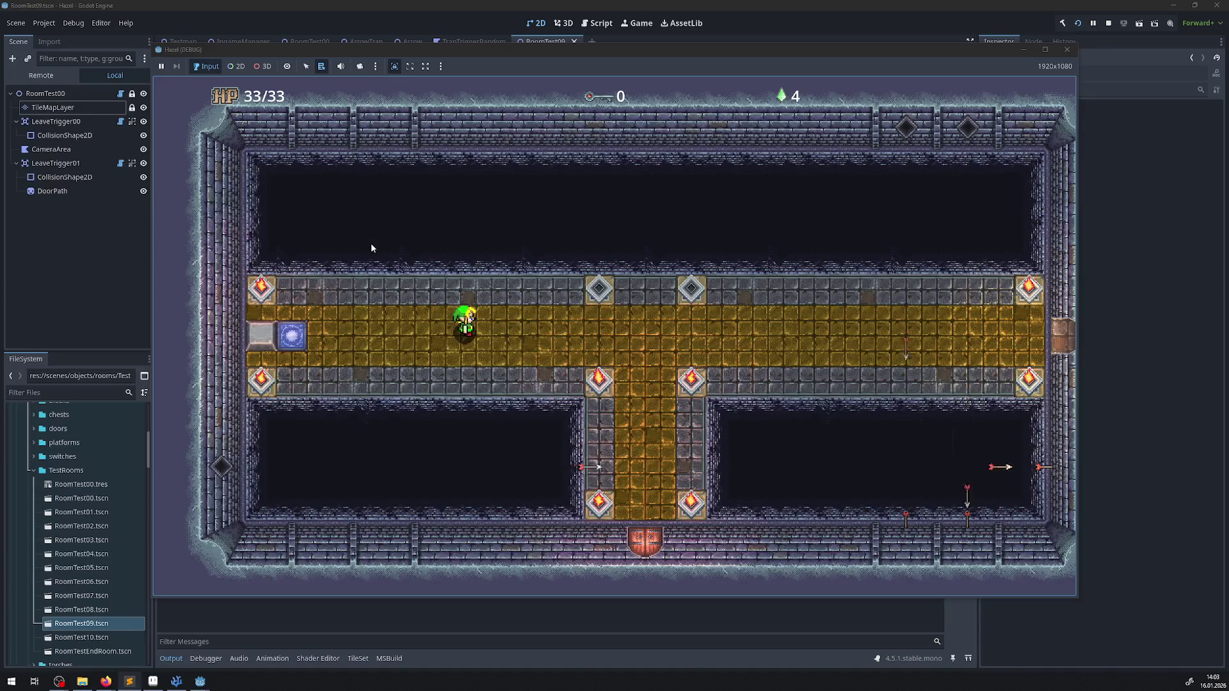